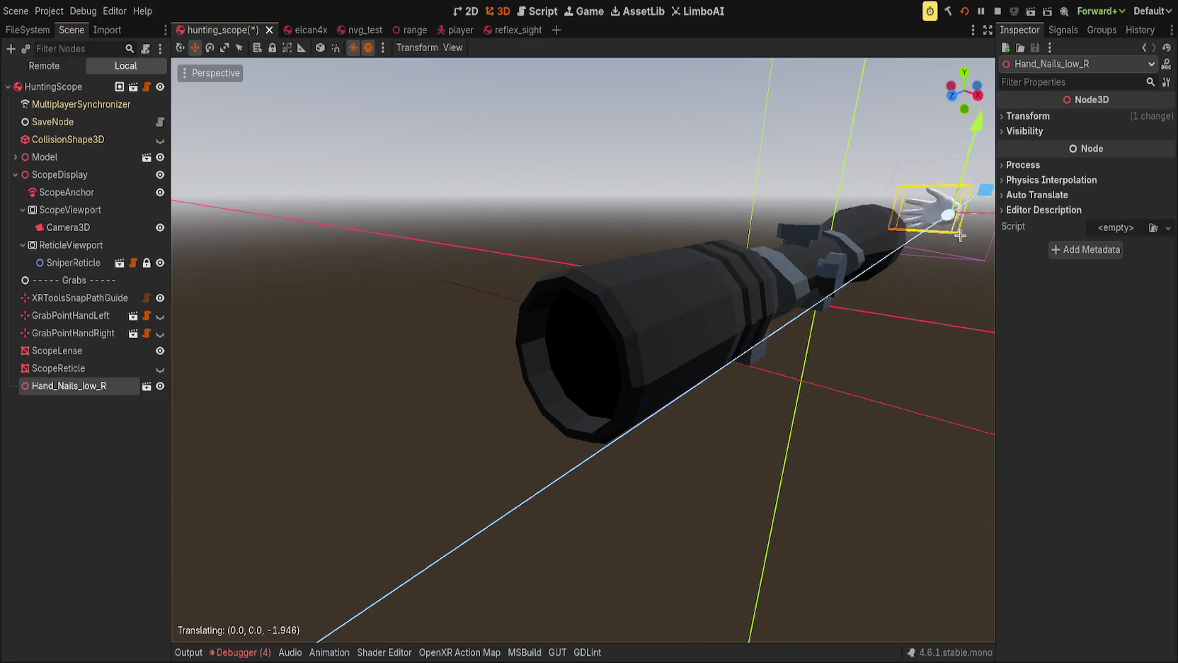
# Frame the hand model and rotate it by -45 degrees.
pyautogui.press('f')
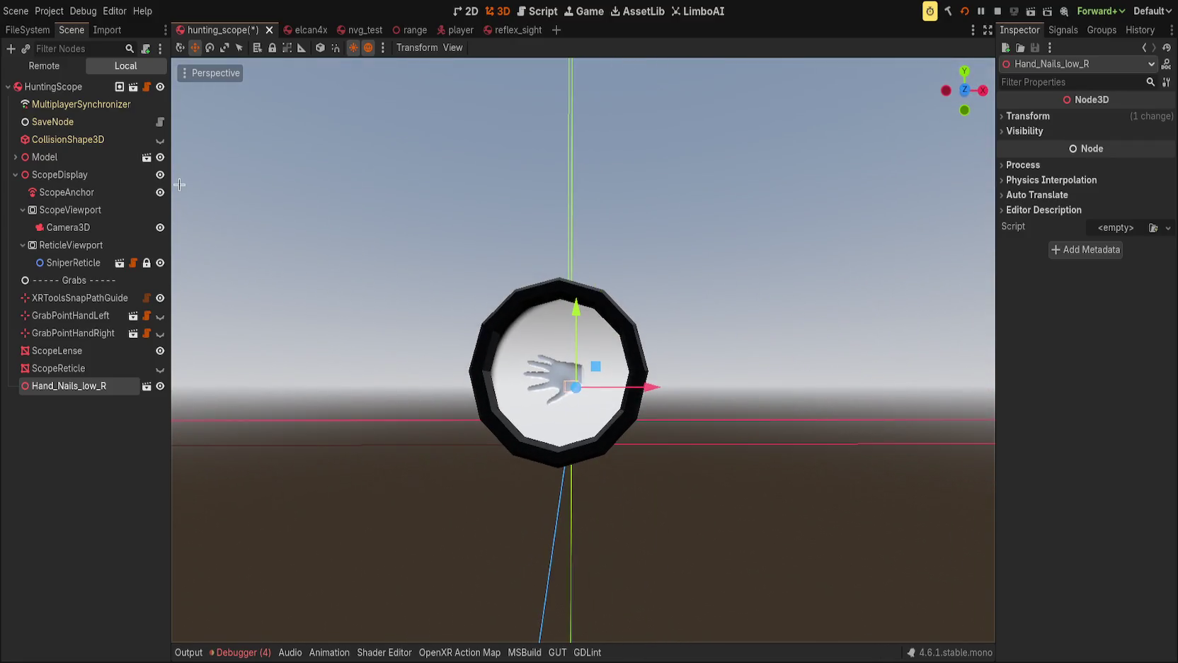
pyautogui.moveTo(580, 354); pyautogui.dragTo(984, 360)
pyautogui.press('f')
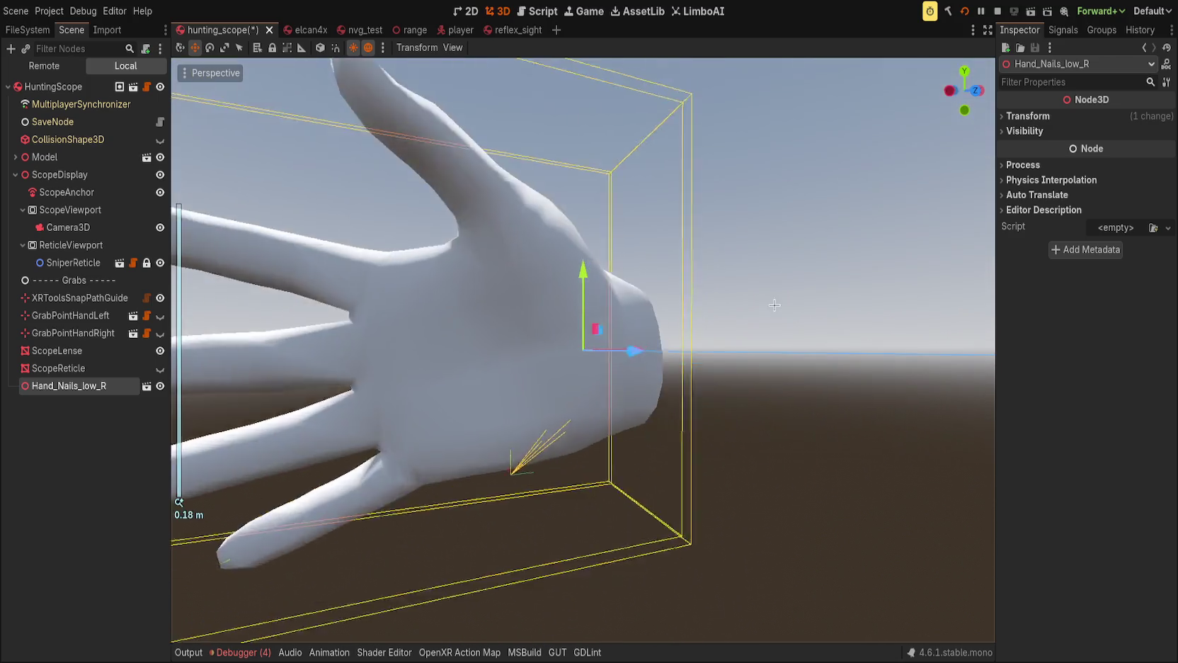
pyautogui.scroll(-5, 645, 375)
pyautogui.press('e')
pyautogui.moveTo(621, 332); pyautogui.dragTo(595, 274)
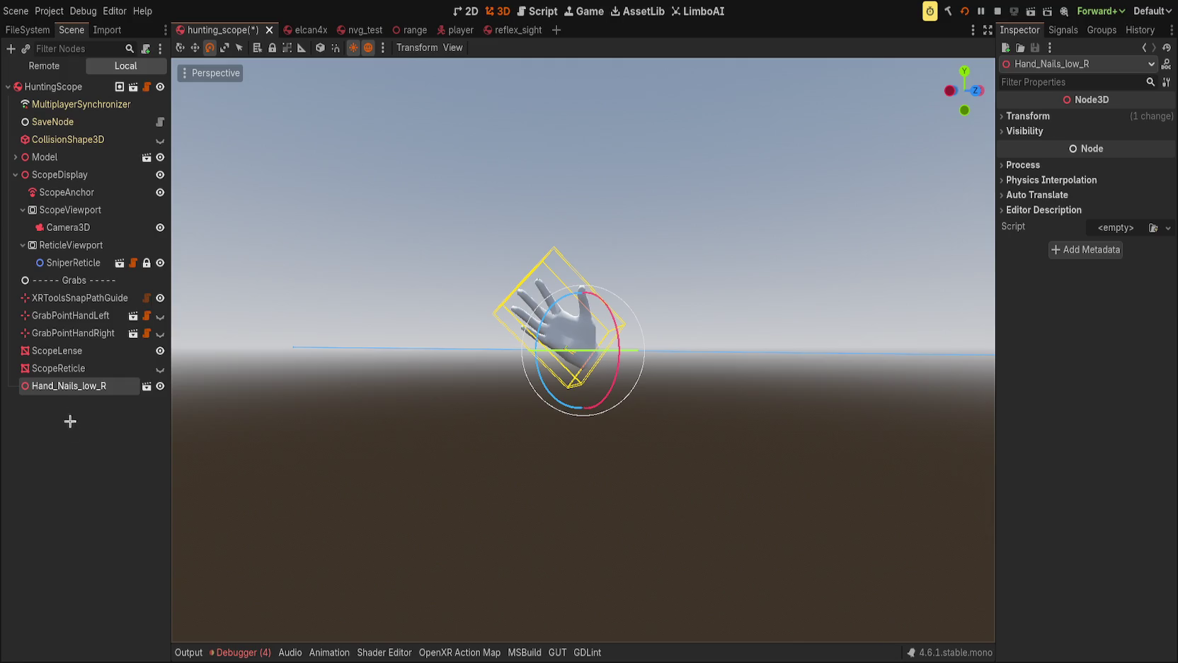
# Select ScopeLense, view it from the front, and open its scope shader code.
pyautogui.click(57, 350)
pyautogui.press('f')
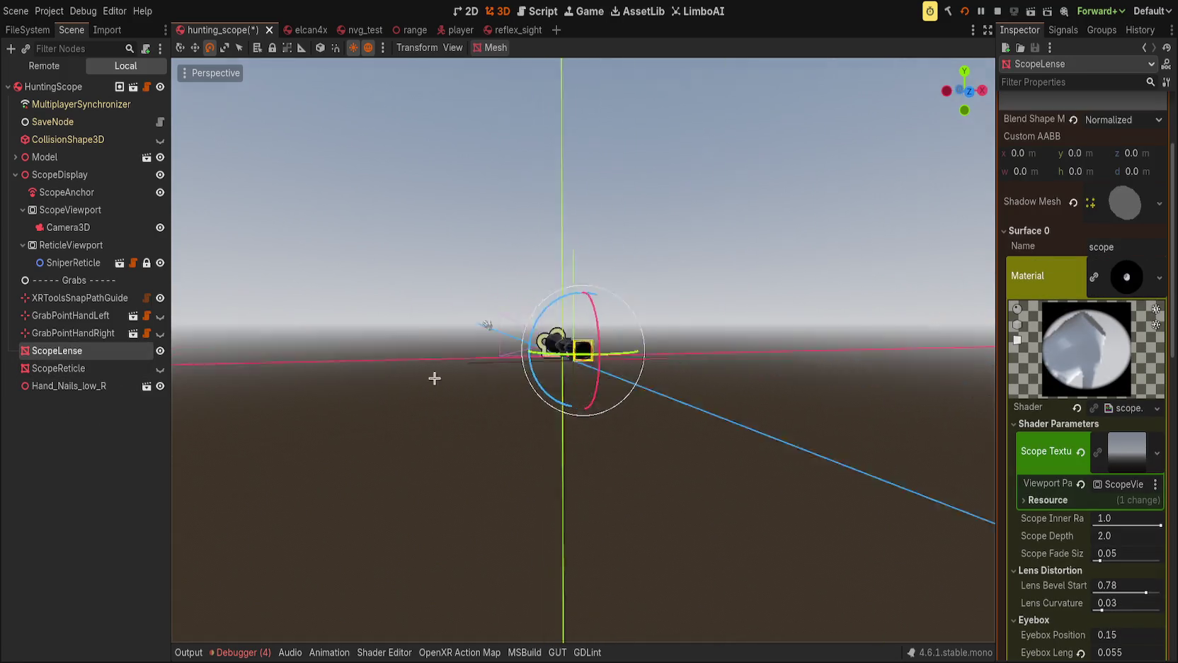
pyautogui.press('KP_1')
pyautogui.scroll(3, 397, 405)
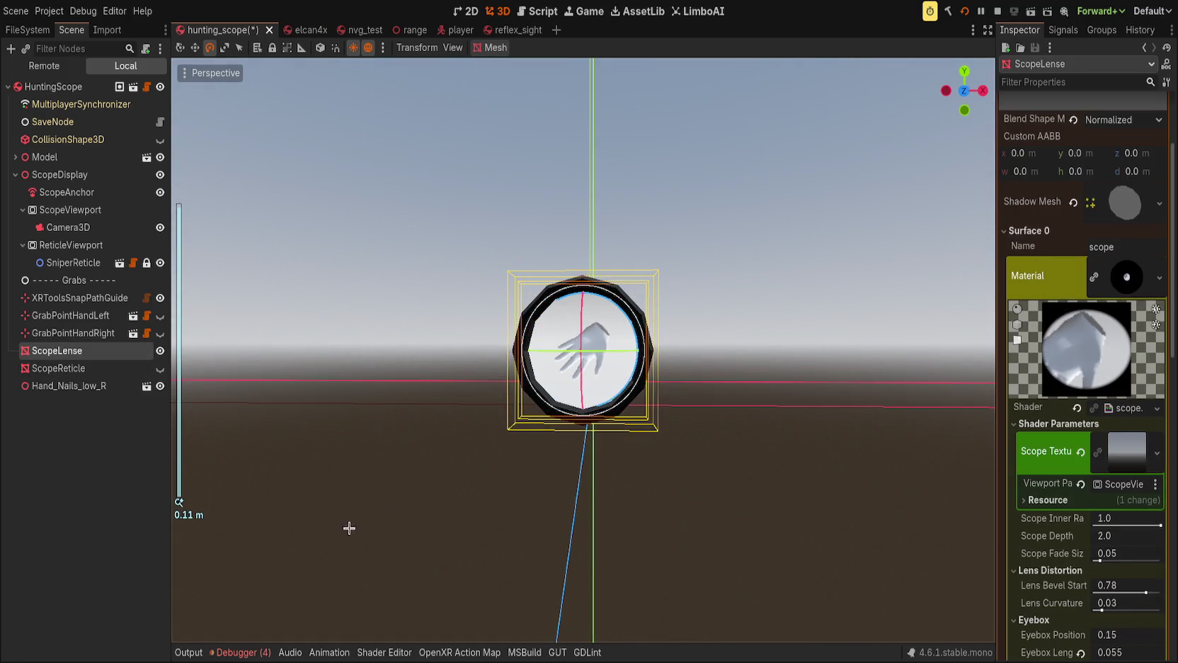
pyautogui.click(383, 652)
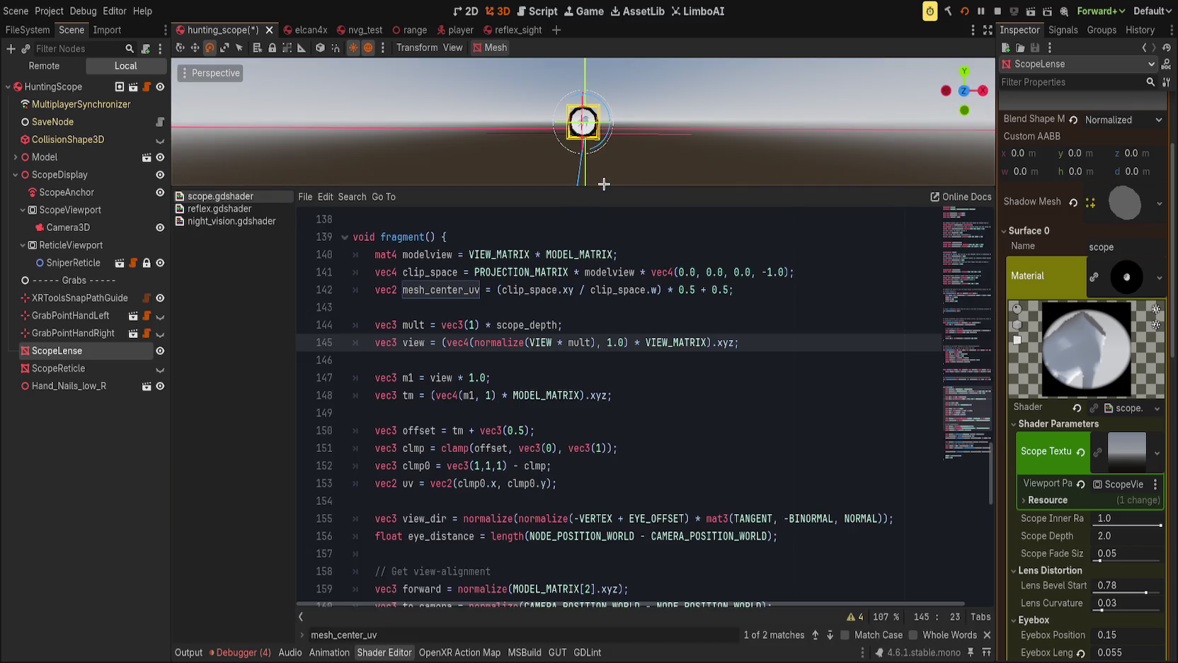
# Insert a minus before vec4 on line 145 to negate the view vector, and save.
pyautogui.moveTo(606, 187); pyautogui.dragTo(606, 345)
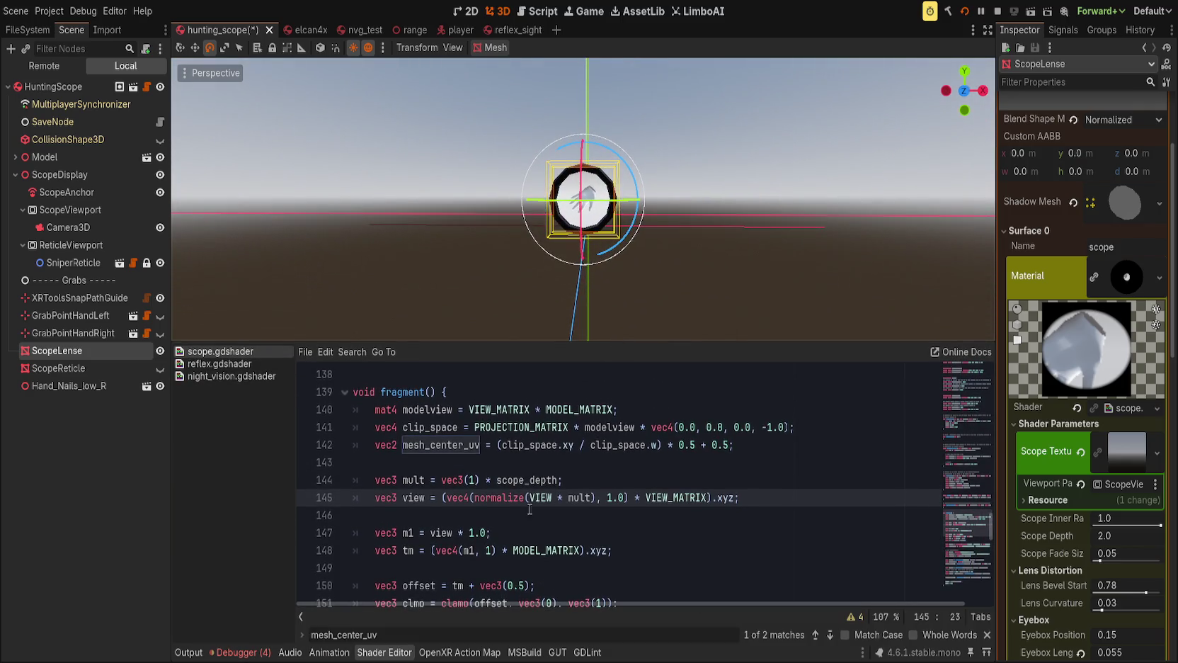
pyautogui.click(640, 482)
pyautogui.click(447, 499)
pyautogui.write('-')
pyautogui.hotkey('ctrl', 's')
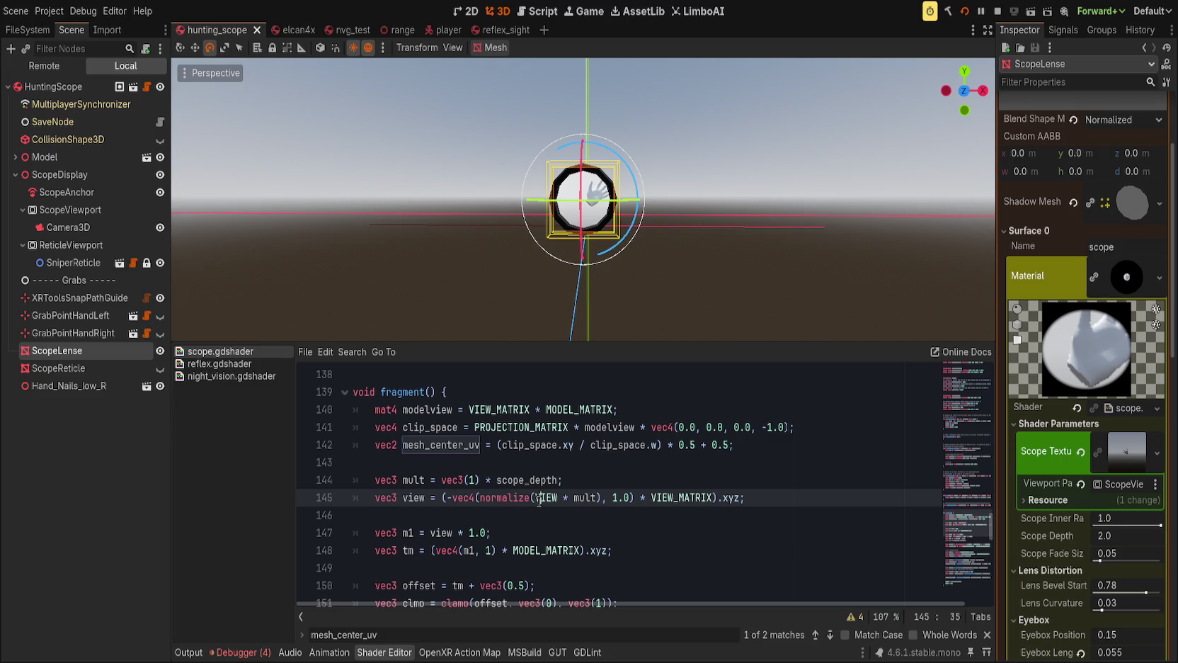
pyautogui.hotkey('ctrl', 's')
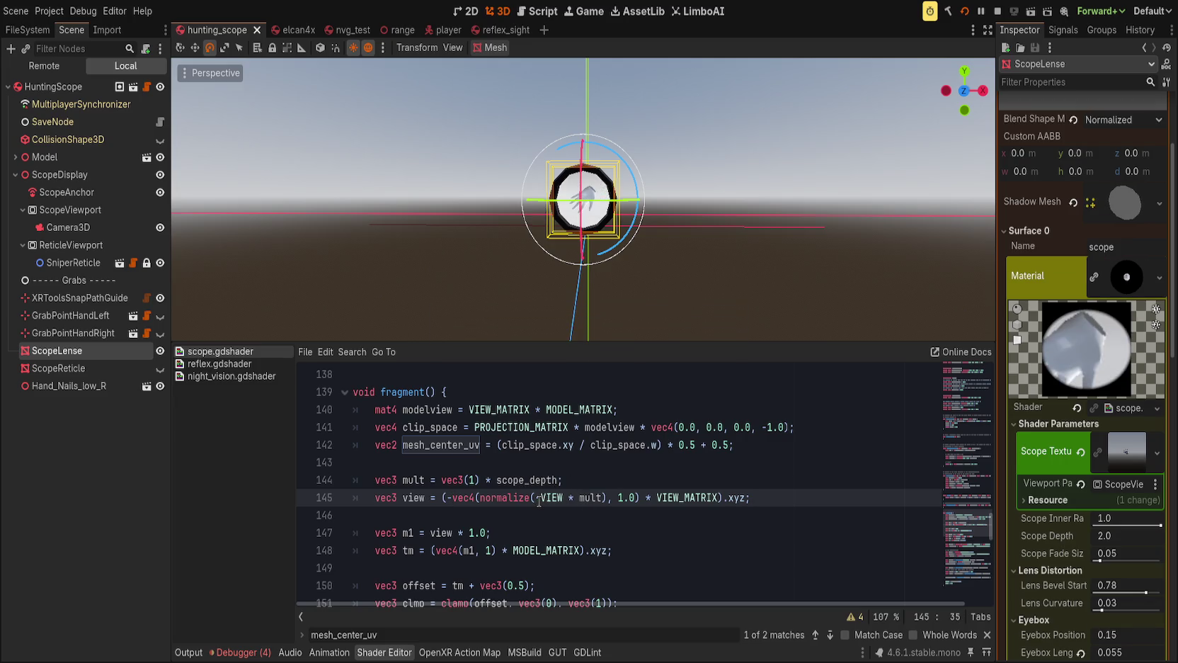
# Try negating mult on line 145, then remove that minus and a stray '=' before VIEW_MATRIX.
pyautogui.press('Right')
pyautogui.press('Right')
pyautogui.press('Right')
pyautogui.write('-')
pyautogui.hotkey('ctrl', 's')
pyautogui.press('BackSpace')
pyautogui.hotkey('ctrl', 'Right')
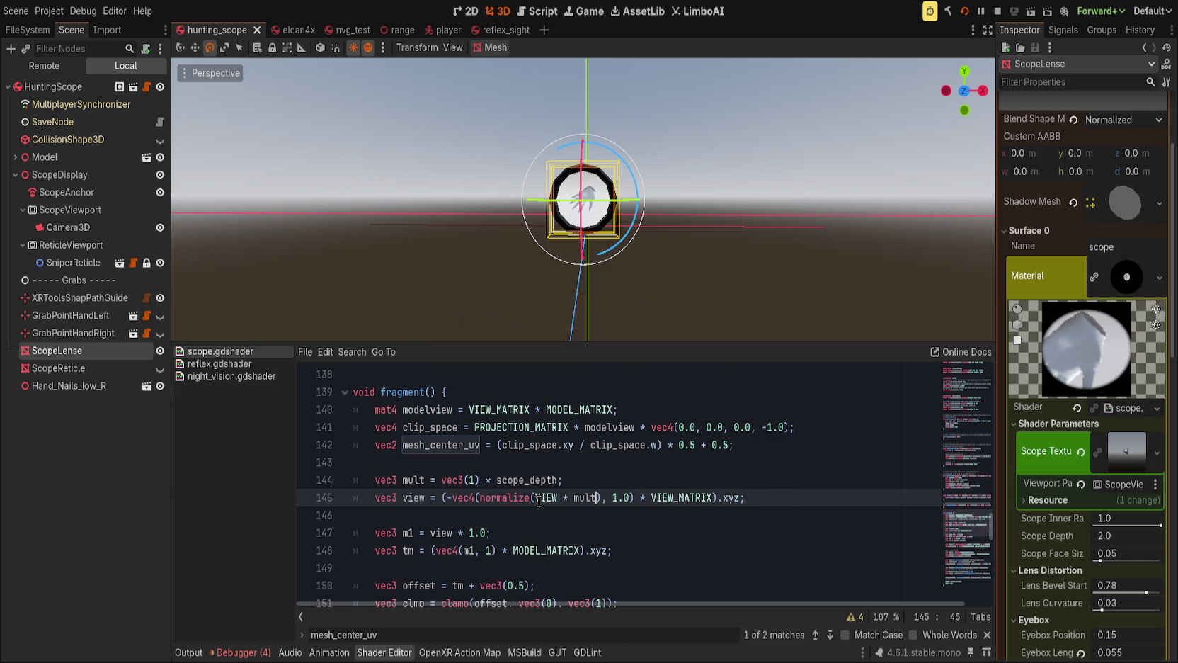
pyautogui.hotkey('ctrl', 's')
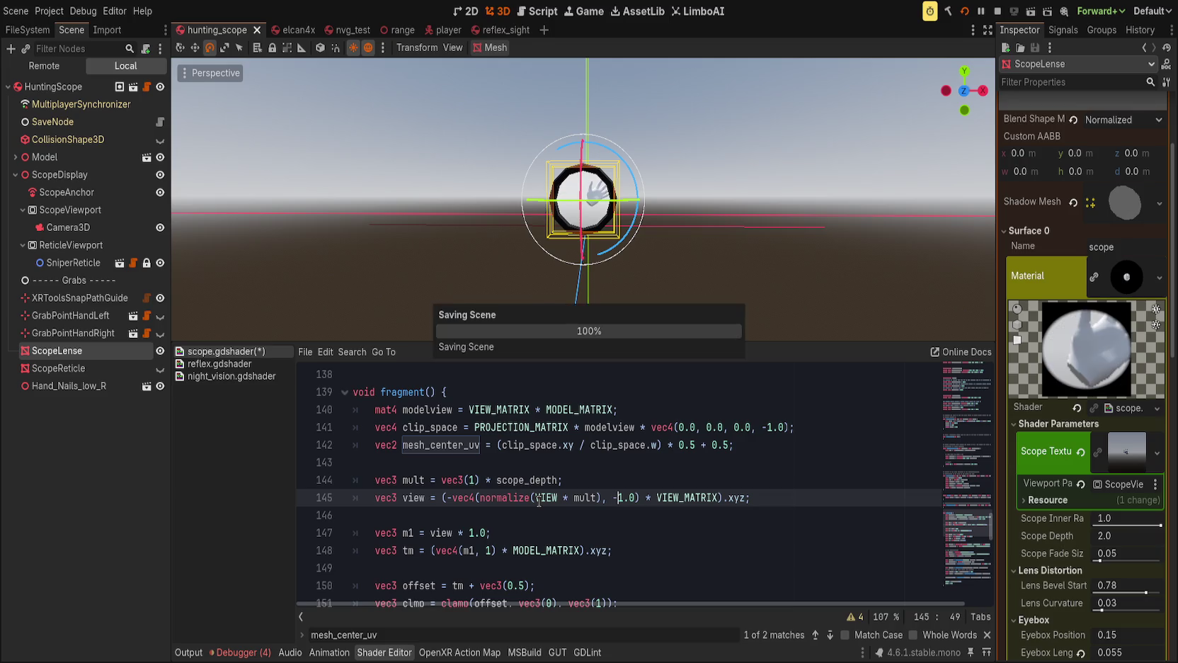
pyautogui.hotkey('ctrl', 'Right')
pyautogui.hotkey('ctrl', 'Right')
pyautogui.hotkey('ctrl', 'Right')
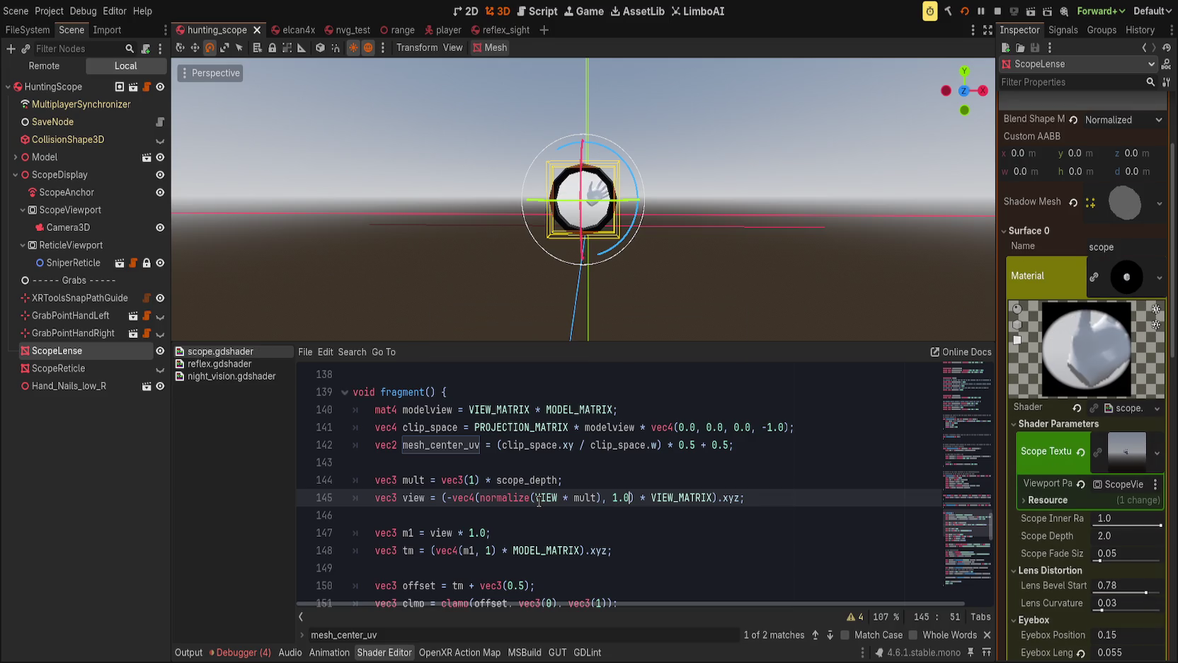
pyautogui.write('=')
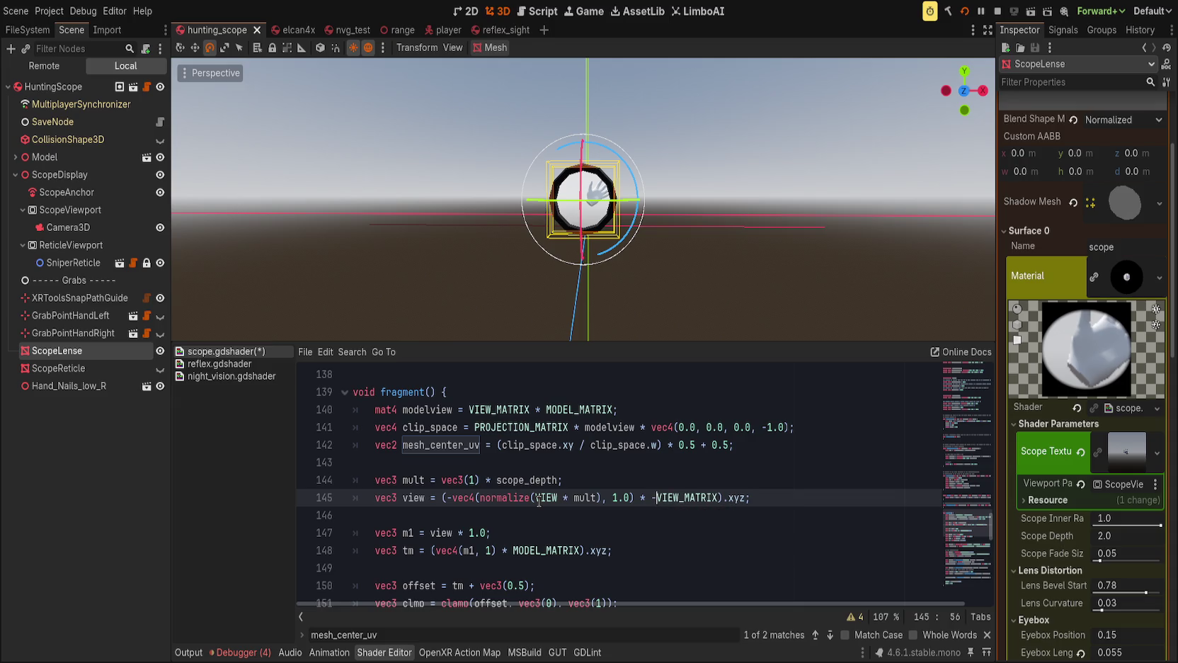
pyautogui.press('BackSpace')
pyautogui.press('End')
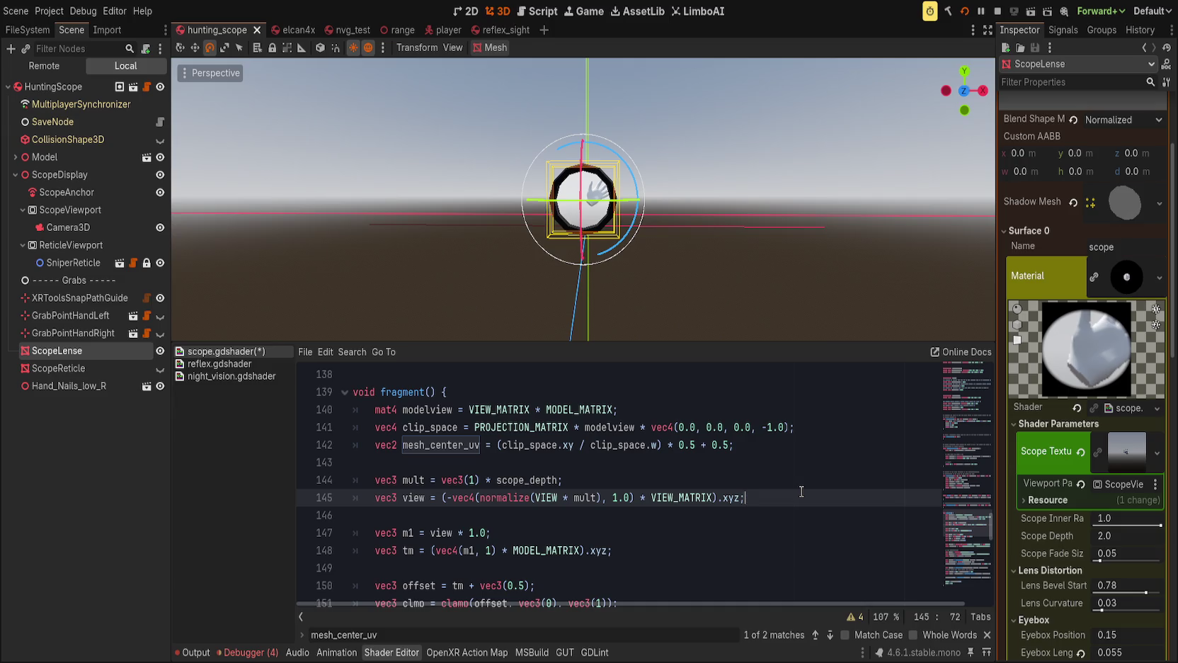
pyautogui.click(470, 532)
# Test sign changes on the m1 multiplier and the w value in vec4(m1, 1), then revert them.
pyautogui.write('0')
pyautogui.hotkey('ctrl', 's')
pyautogui.press('BackSpace')
pyautogui.hotkey('ctrl', 's')
pyautogui.press('Down')
pyautogui.press('Right')
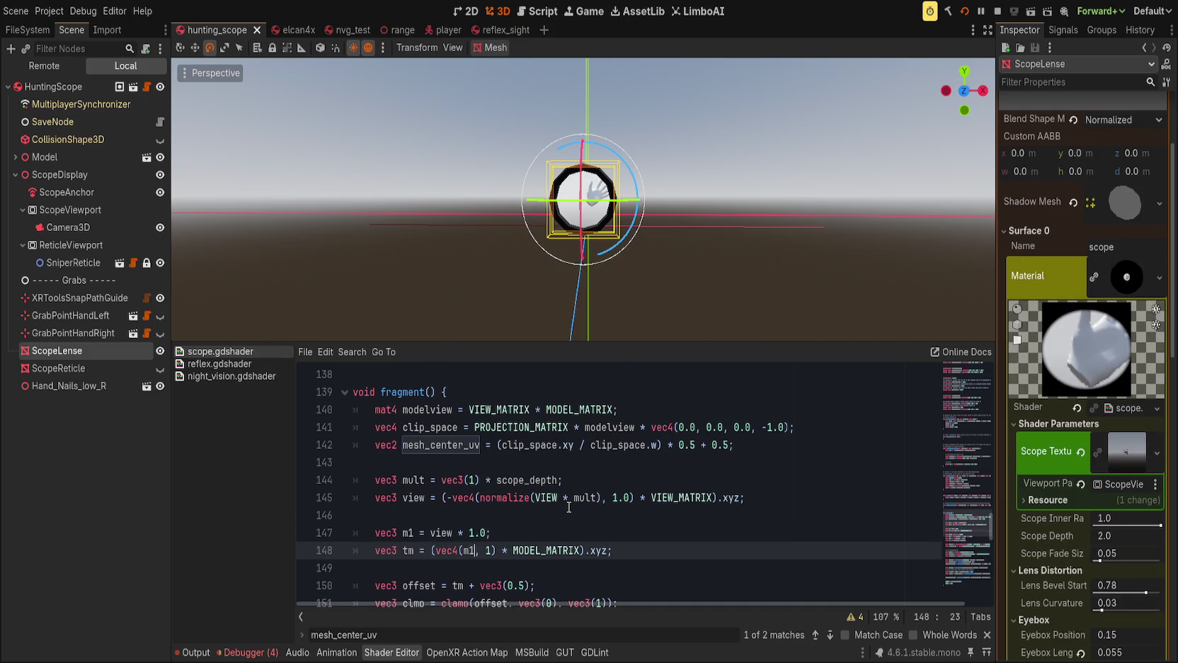
pyautogui.hotkey('ctrl', 's')
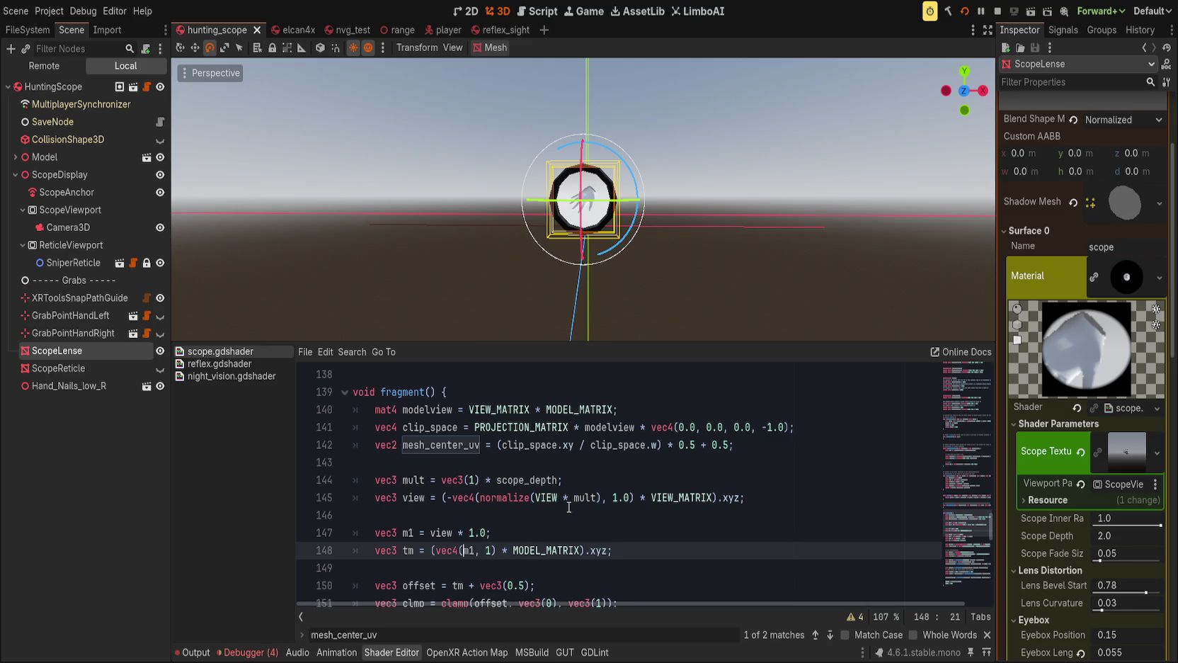
pyautogui.press('Right')
pyautogui.hotkey('ctrl', 's')
pyautogui.write('-')
pyautogui.hotkey('ctrl', 's')
pyautogui.press('BackSpace')
pyautogui.hotkey('ctrl', 'Right')
pyautogui.hotkey('ctrl', 'Right')
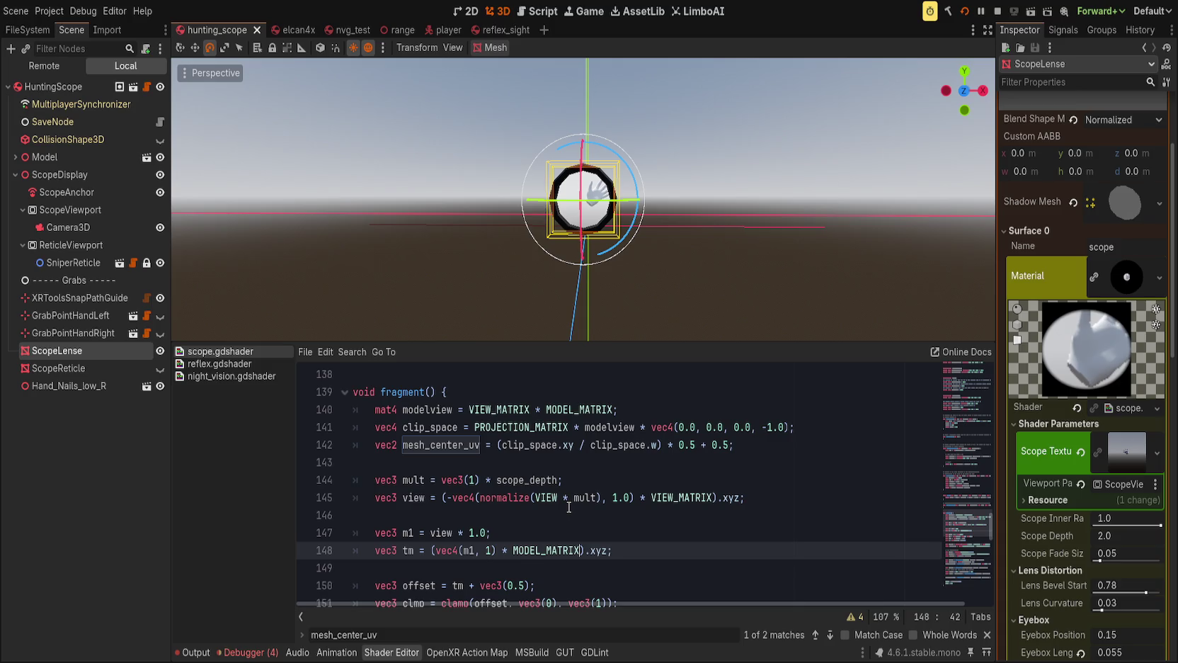
# Set line 141's w value to 1.0, test -1 as the third component, then revert to 0.0.
pyautogui.click(762, 427)
pyautogui.press('BackSpace')
pyautogui.hotkey('ctrl', 's')
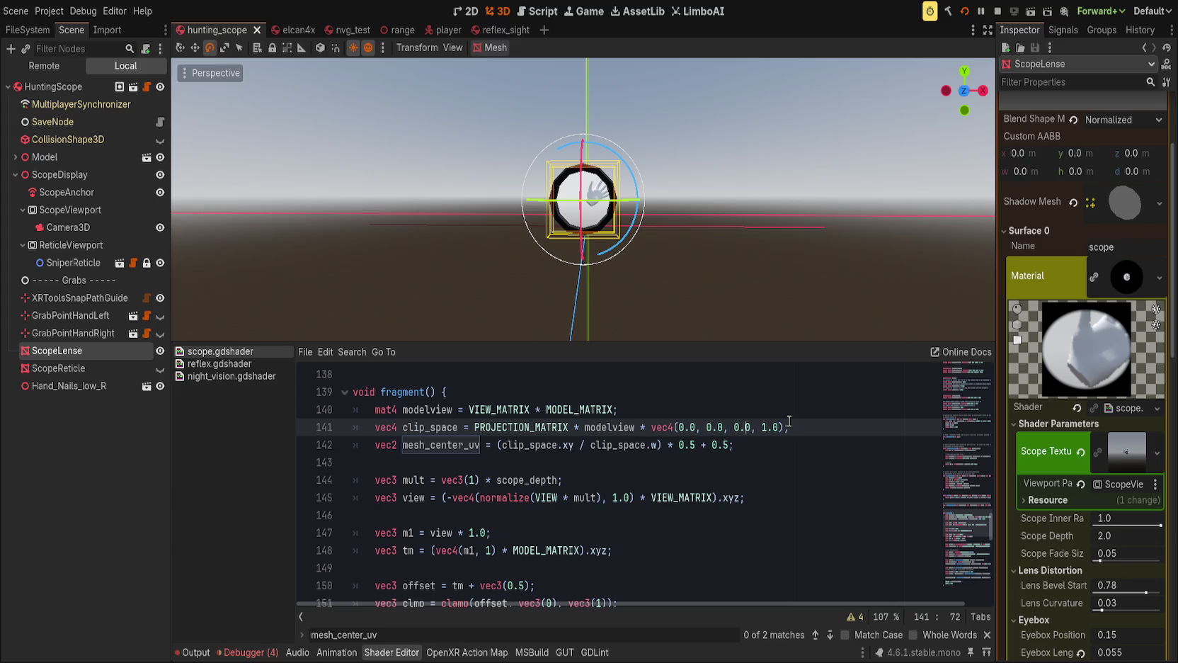
pyautogui.press('Delete')
pyautogui.write('-1')
pyautogui.hotkey('ctrl', 's')
pyautogui.hotkey('ctrl', 'z')
pyautogui.hotkey('ctrl', 'z')
pyautogui.hotkey('ctrl', 'z')
pyautogui.hotkey('ctrl', 's')
# Try '/' instead of '-' before 0.5 on line 142, then restore the minus.
pyautogui.click(704, 444)
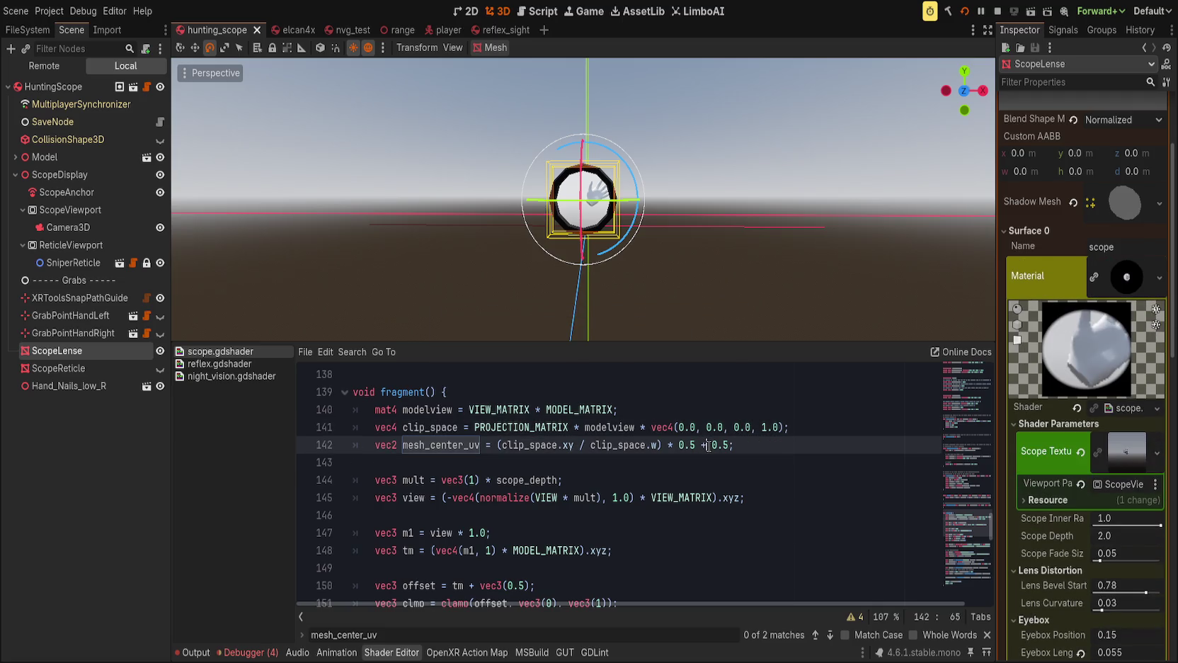
pyautogui.write('-')
pyautogui.hotkey('ctrl', 's')
pyautogui.press('BackSpace')
pyautogui.write('/')
pyautogui.hotkey('ctrl', 's')
pyautogui.press('BackSpace')
pyautogui.write('-')
pyautogui.hotkey('ctrl', 's')
# Cut the modelview, clip_space and mesh_center_uv lines from the fragment function.
pyautogui.click(508, 410)
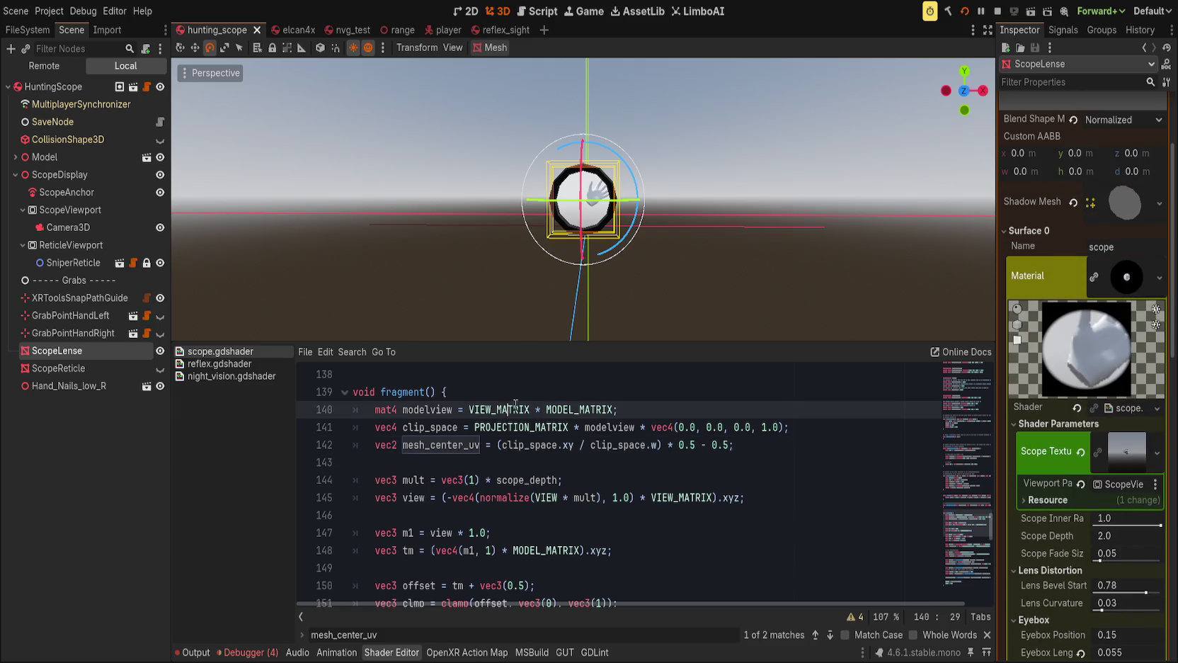
pyautogui.hotkey('ctrl', 'x')
pyautogui.hotkey('ctrl', 'z')
pyautogui.hotkey('ctrl', 'shift', 'z')
pyautogui.hotkey('ctrl', 'x')
pyautogui.hotkey('ctrl', 'x')
pyautogui.hotkey('ctrl', 'x')
pyautogui.scroll(-5, 489, 496)
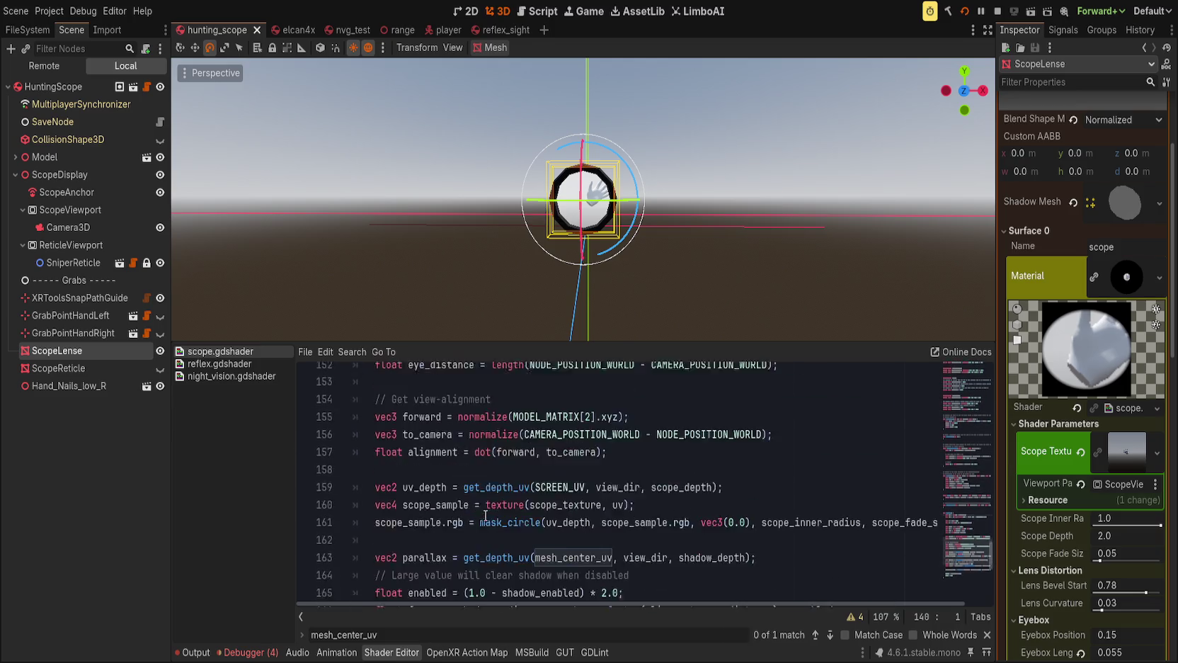
# Comment out the erroring parallax and shadow mask lines with // and save.
pyautogui.click(369, 497)
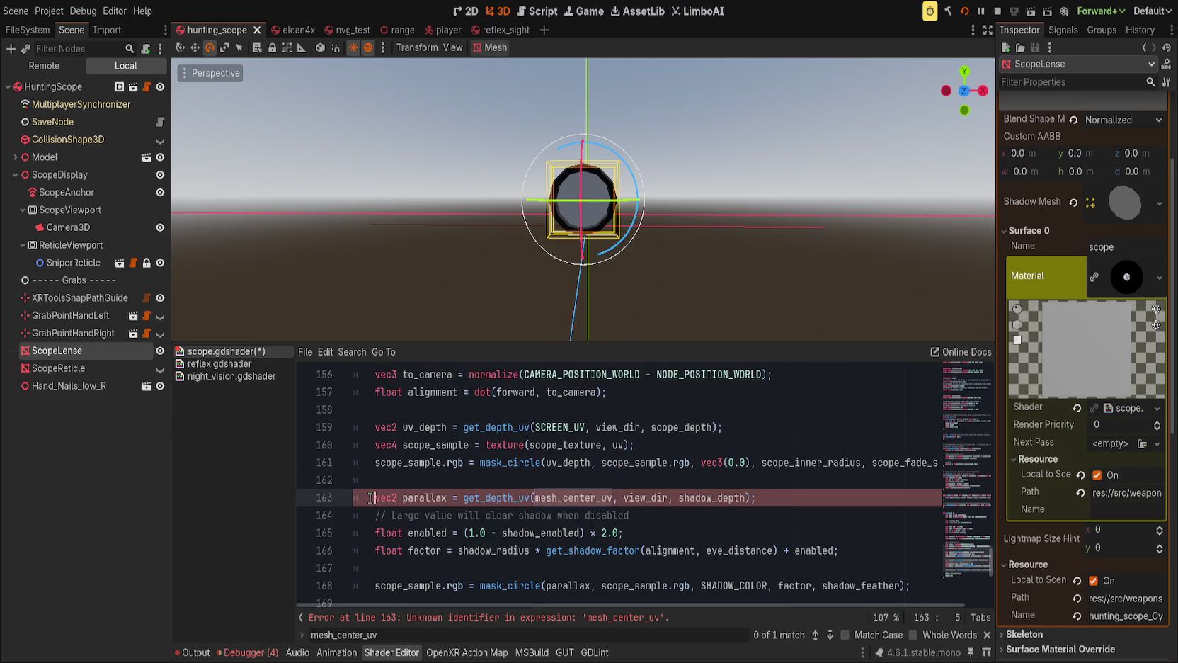
pyautogui.write('//')
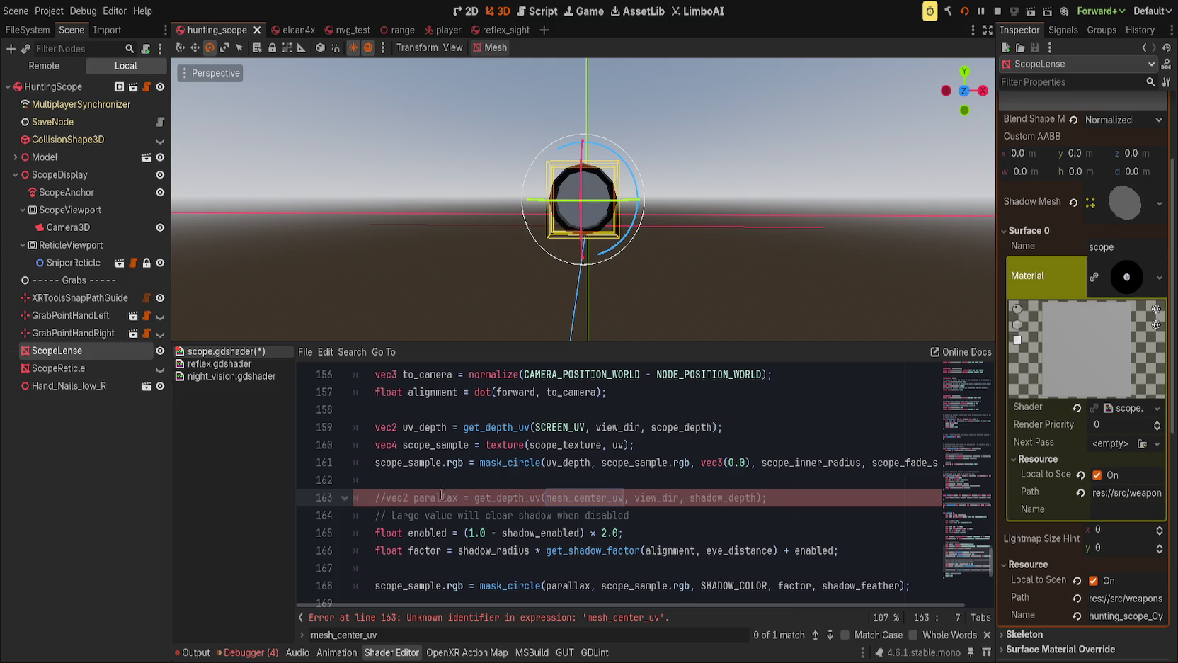
pyautogui.scroll(-1, 414, 527)
pyautogui.click(373, 532)
pyautogui.write('//')
pyautogui.hotkey('ctrl', 's')
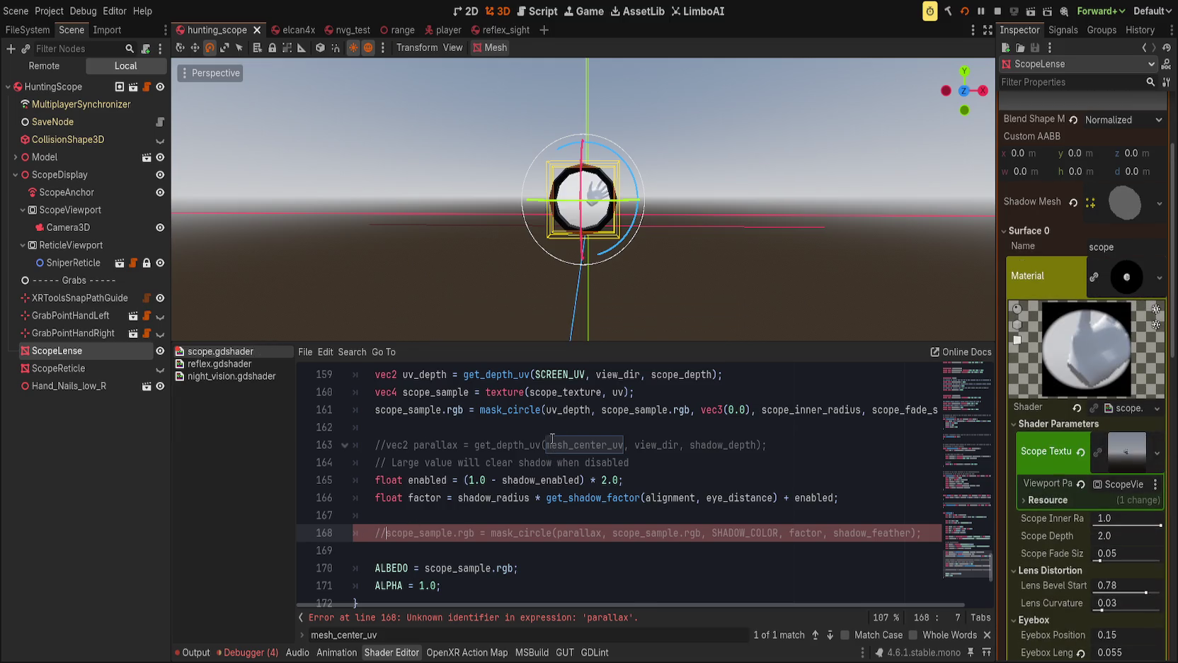
# Retype '+' before vec3(0.5) on line 146 and select MODEL_MATRIX on line 144.
pyautogui.scroll(5, 570, 283)
pyautogui.scroll(4, 545, 471)
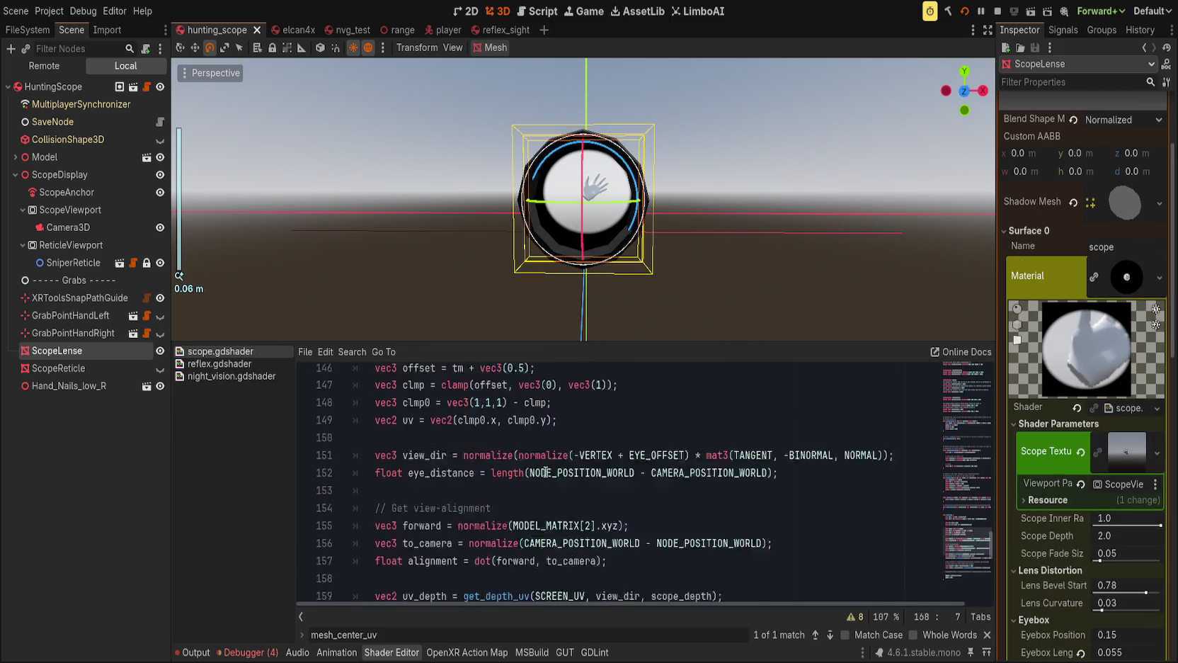
pyautogui.scroll(2, 545, 471)
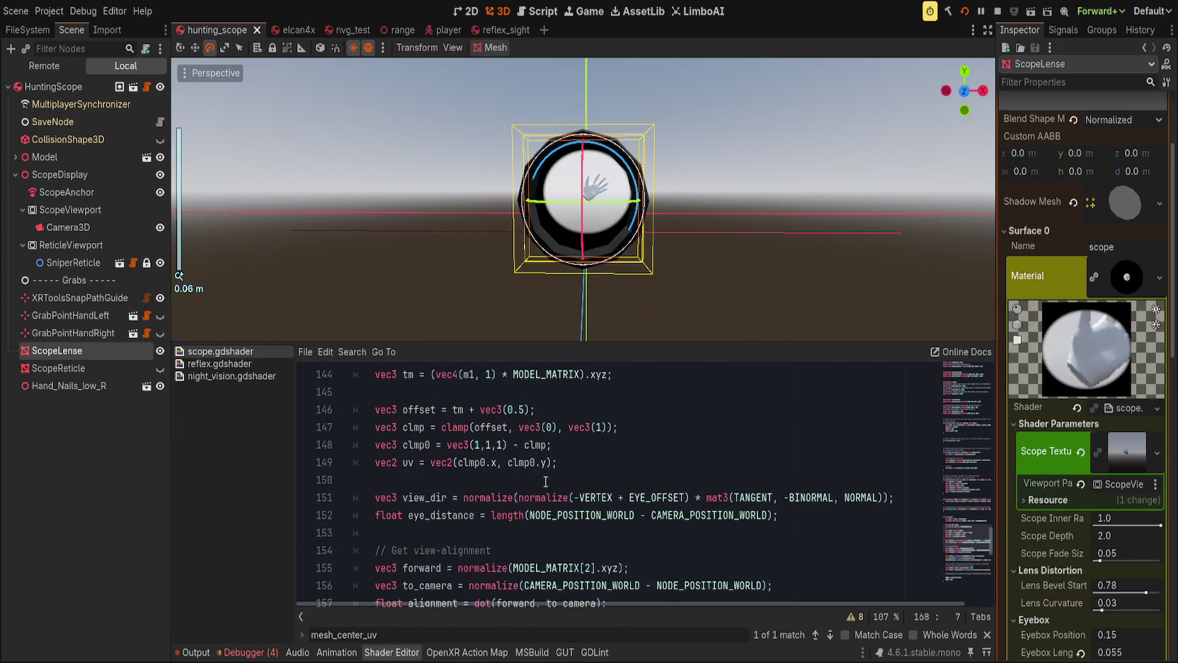
pyautogui.click(598, 413)
pyautogui.scroll(2, 477, 525)
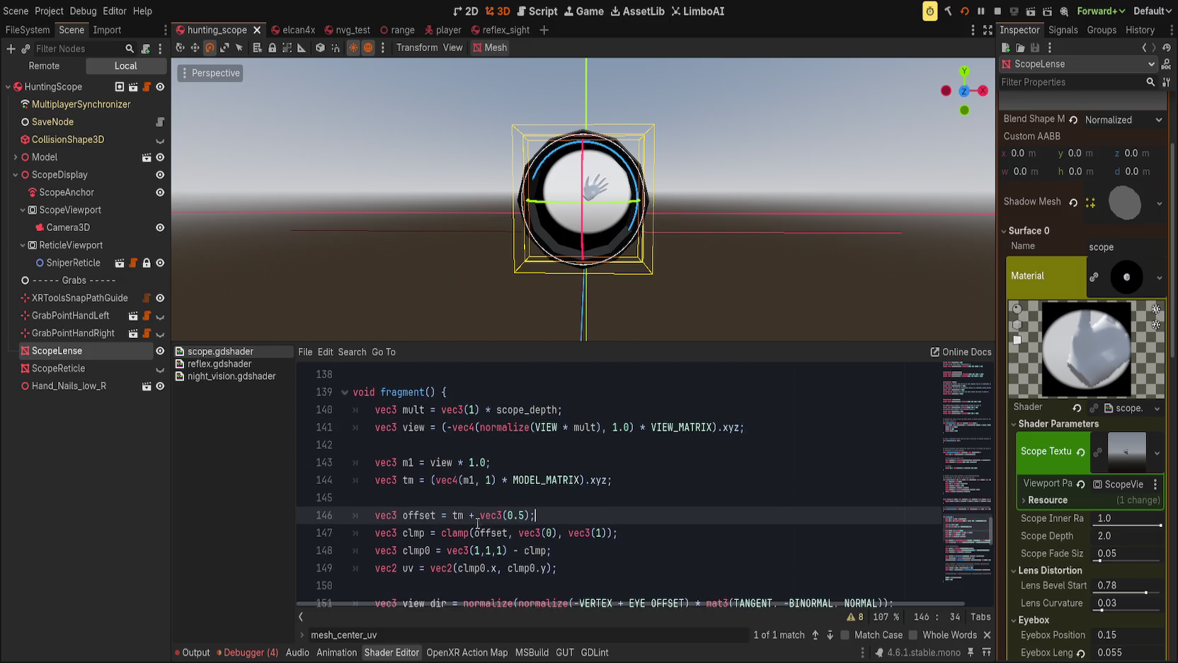
pyautogui.click(476, 515)
pyautogui.write('-')
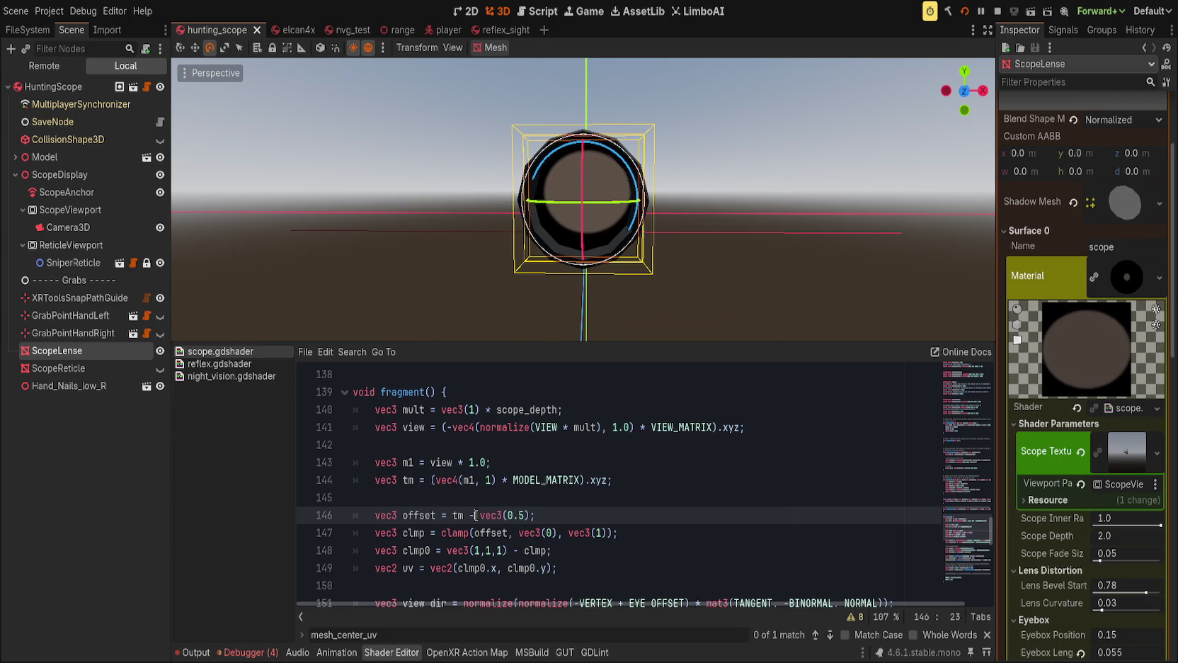
pyautogui.press('BackSpace')
pyautogui.write('+')
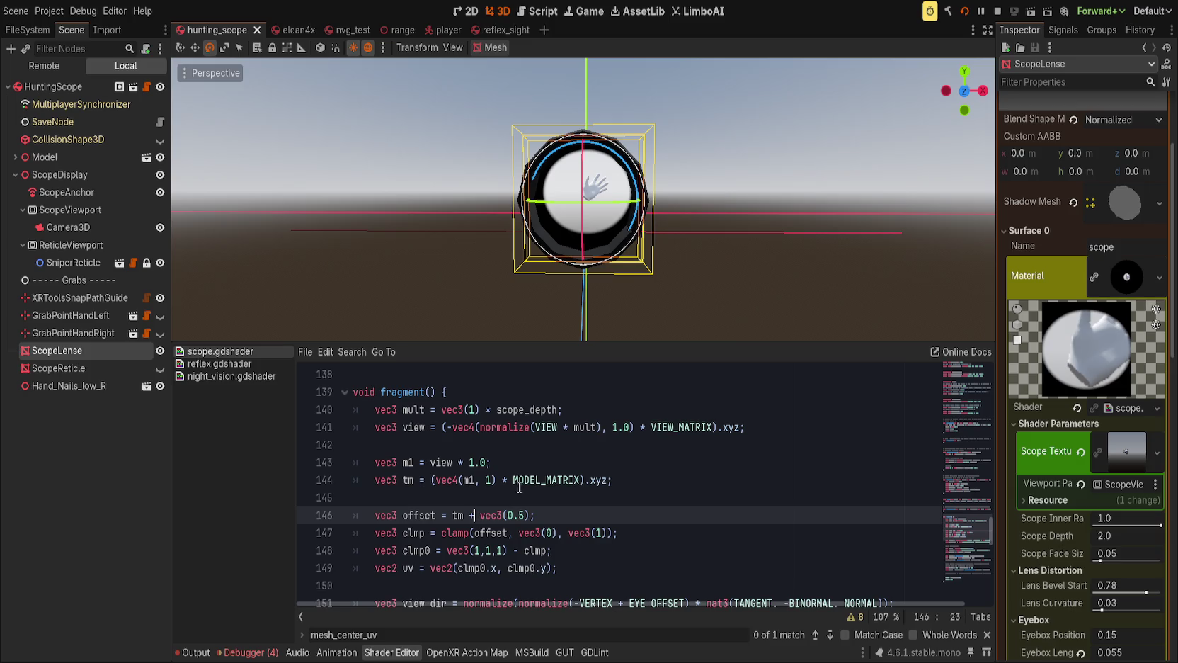
pyautogui.scroll(1, 477, 489)
pyautogui.doubleClick(519, 531)
pyautogui.click(518, 531)
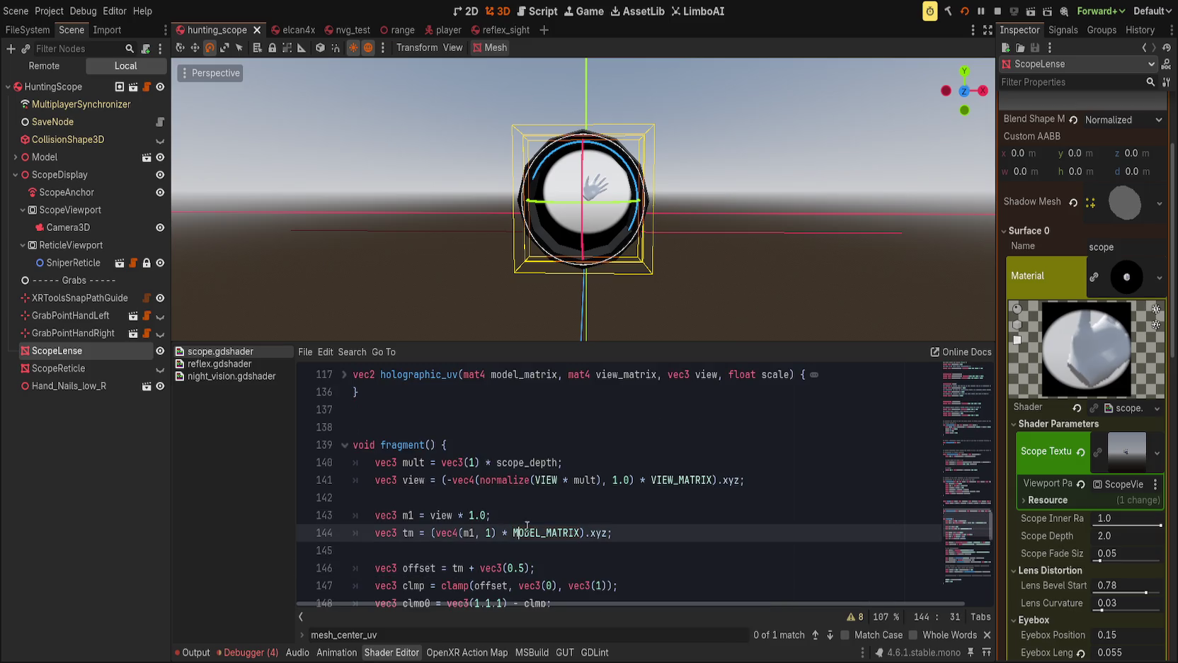
# Select MODEL_MATRIX, move to the mult line, and save the shader and scene.
pyautogui.hotkey('ctrl', 'd')
pyautogui.hotkey('ctrl', 's')
pyautogui.press('Left')
pyautogui.click(453, 481)
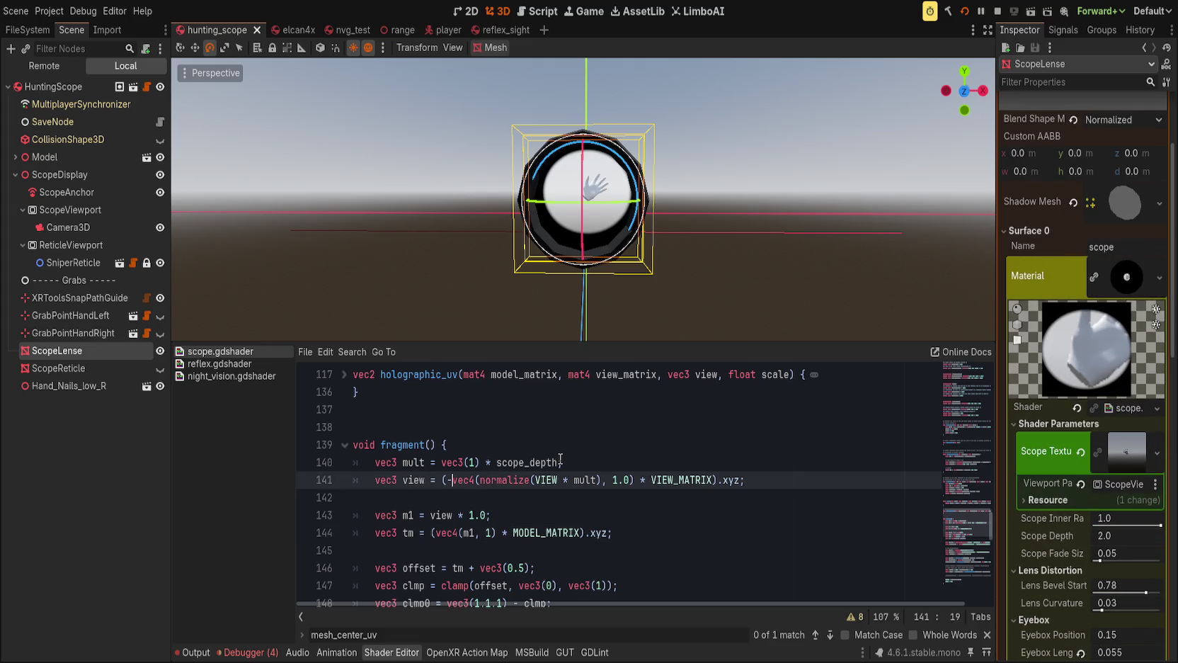
pyautogui.press('Up')
pyautogui.hotkey('ctrl', 's')
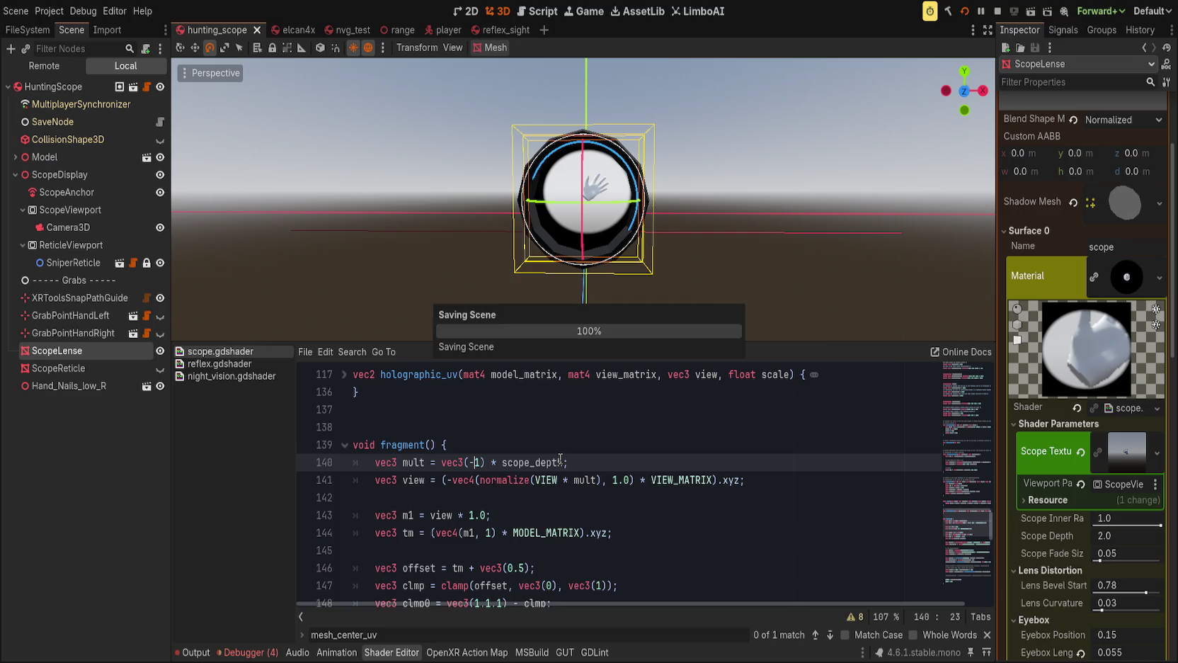
# Try negating and dividing by scope_depth in mult, then restore the multiply and save.
pyautogui.press('Right')
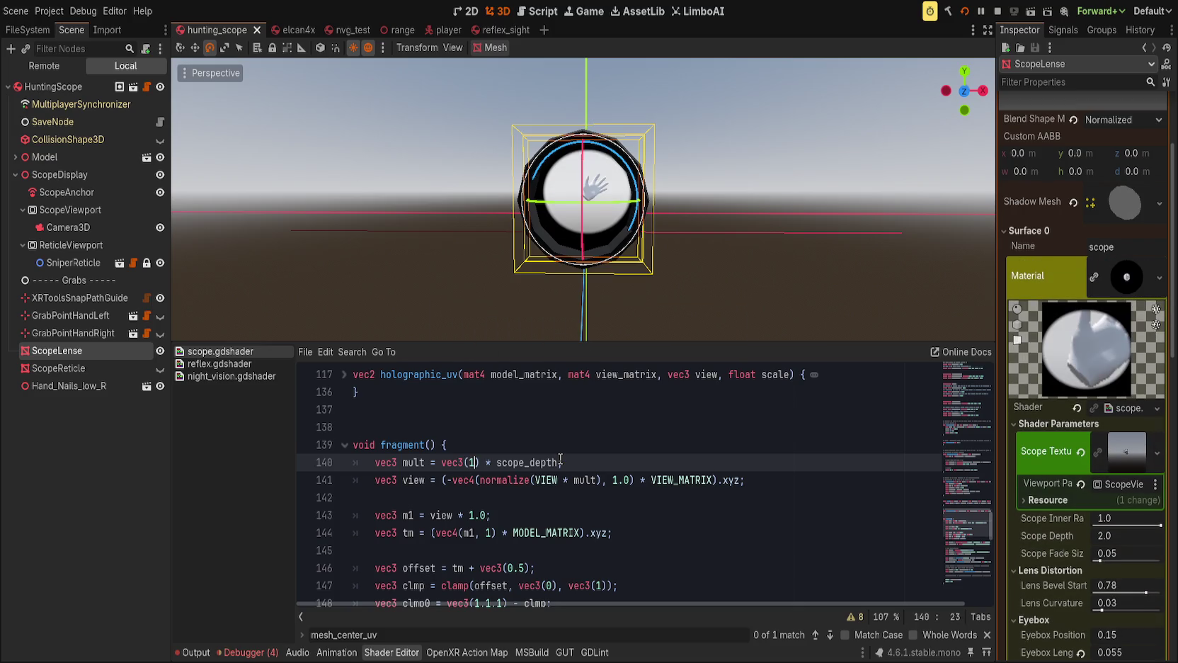
pyautogui.hotkey('ctrl', 'Left')
pyautogui.write('-')
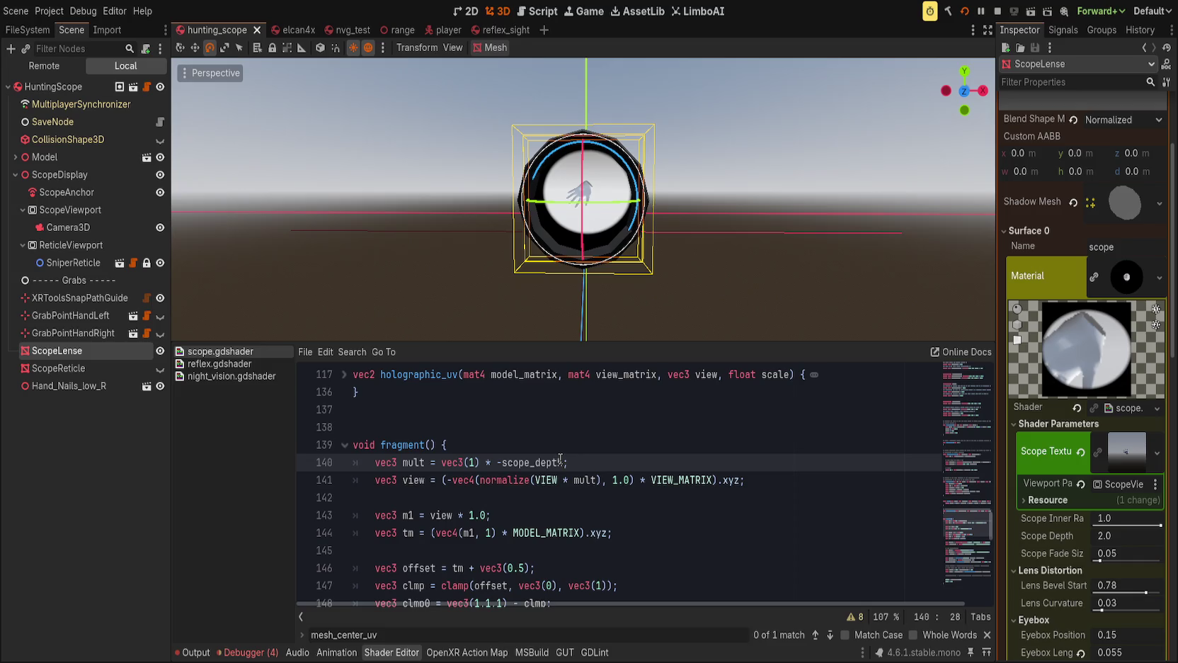
pyautogui.press('BackSpace')
pyautogui.press('BackSpace')
pyautogui.press('BackSpace')
pyautogui.write('/')
pyautogui.press('BackSpace')
pyautogui.write('*')
pyautogui.hotkey('ctrl', 's')
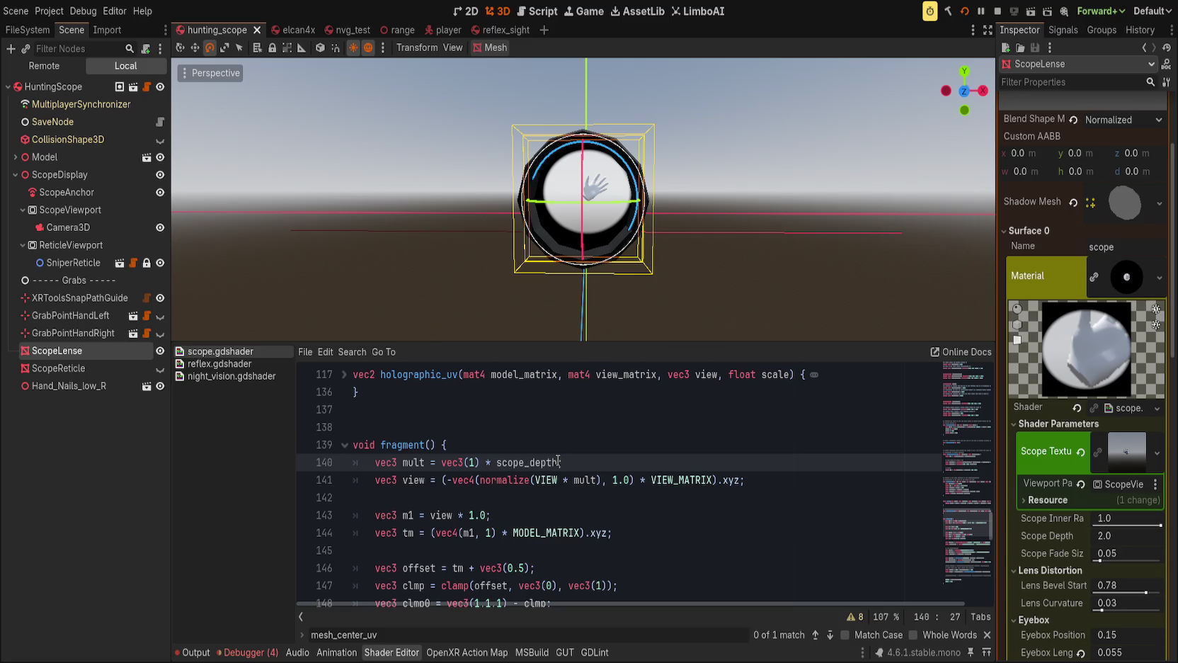
# Expand mult to vec3(-1.0, 1.0, 1.0) * scope_depth, mirroring X, and save.
pyautogui.press('End')
pyautogui.write('vec3')
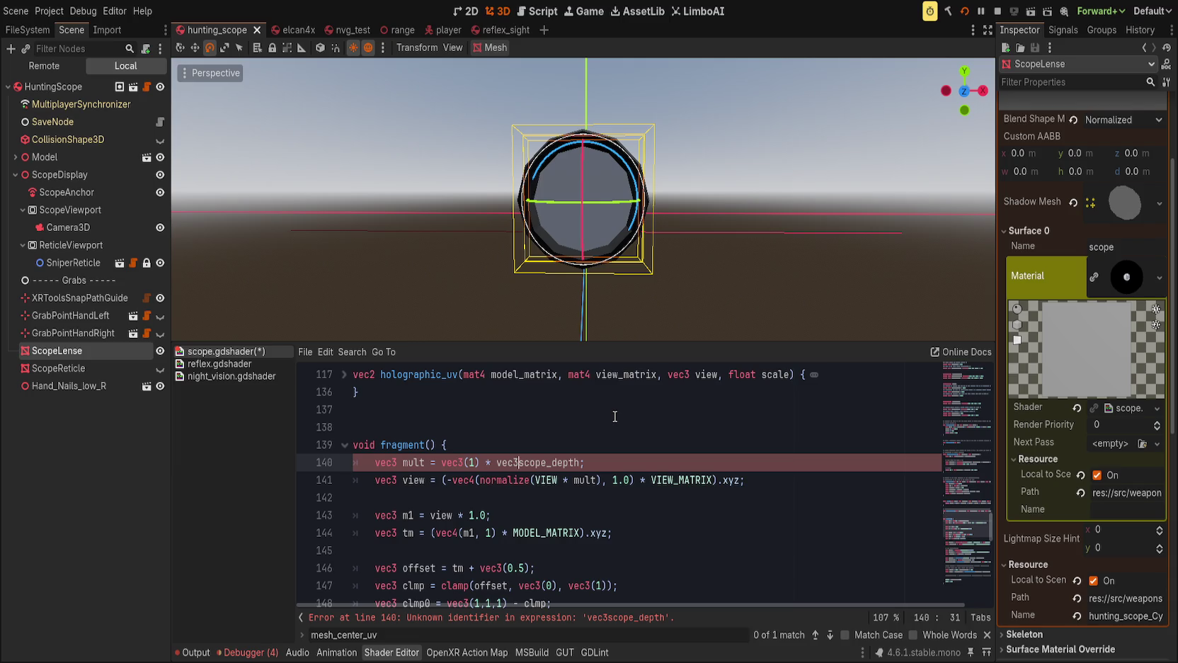
pyautogui.press('BackSpace')
pyautogui.press('BackSpace')
pyautogui.press('BackSpace')
pyautogui.write(', 1')
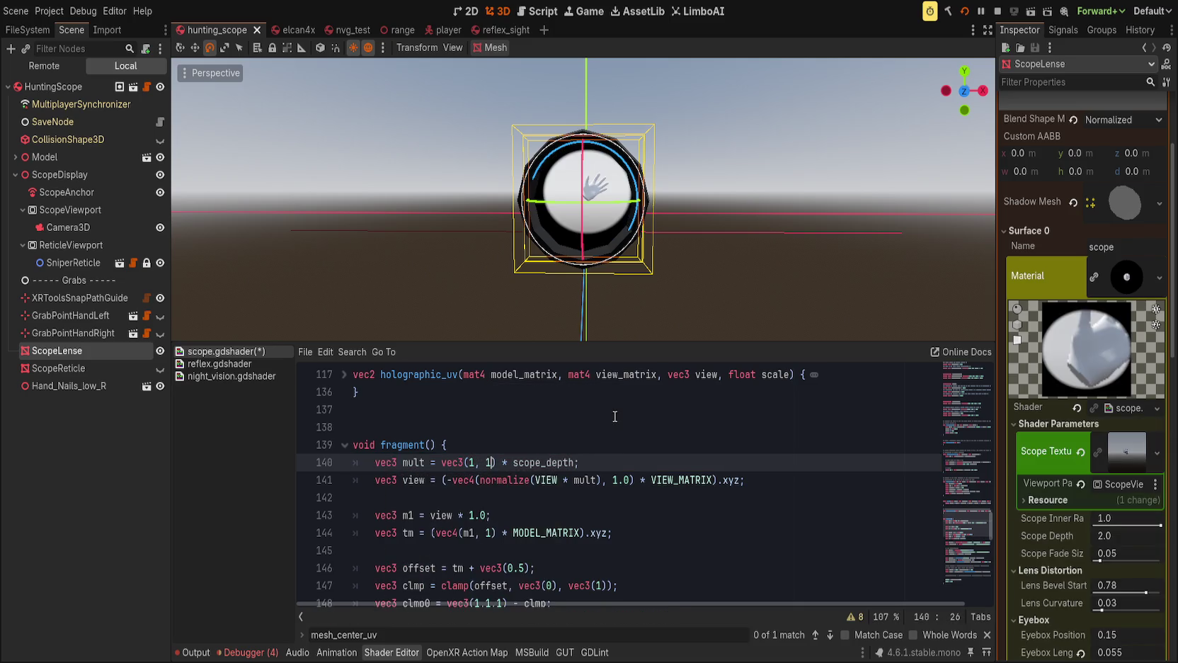
pyautogui.press('BackSpace')
pyautogui.press('BackSpace')
pyautogui.press('BackSpace')
pyautogui.write('.0, 1.0, 1.0')
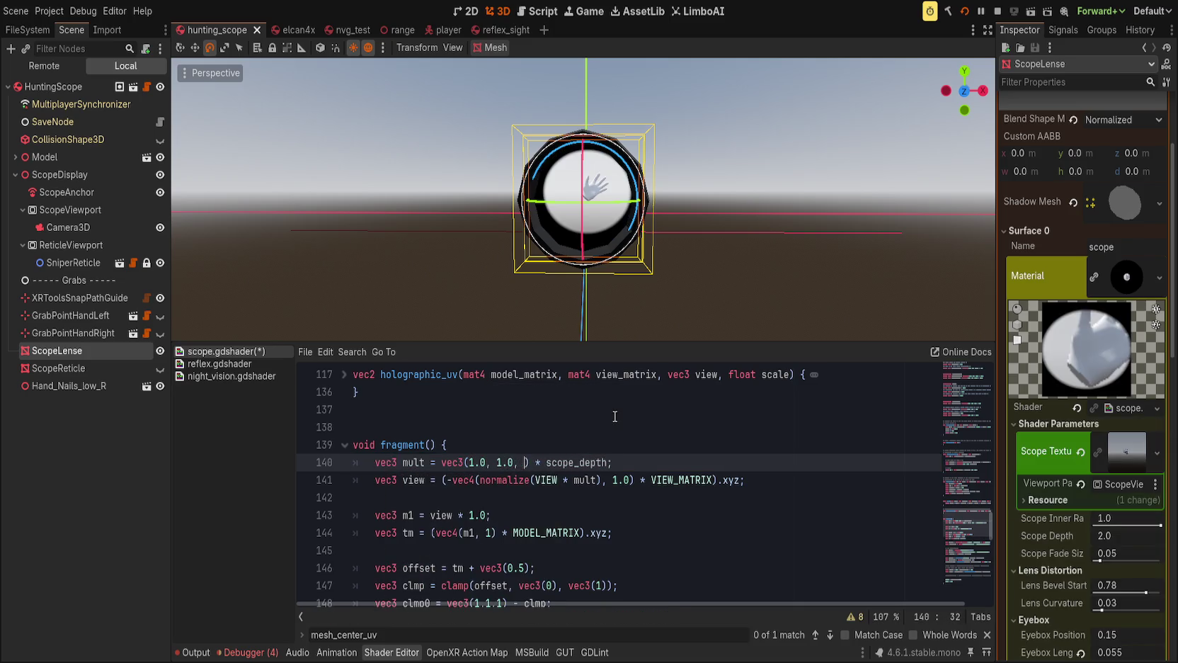
pyautogui.press('Left')
pyautogui.press('Left')
pyautogui.press('Left')
pyautogui.press('Left')
pyautogui.hotkey('ctrl', 's')
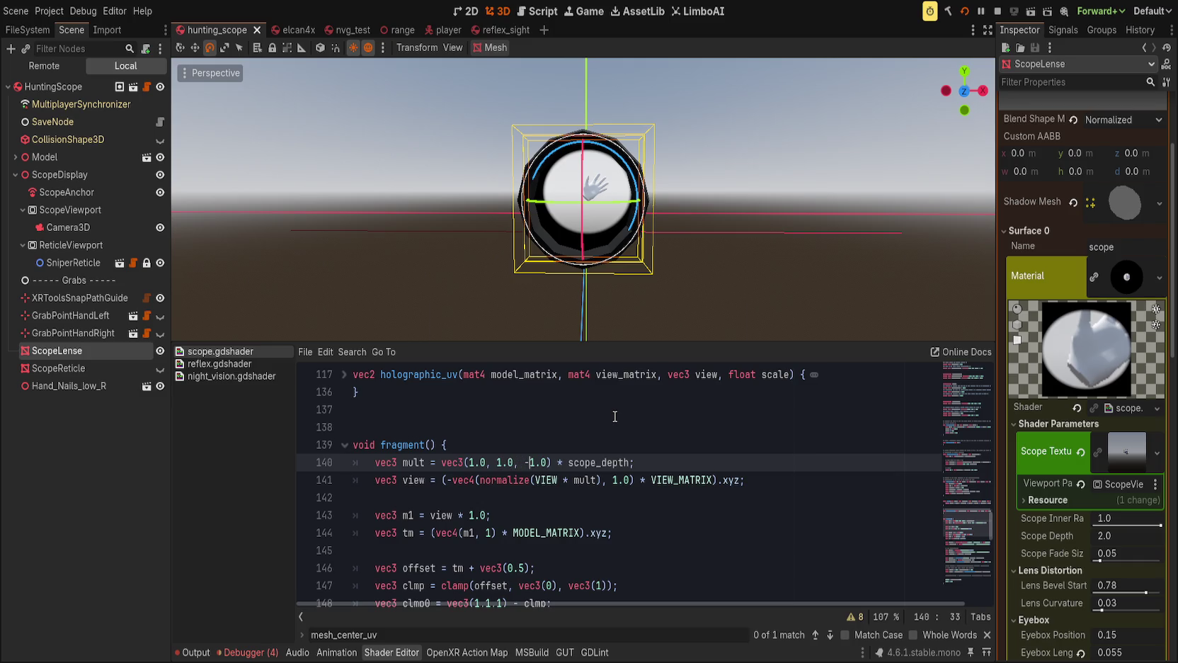
pyautogui.hotkey('ctrl', 's')
pyautogui.hotkey('ctrl', 's')
pyautogui.press('Left')
pyautogui.press('Left')
pyautogui.press('Left')
pyautogui.press('Left')
pyautogui.press('Left')
pyautogui.write('-')
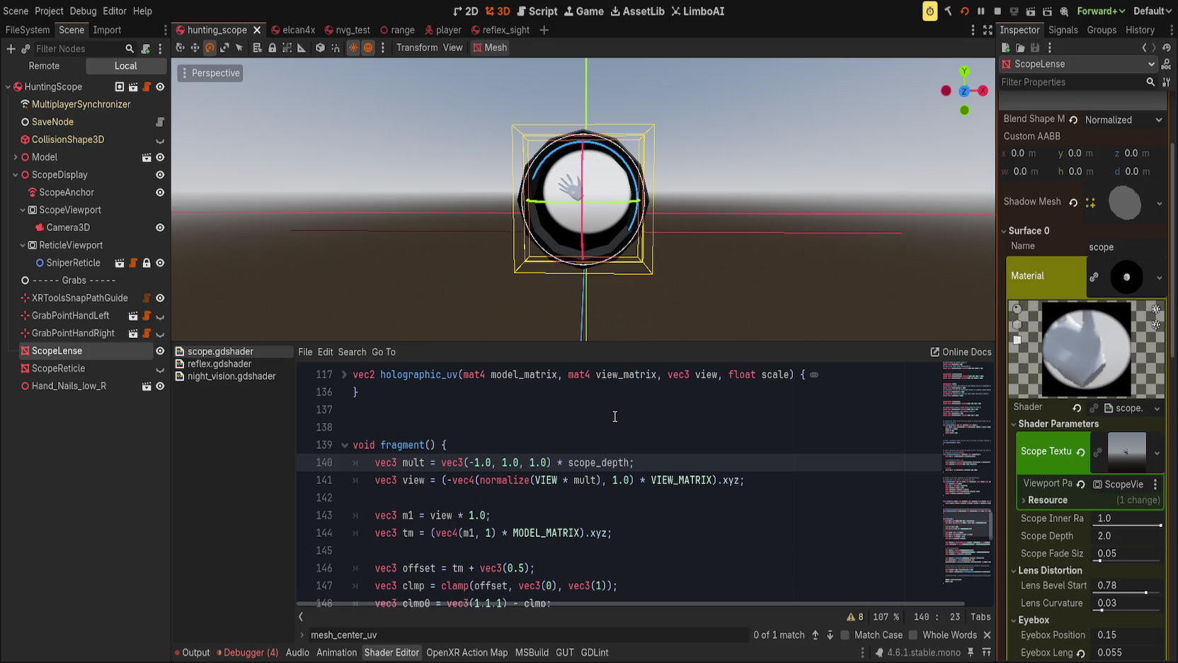
pyautogui.click(701, 463)
# Delete the minus in vec3(-1.0, 1.0, 1.0) on line 140, briefly retyping and removing it again.
pyautogui.press('Up')
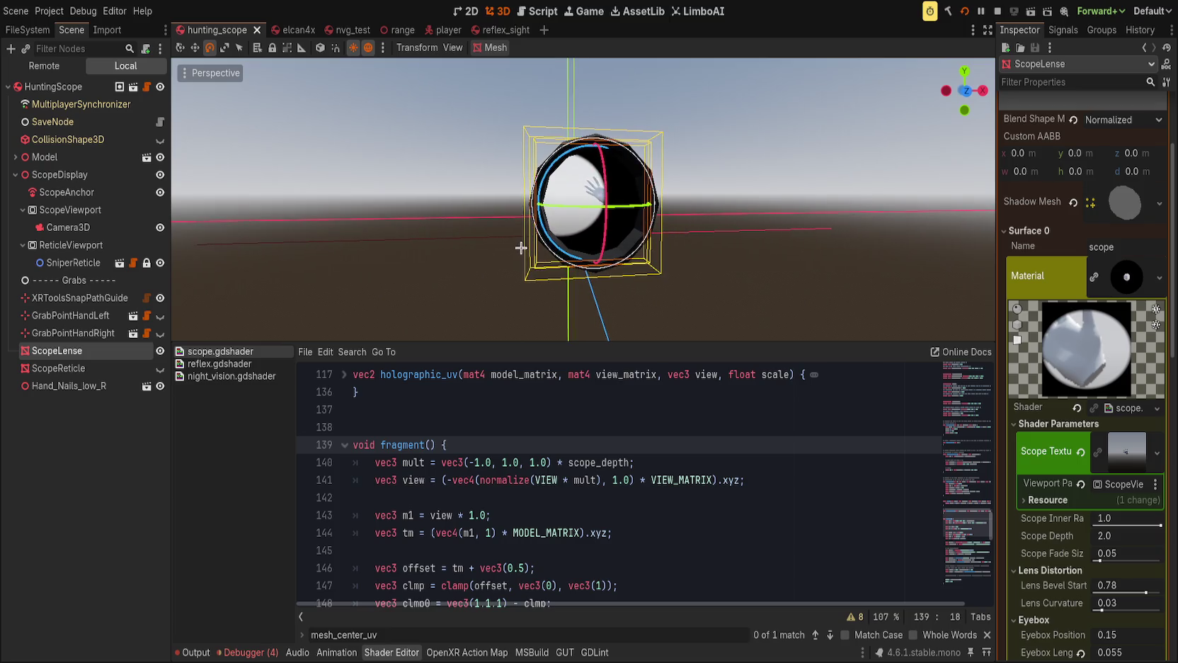
pyautogui.click(469, 463)
pyautogui.press('Delete')
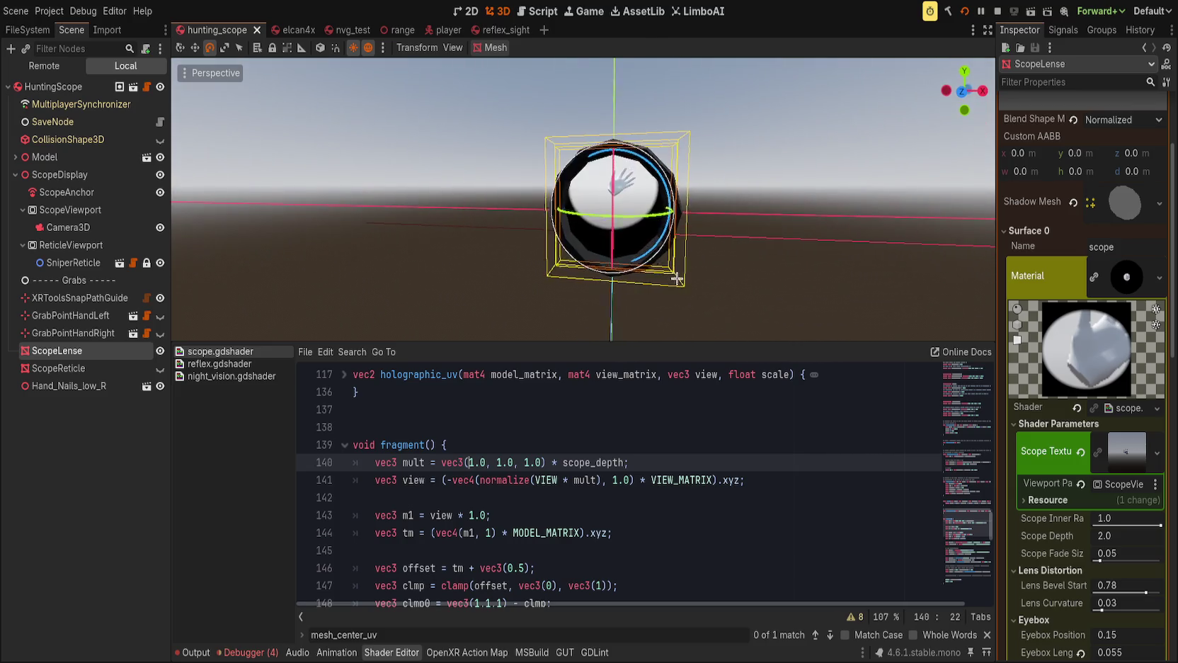
pyautogui.write('-')
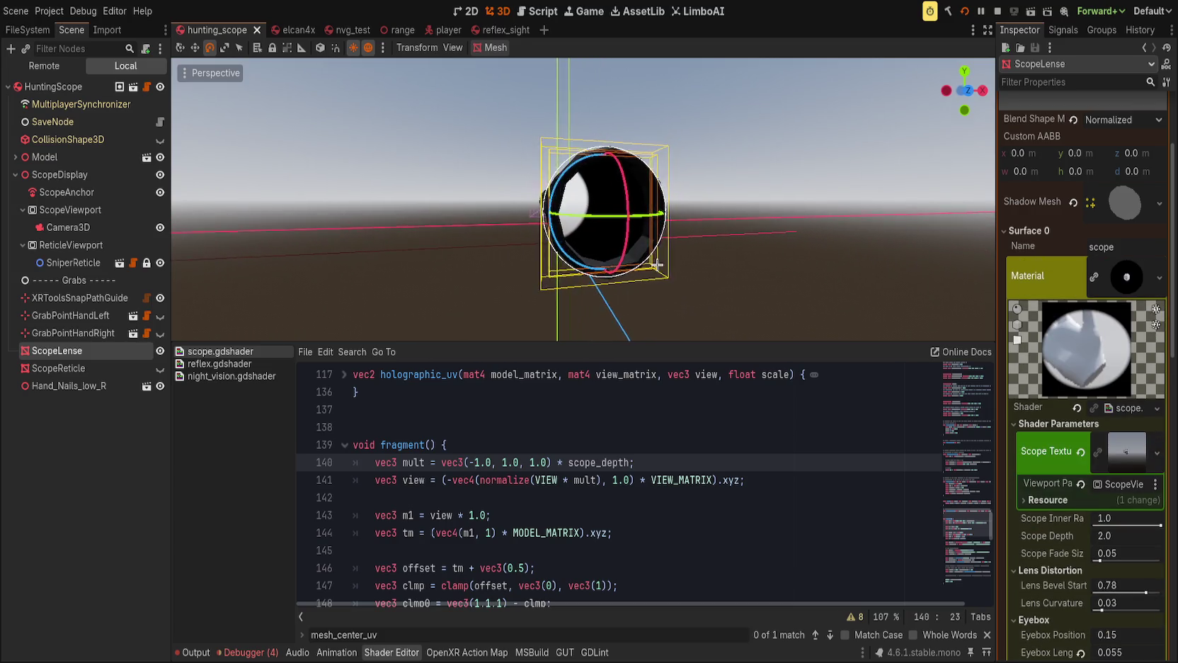
pyautogui.press('BackSpace')
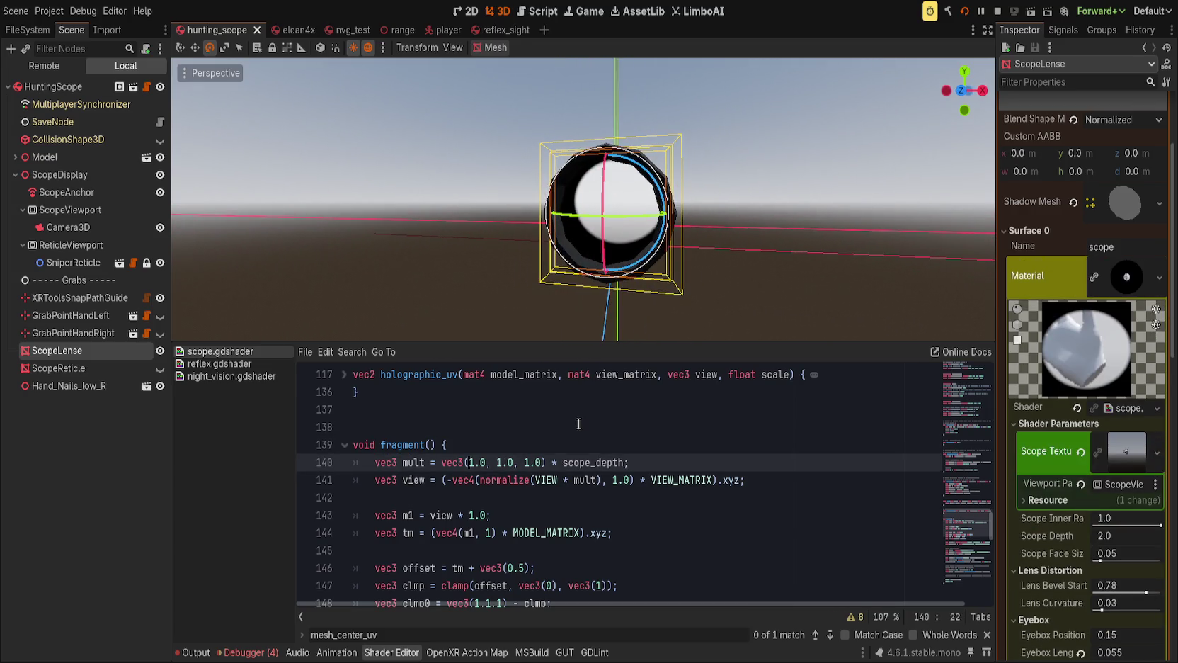
# Reduce mult to vec3(1.0) * scope_depth and add a view *= vec3 flip line below the view calculation.
pyautogui.press('Delete')
pyautogui.press('Delete')
pyautogui.press('Delete')
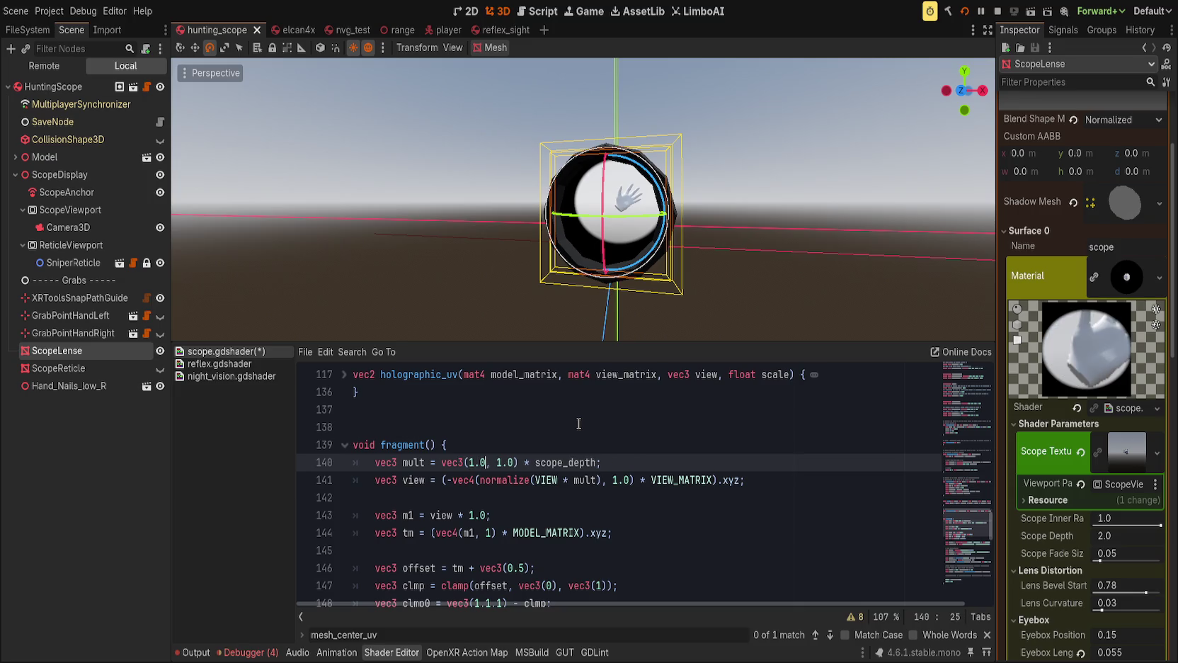
pyautogui.press('End')
pyautogui.hotkey('ctrl', 's')
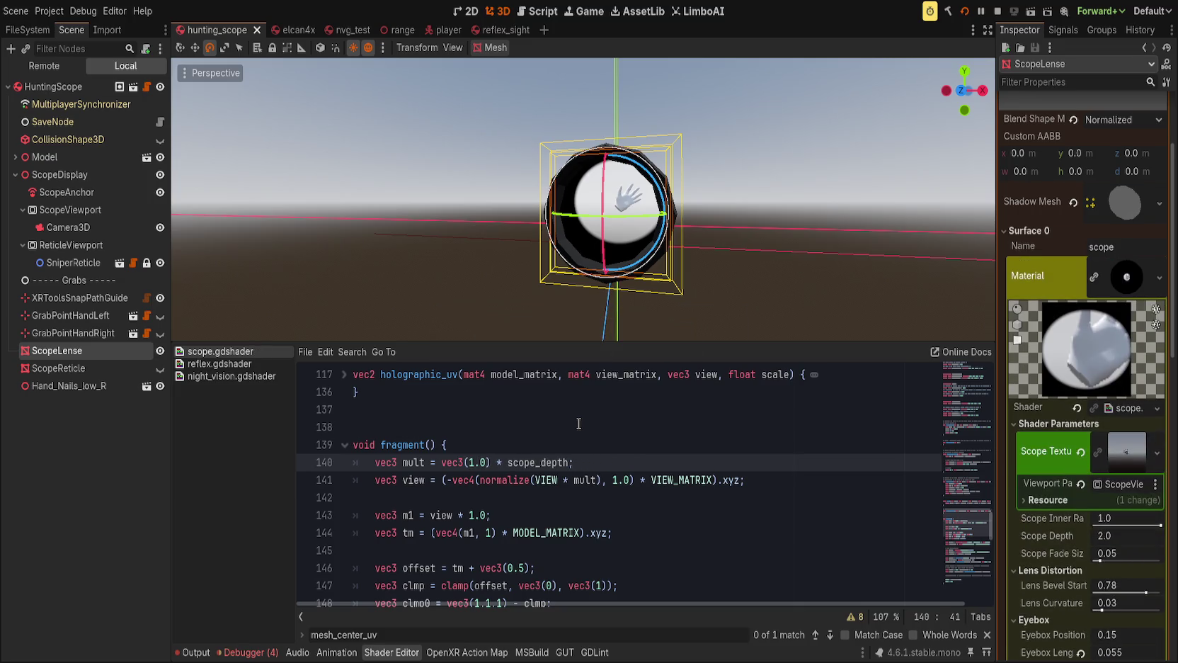
pyautogui.press('Down')
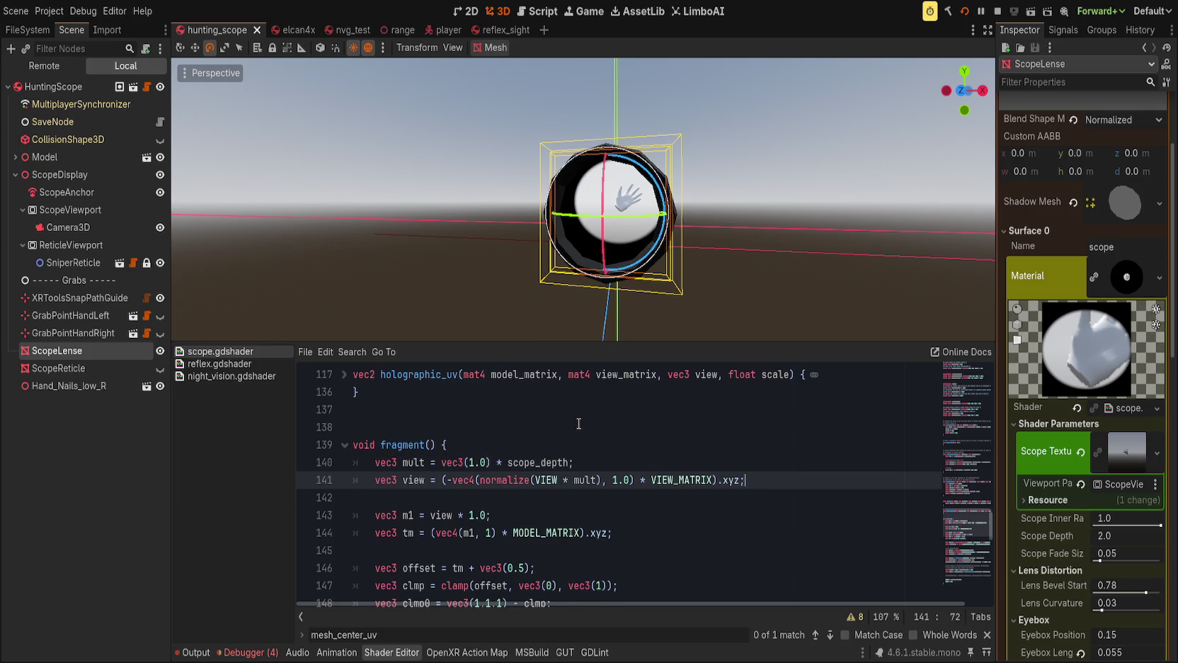
pyautogui.press('End')
pyautogui.press('Return')
pyautogui.write('ec3')
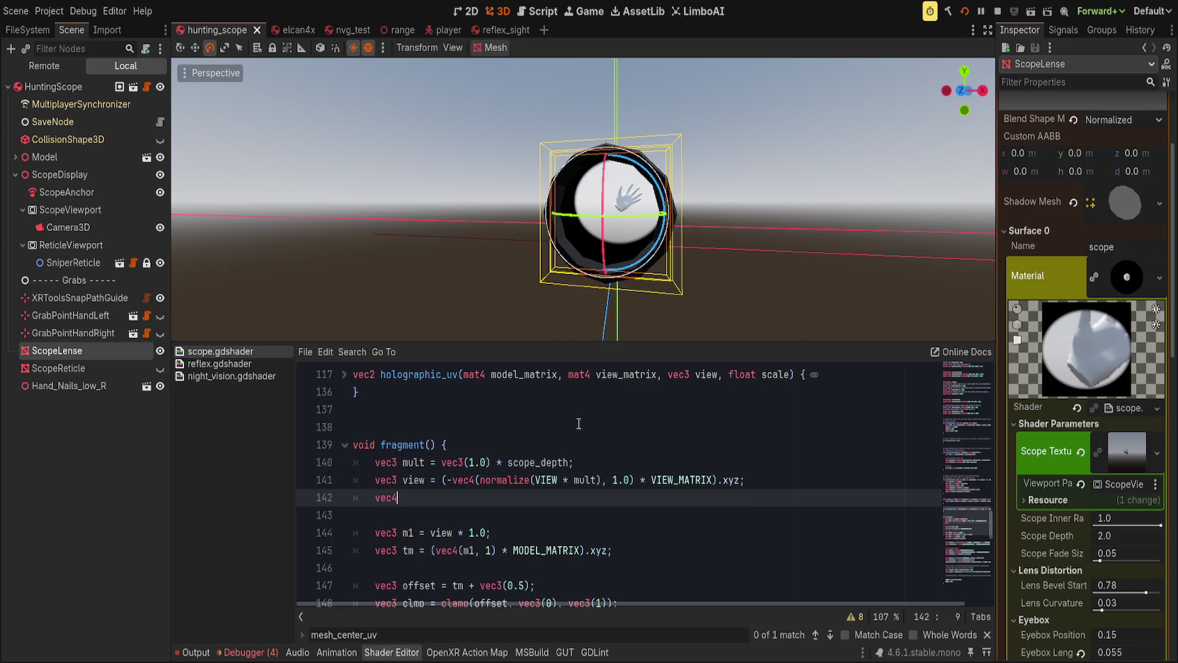
pyautogui.press('BackSpace')
pyautogui.press('BackSpace')
pyautogui.press('BackSpace')
pyautogui.write('view *=')
pyautogui.write(' ve')
pyautogui.write('c1')
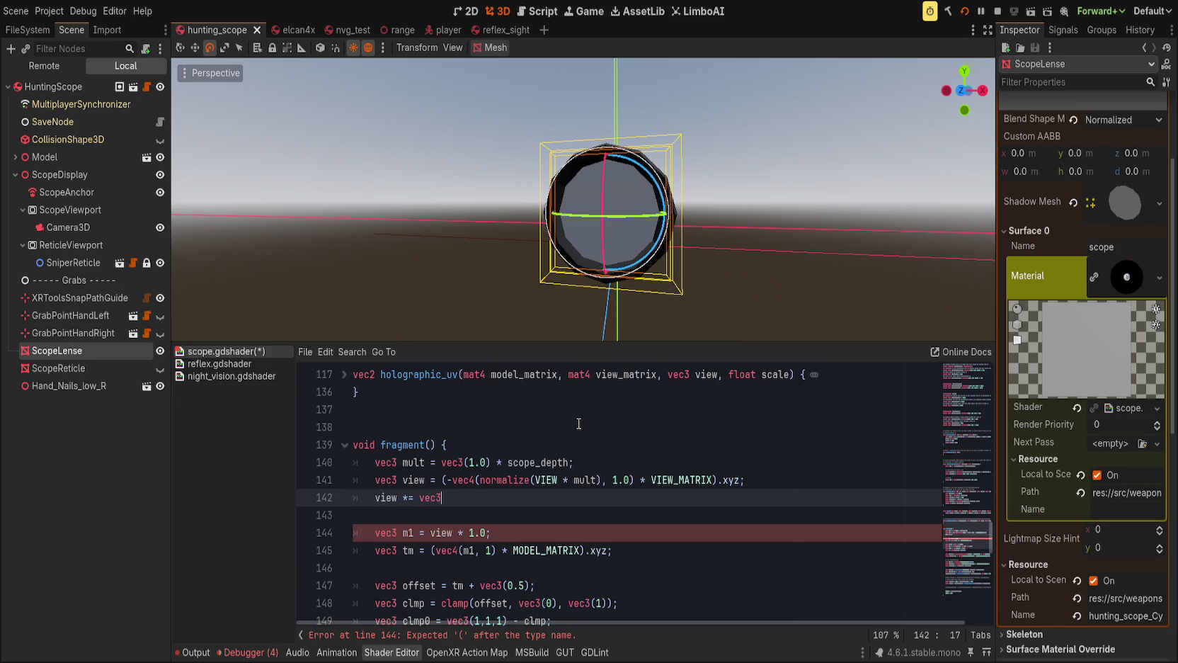
pyautogui.write('1.0, 1.0,')
pyautogui.write(' 1.0')
pyautogui.write('-')
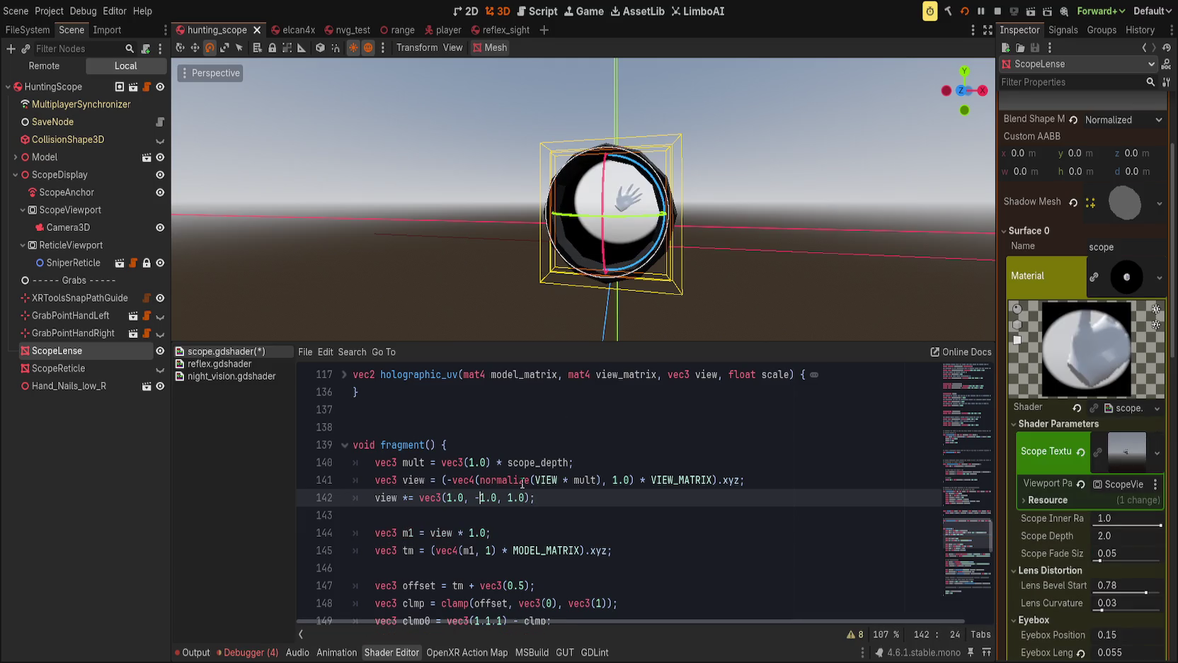
pyautogui.hotkey('ctrl', 's')
# Move the minus onto the X component, save, and orbit the viewport to check the lens.
pyautogui.moveTo(533, 315); pyautogui.dragTo(532, 282)
pyautogui.press('BackSpace')
pyautogui.write('-')
pyautogui.hotkey('ctrl', 's')
pyautogui.moveTo(496, 247)
pyautogui.mouseDown()
pyautogui.moveTo(469, 246)
pyautogui.moveTo(510, 249)
pyautogui.moveTo(405, 240)
pyautogui.moveTo(457, 246)
pyautogui.mouseUp()
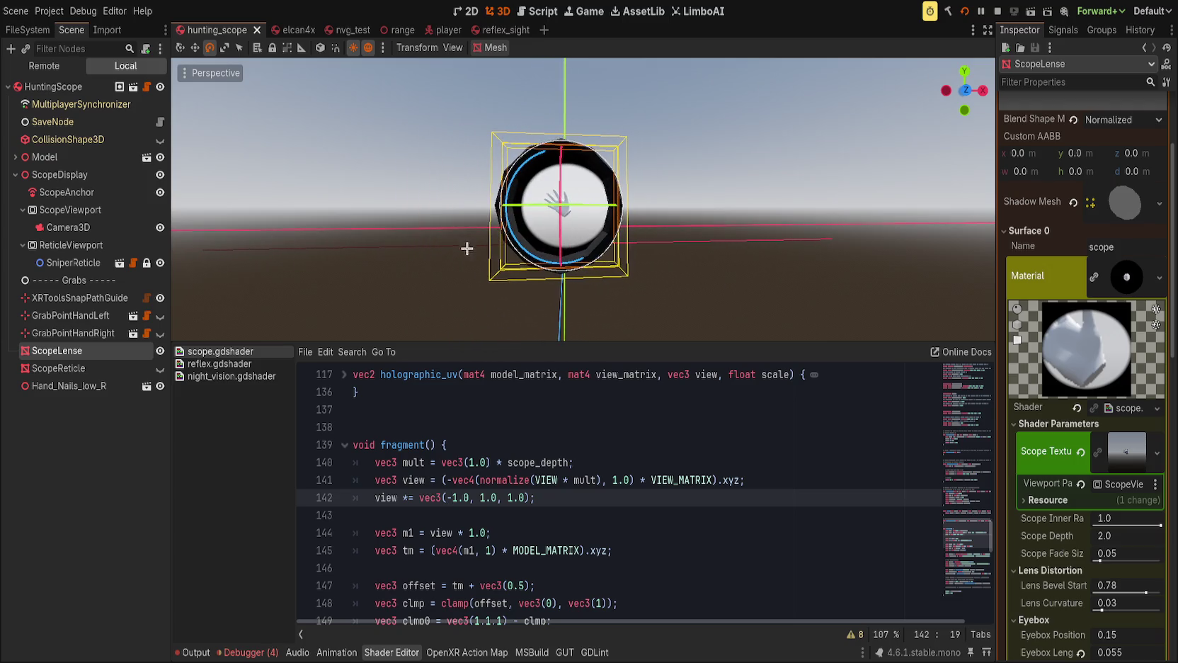
pyautogui.doubleClick(422, 461)
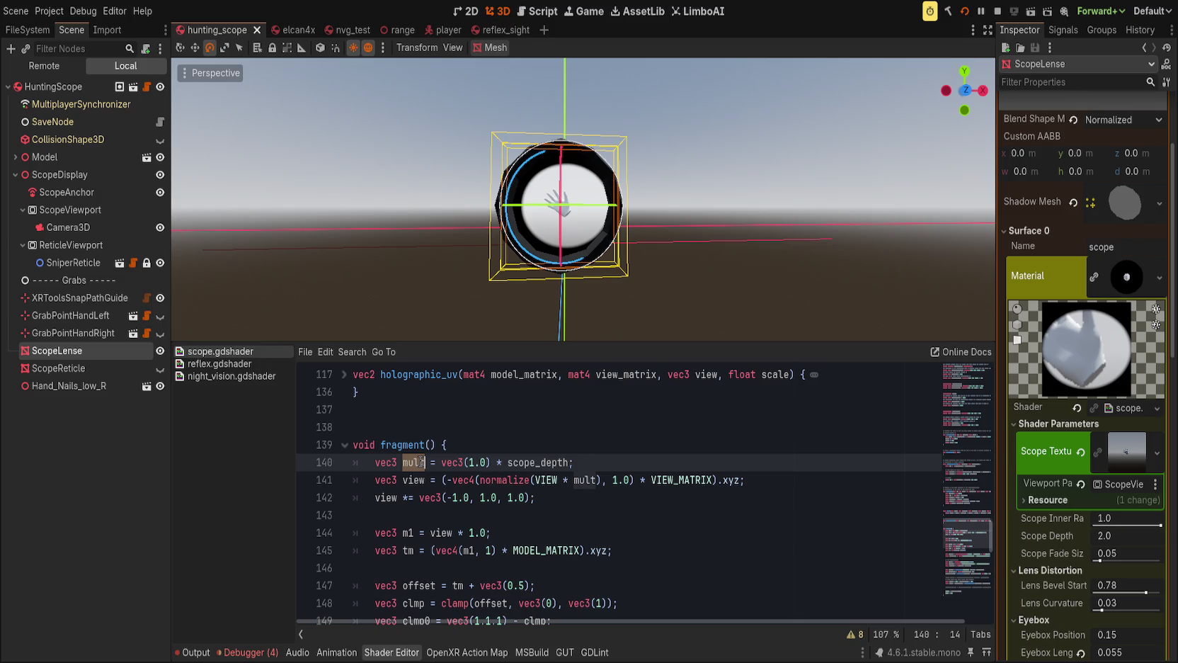
# Replace mult in the view line with vec3(1.0*scope_depth), delete the mult line, and raise Scope Depth.
pyautogui.click(578, 480)
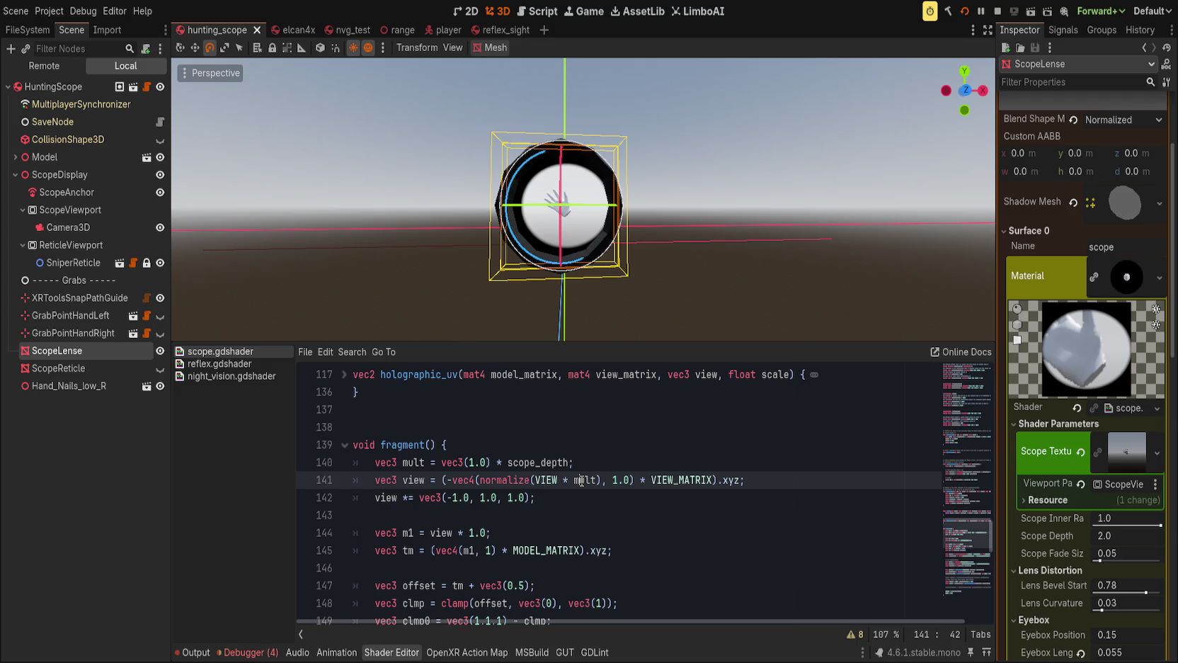
pyautogui.doubleClick(582, 481)
pyautogui.write('vec3')
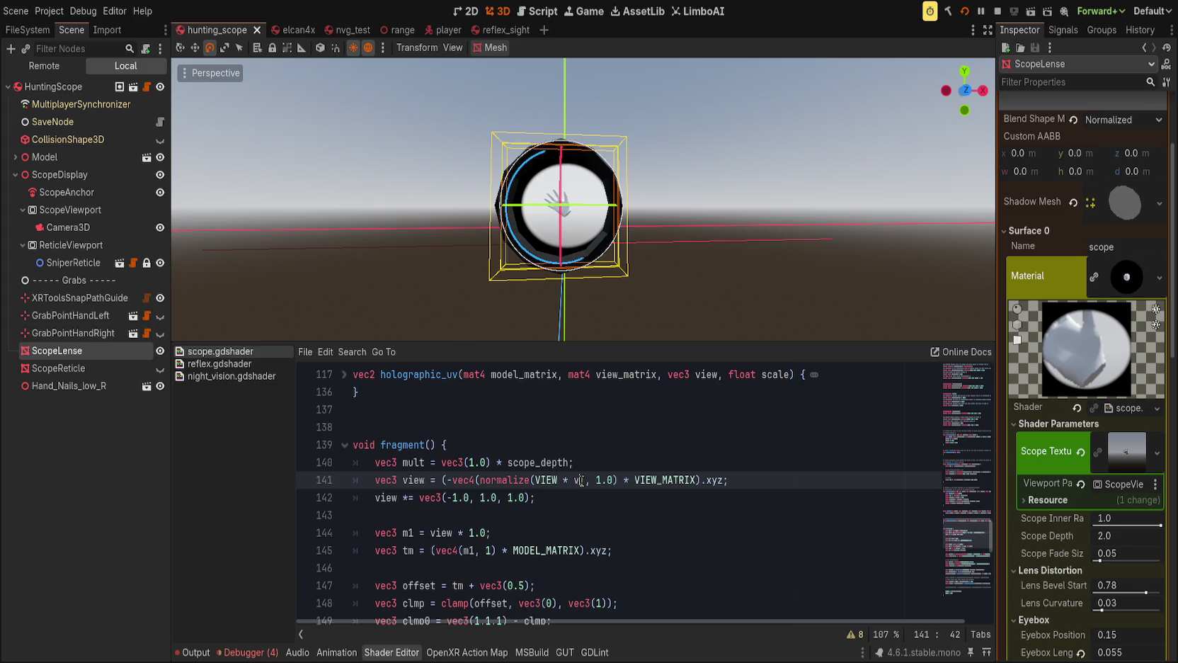
pyautogui.write('(')
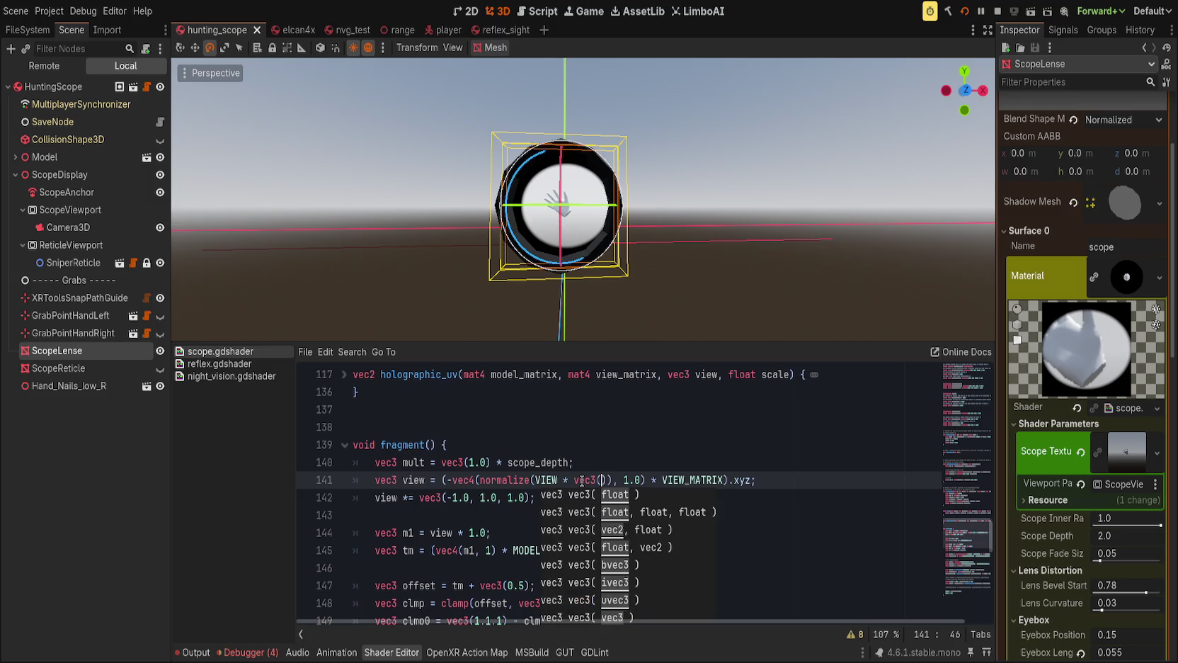
pyautogui.write('1.0*')
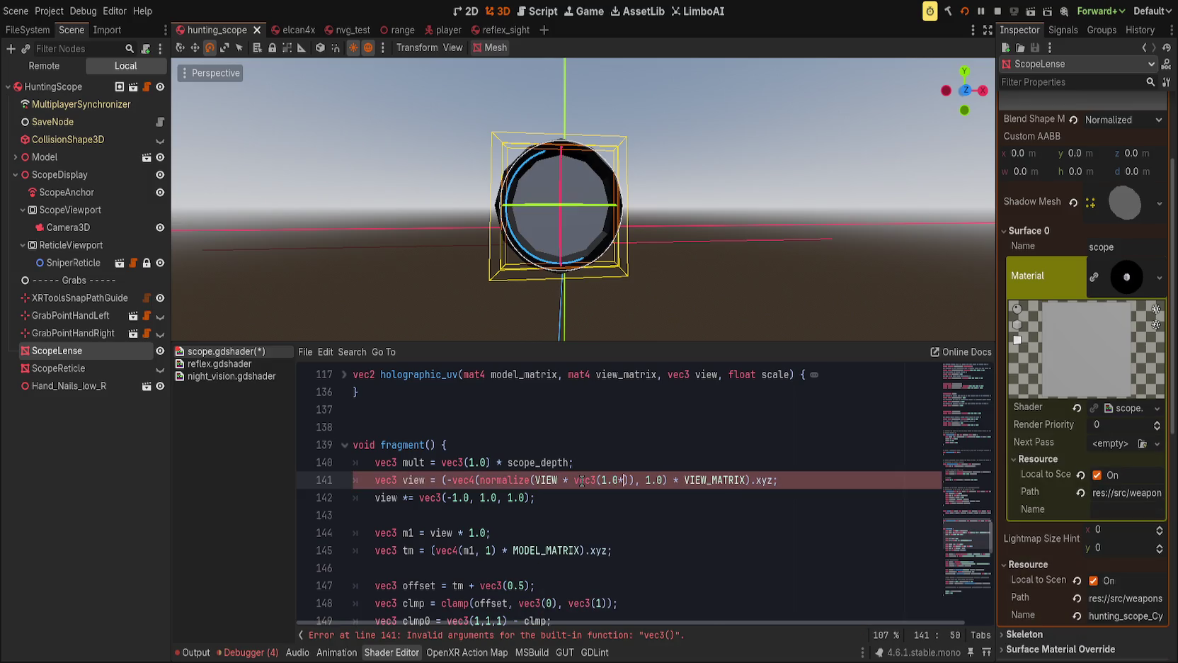
pyautogui.write('scope_depth')
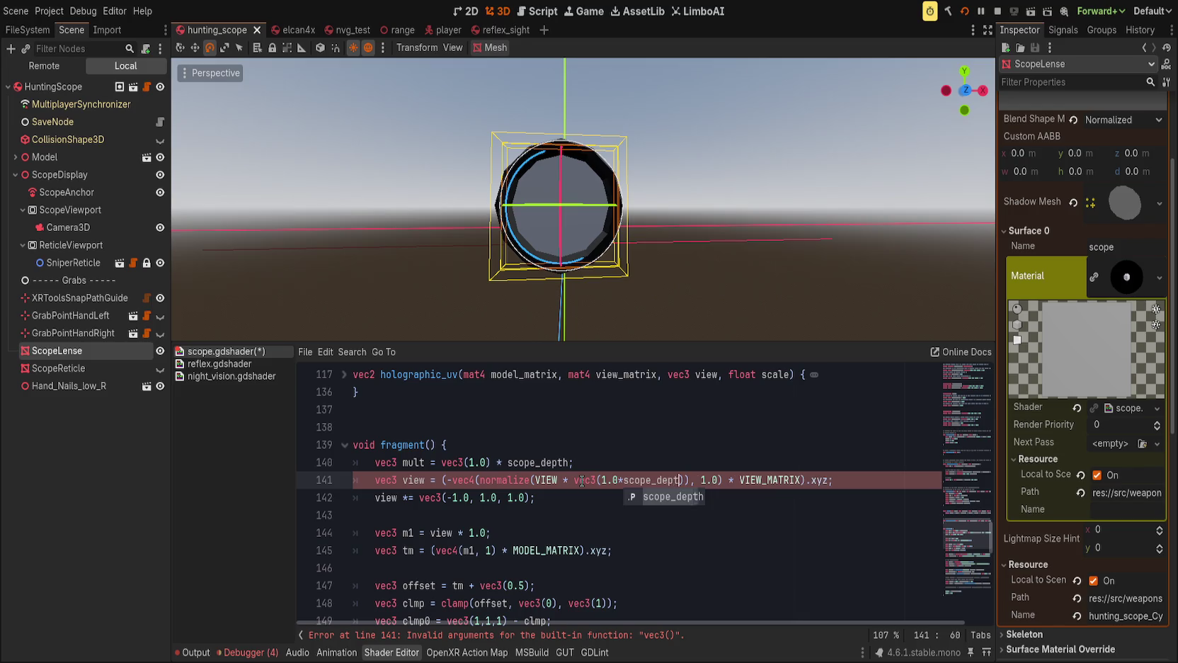
pyautogui.click(620, 462)
pyautogui.hotkey('ctrl', 'shift', 'k')
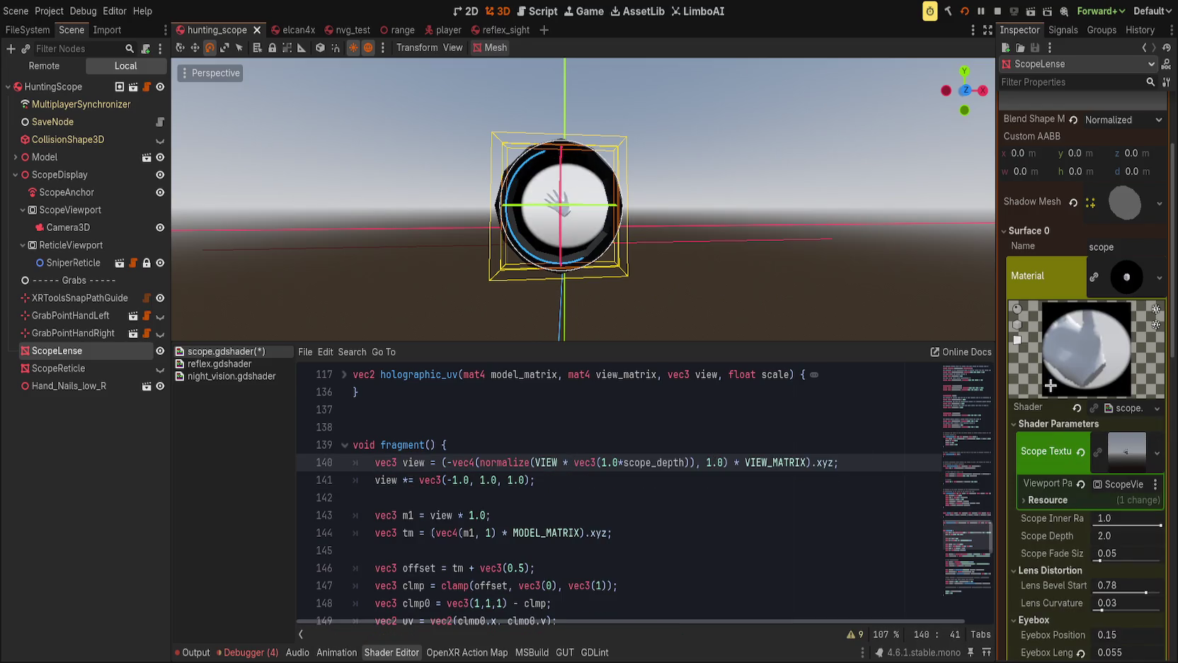
pyautogui.moveTo(1115, 536); pyautogui.dragTo(1139, 536)
# Rewrite line 140 so VIEW is multiplied by (vec3(1.0) * scope_depth), then save the shader.
pyautogui.click(473, 462)
pyautogui.moveTo(623, 462); pyautogui.dragTo(685, 462)
pyautogui.press('BackSpace')
pyautogui.click(643, 463)
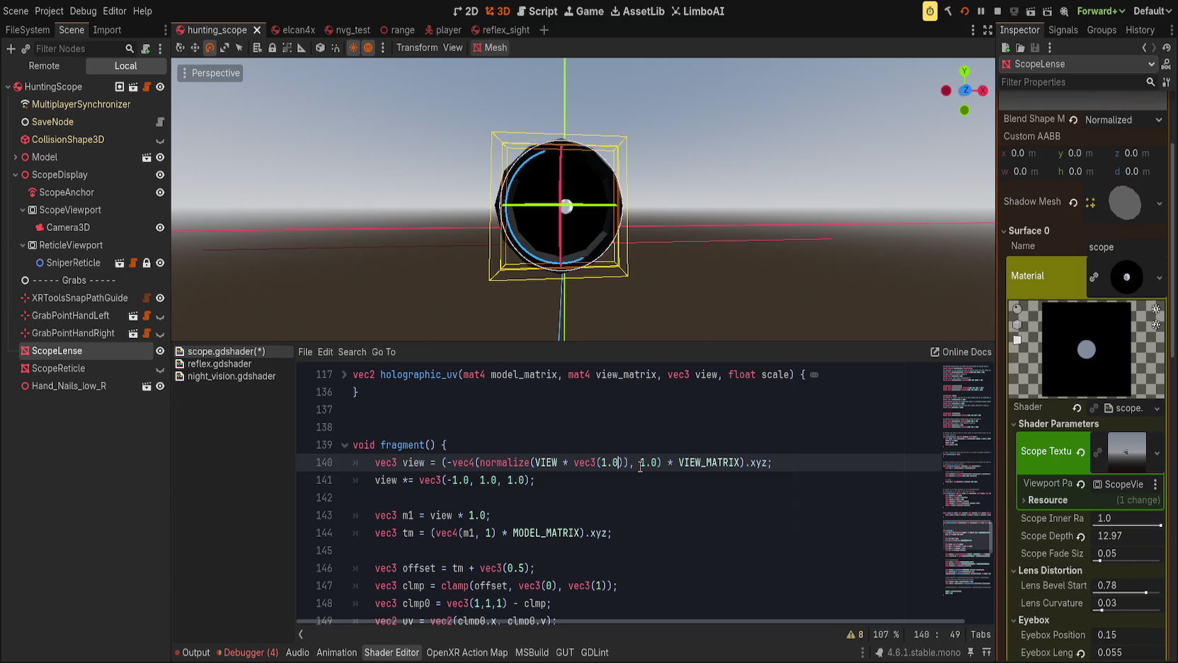
pyautogui.hotkey('ctrl', 'shift', 'Left')
pyautogui.hotkey('ctrl', 'shift', 'Left')
pyautogui.hotkey('ctrl', 'shift', 'Left')
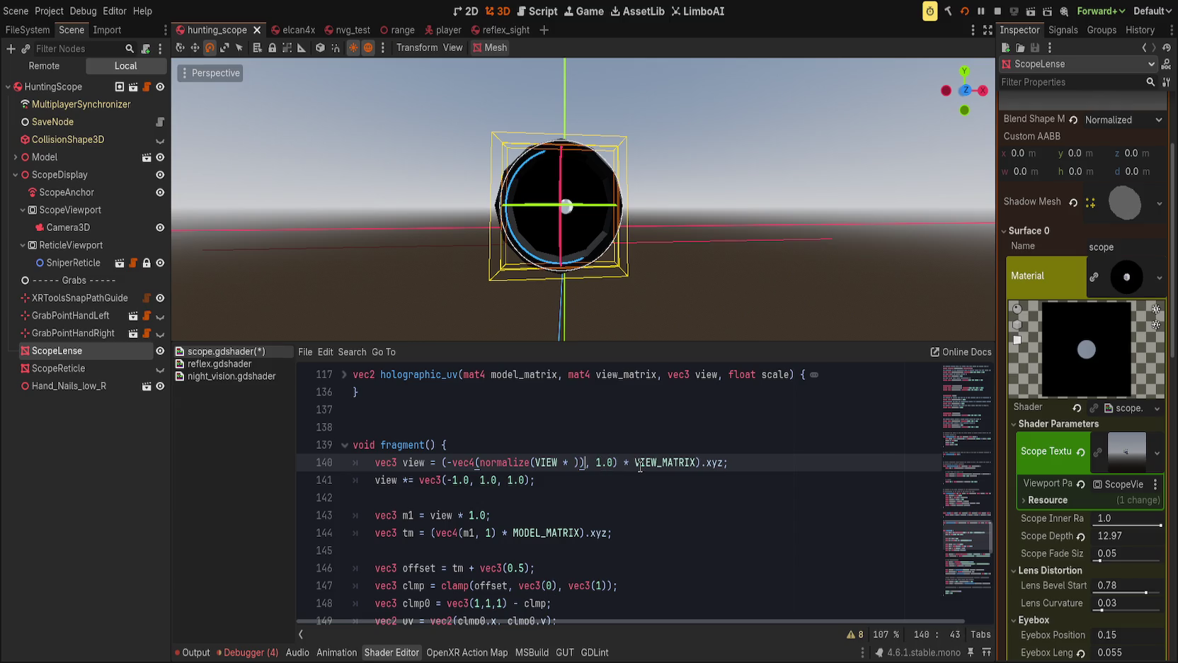
pyautogui.write('(vec3(1.0)')
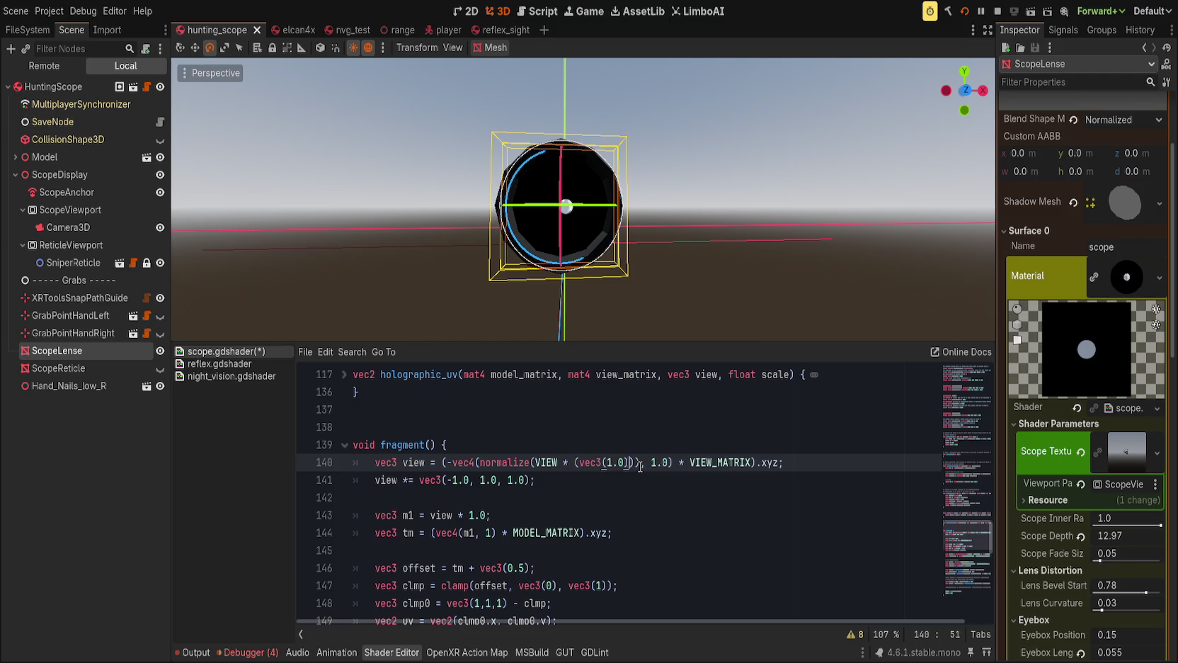
pyautogui.write(' * scope_depth')
pyautogui.hotkey('ctrl', 's')
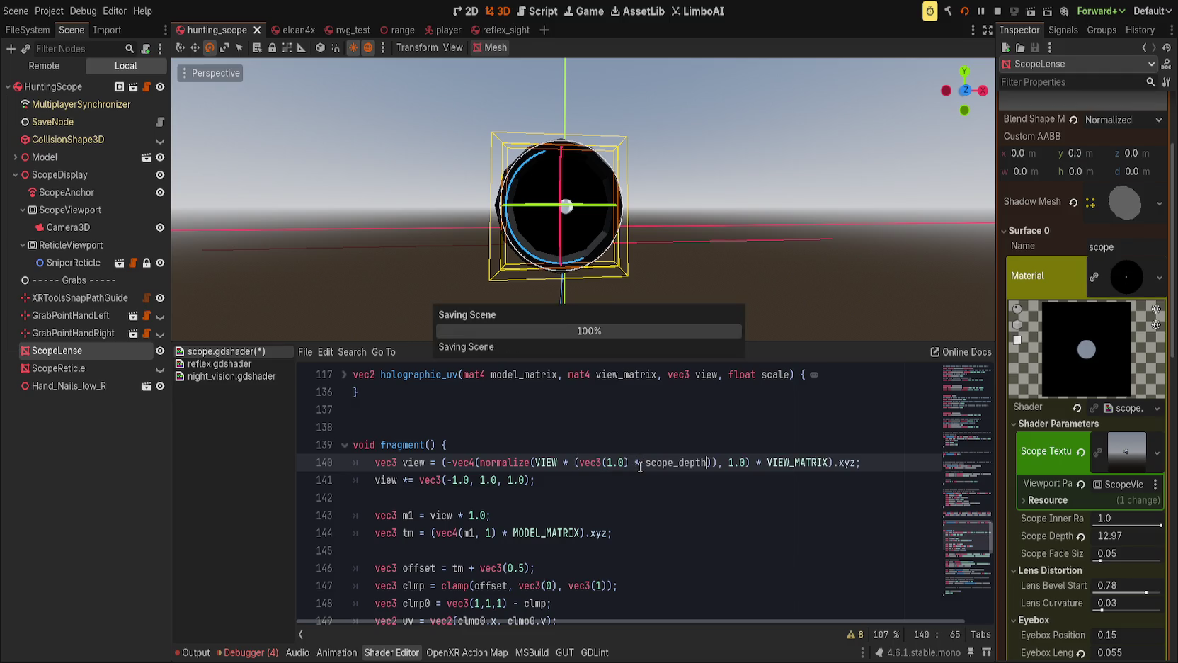
# Set Scope Depth to 9.395 and inspect the lens in front orthographic view.
pyautogui.moveTo(1113, 537)
pyautogui.mouseDown()
pyautogui.moveTo(1082, 537)
pyautogui.moveTo(1133, 536)
pyautogui.mouseUp()
pyautogui.moveTo(441, 132); pyautogui.dragTo(664, 132)
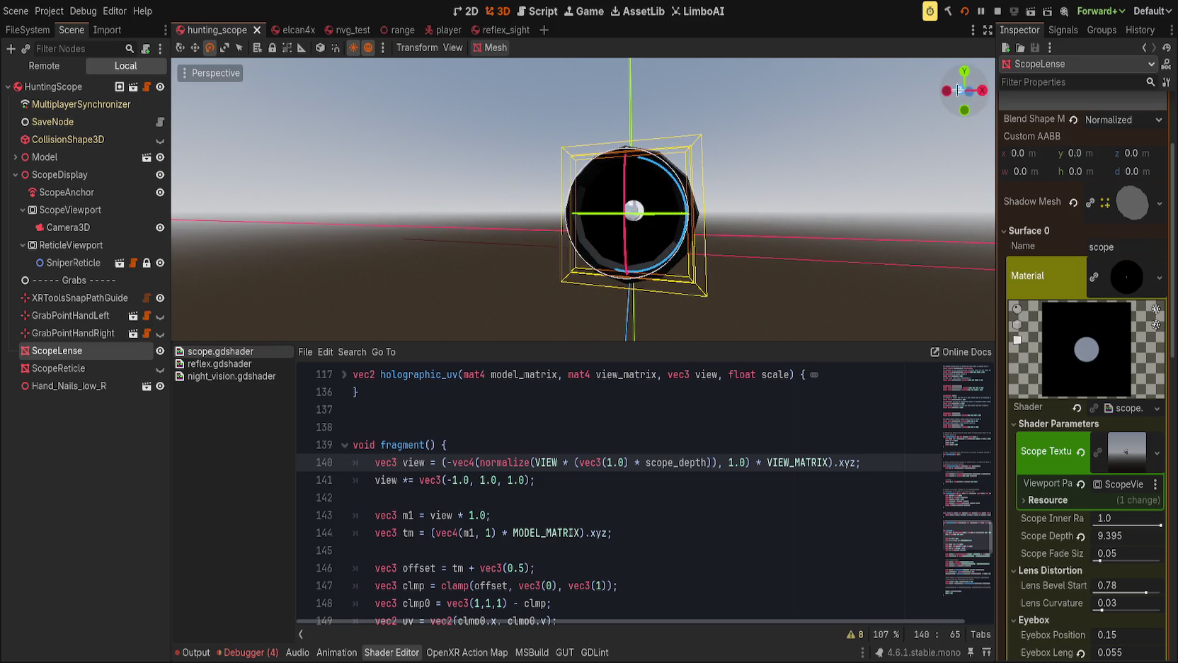
pyautogui.press('KP_1')
pyautogui.scroll(-3, 700, 243)
pyautogui.moveTo(649, 232)
pyautogui.mouseDown()
pyautogui.moveTo(636, 231)
pyautogui.moveTo(647, 219)
pyautogui.moveTo(646, 229)
pyautogui.mouseUp()
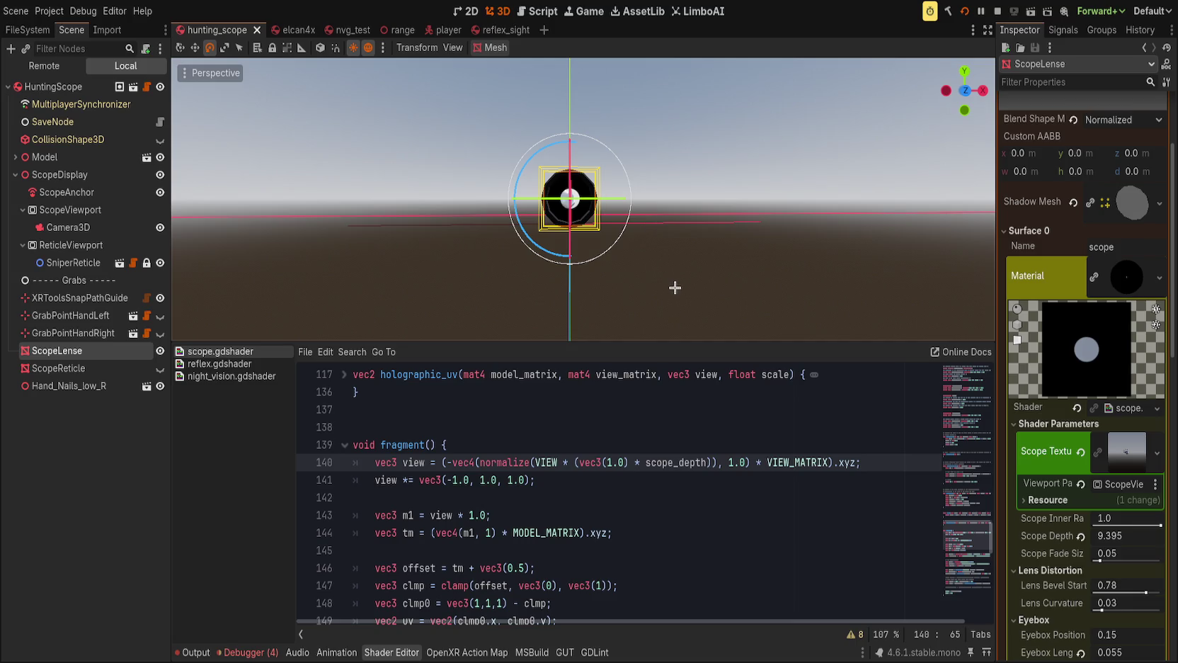
# Test with the x-axis flip line commented out and Scope Depth lowered to 2.595.
pyautogui.scroll(1, 674, 287)
pyautogui.click(493, 436)
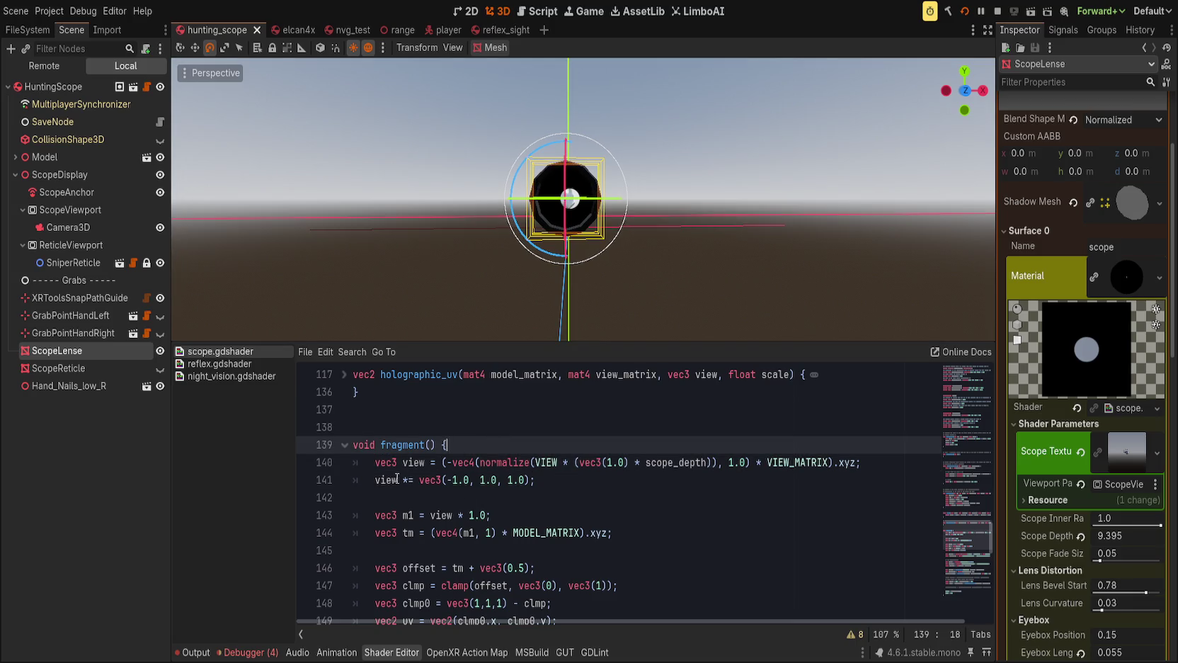
pyautogui.click(375, 479)
pyautogui.hotkey('ctrl', 'k')
pyautogui.hotkey('ctrl', 's')
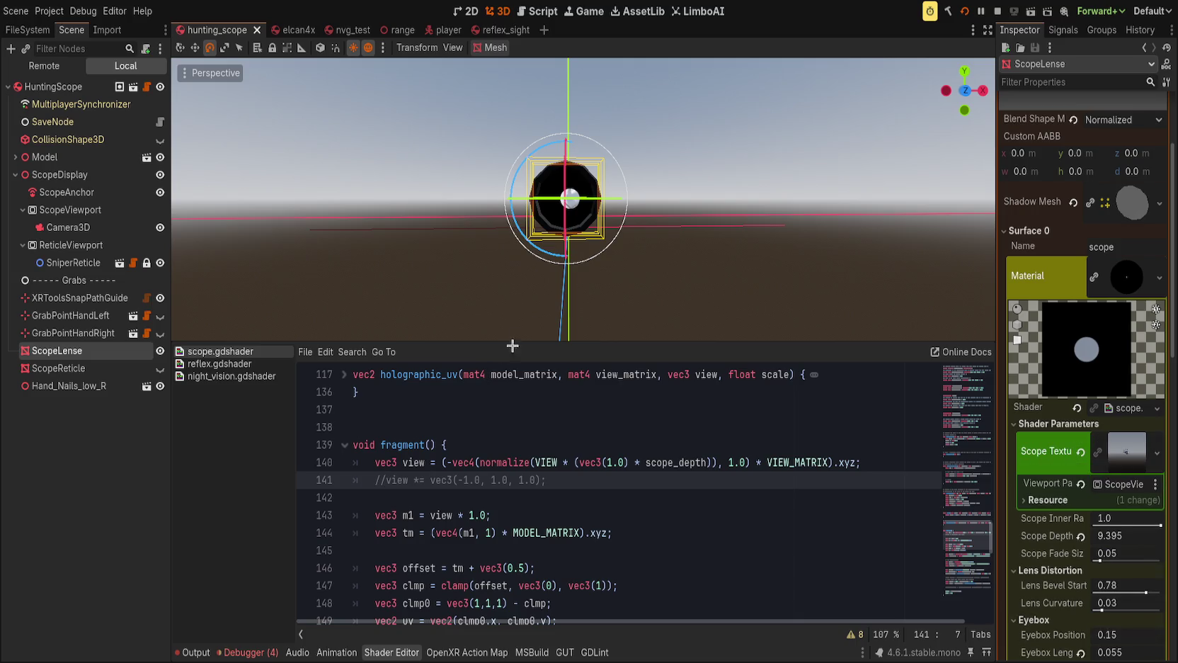
pyautogui.moveTo(1133, 535); pyautogui.dragTo(1104, 536)
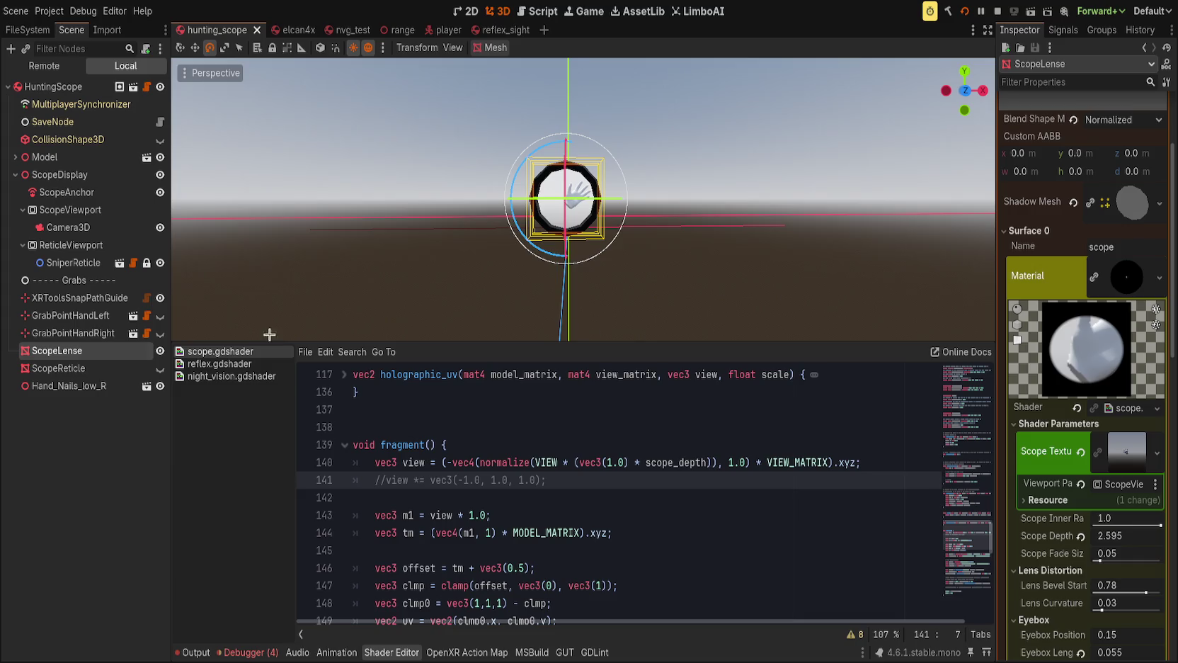
# Restore the flip line, add a '// Flip x-axis' comment above it, and save.
pyautogui.hotkey('ctrl', 'k')
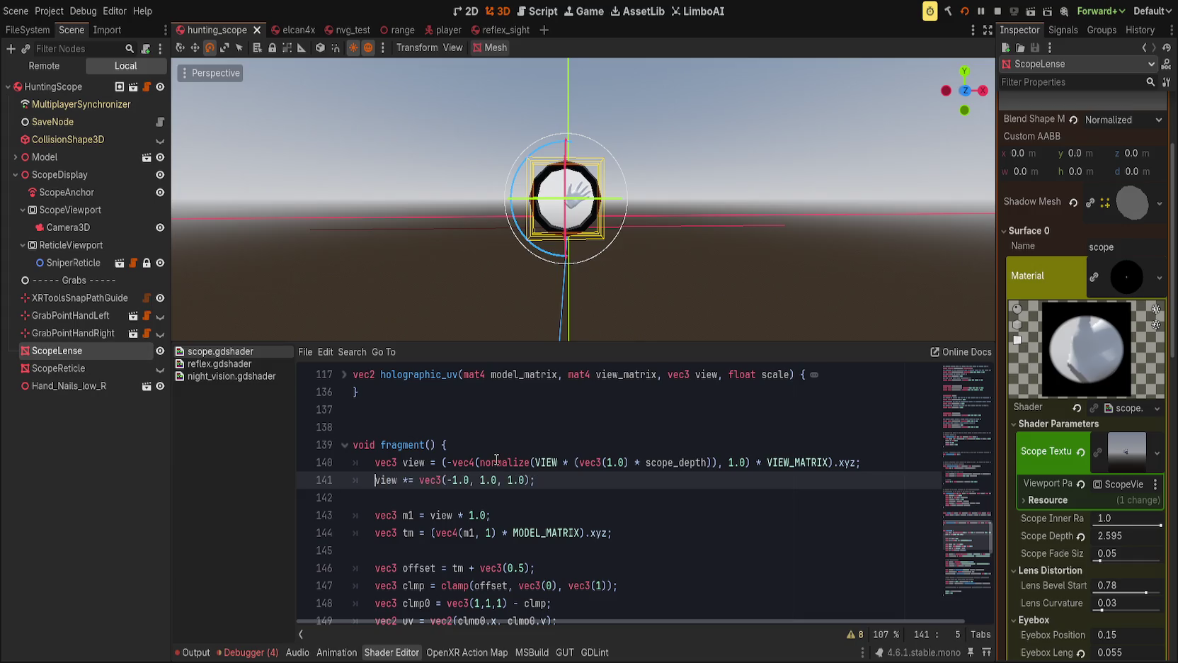
pyautogui.press('Up')
pyautogui.press('End')
pyautogui.press('Return')
pyautogui.write('/')
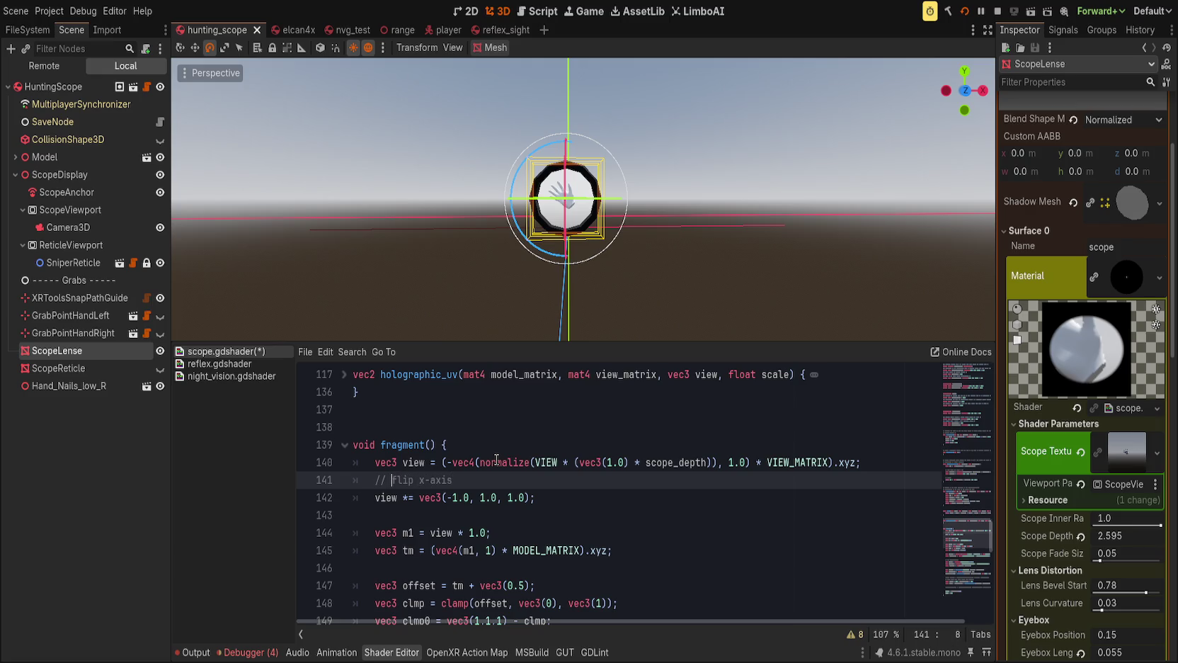
pyautogui.press('End')
pyautogui.press('Up')
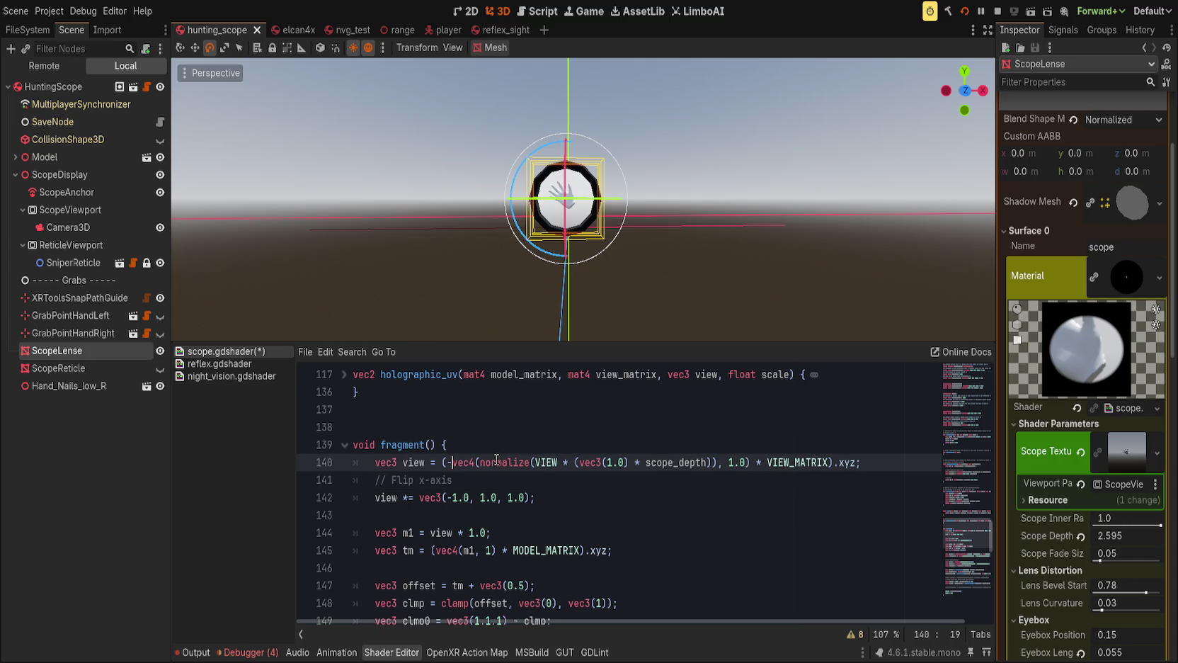
pyautogui.press('End')
pyautogui.press('Return')
pyautogui.hotkey('ctrl', 's')
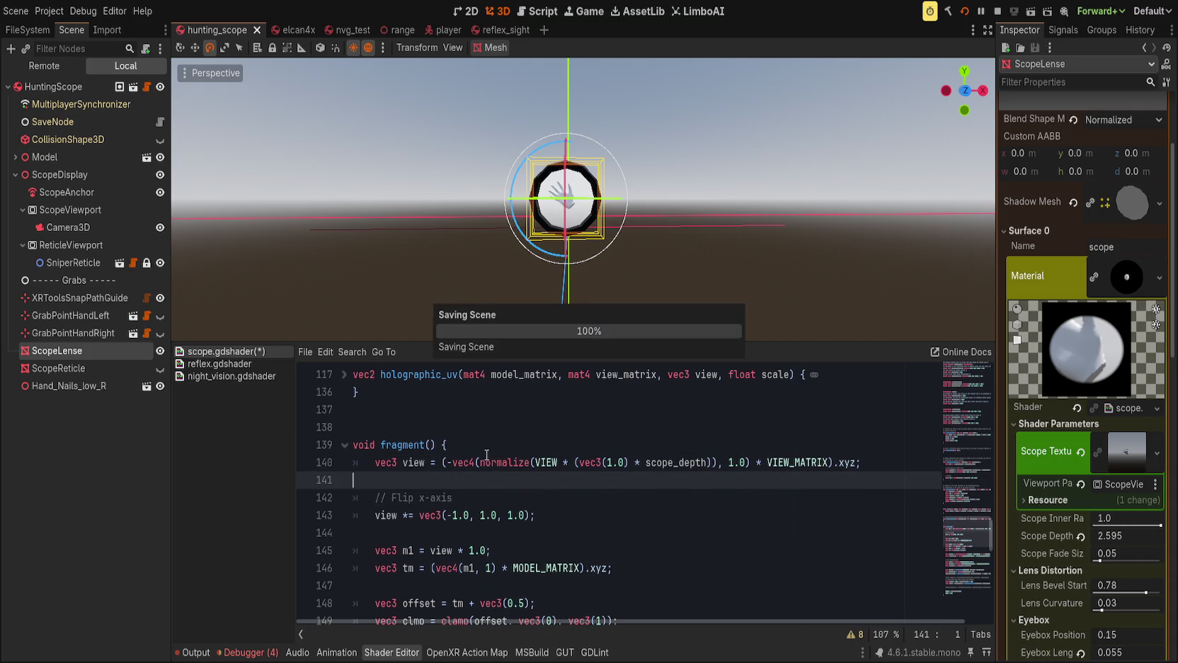
# Change line 140 to normalize VIEW * vec3(scope_depth) and save the shader.
pyautogui.click(712, 462)
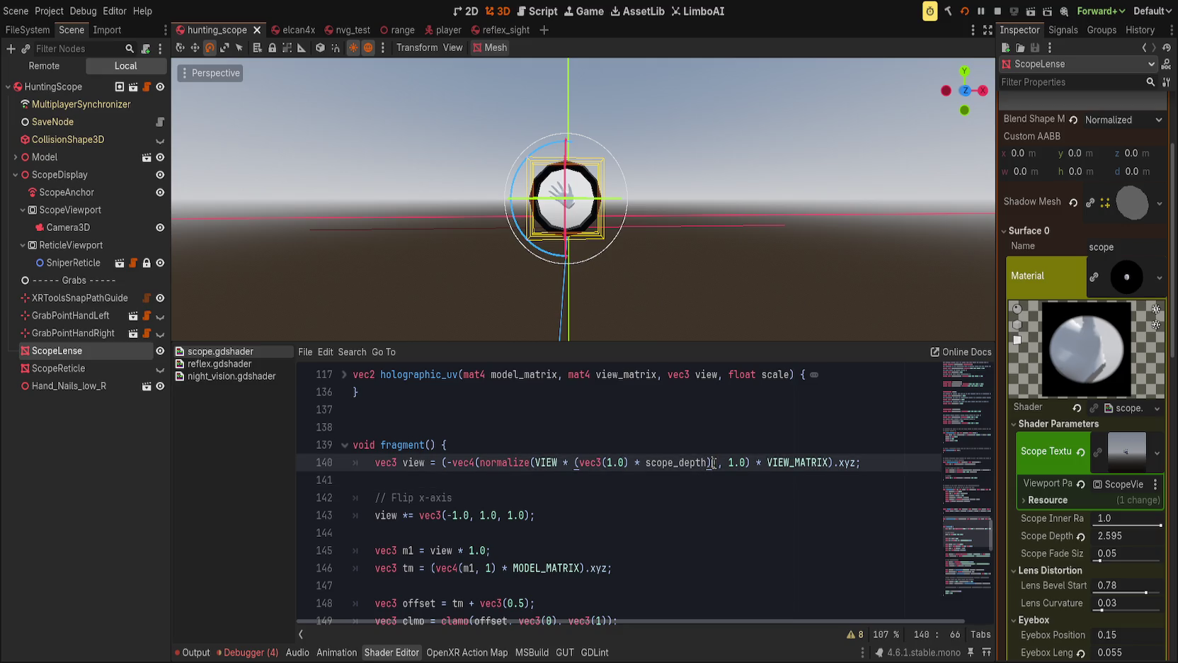
pyautogui.keyDown('shift'); pyautogui.click(576, 462); pyautogui.keyUp('shift')
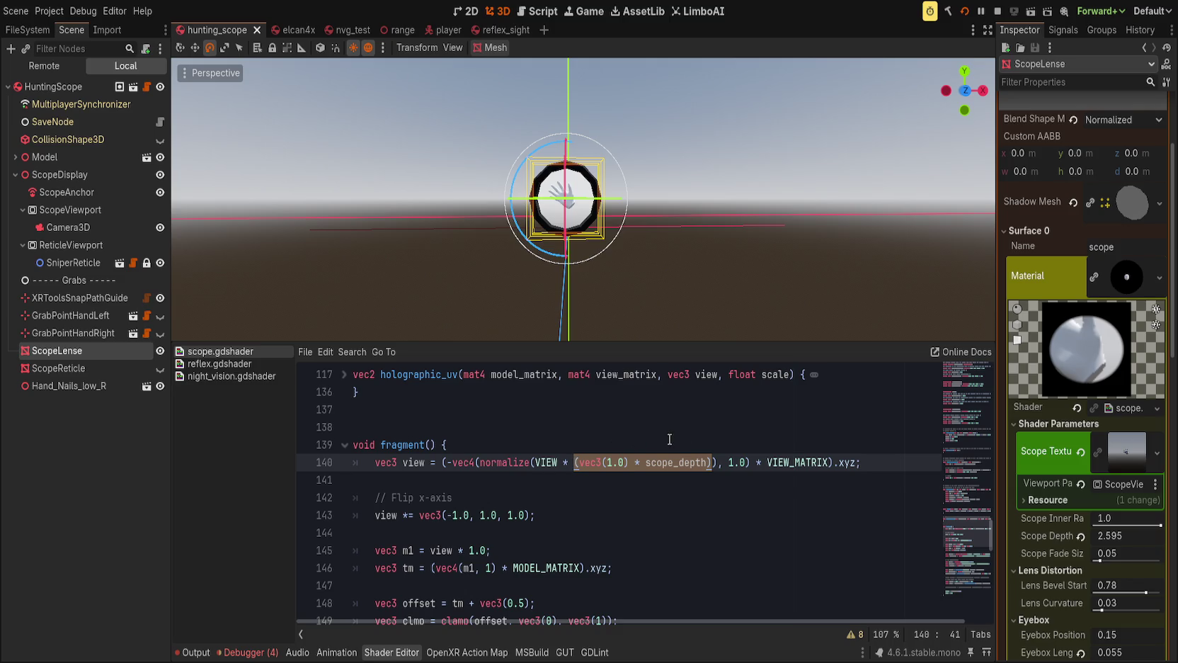
pyautogui.doubleClick(677, 462)
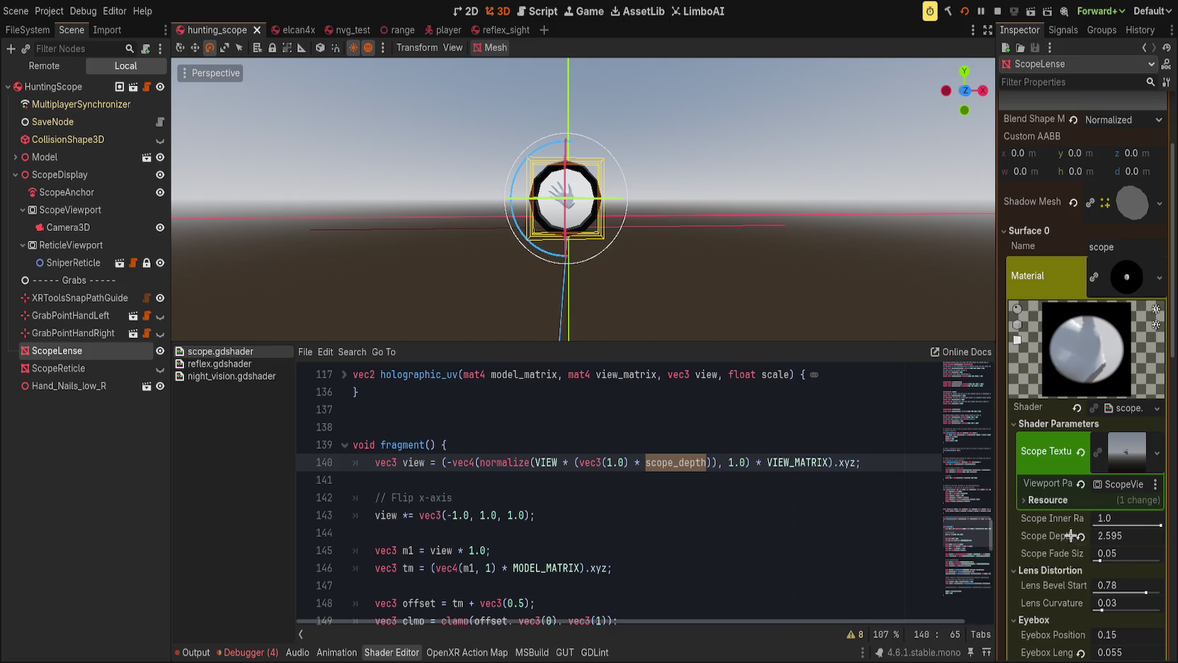
pyautogui.click(609, 464)
pyautogui.click(577, 462)
pyautogui.press('BackSpace')
pyautogui.hotkey('ctrl', 'Right')
pyautogui.press('Delete')
pyautogui.press('Delete')
pyautogui.press('Delete')
pyautogui.write('scope_depth')
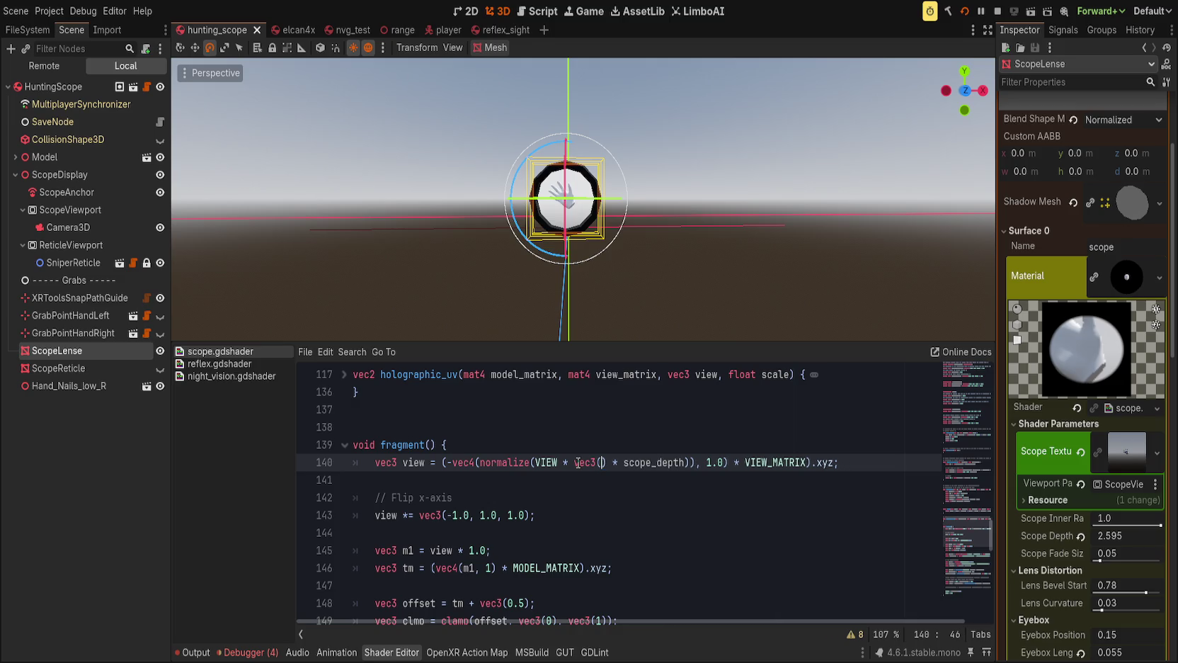
pyautogui.press('Delete')
pyautogui.press('Delete')
pyautogui.press('Delete')
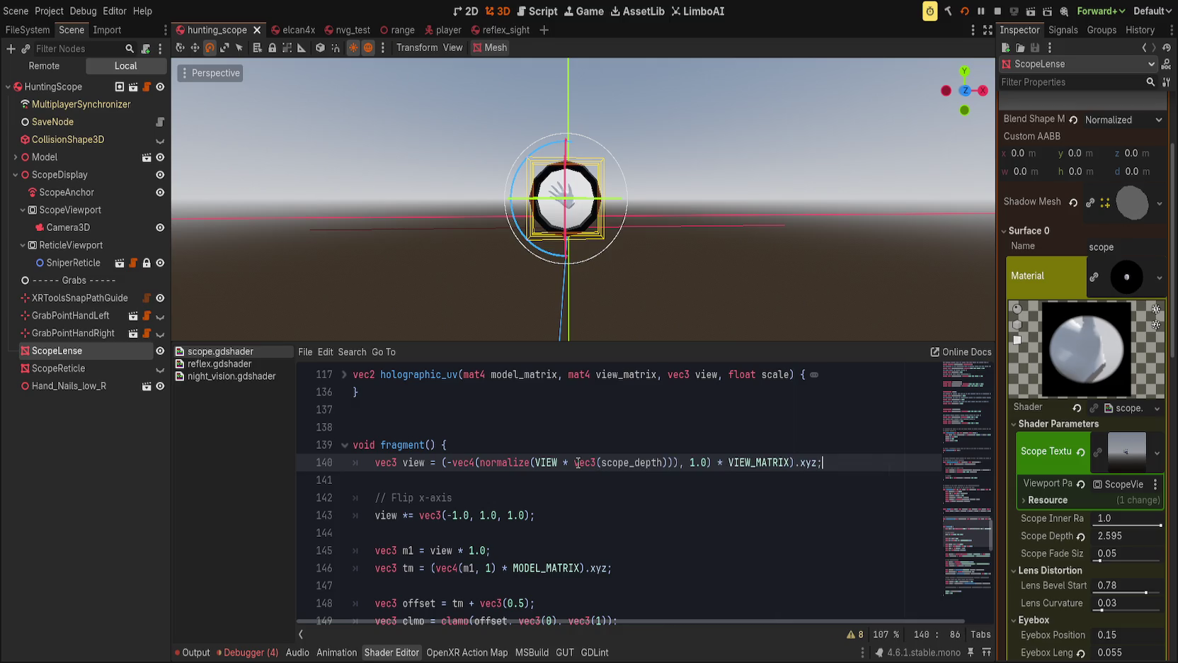
pyautogui.press('BackSpace')
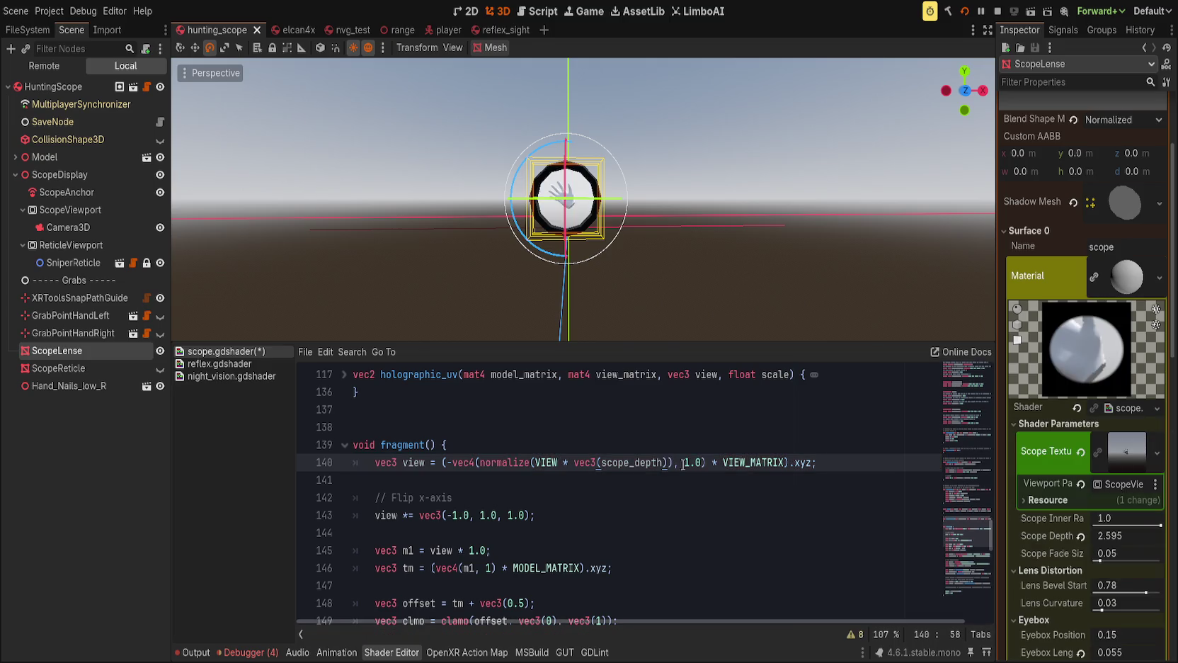
pyautogui.hotkey('ctrl', 's')
# Try Scope Depth values around 9, the 2.0 default, negatives, and 21.
pyautogui.moveTo(1098, 535); pyautogui.dragTo(1125, 536)
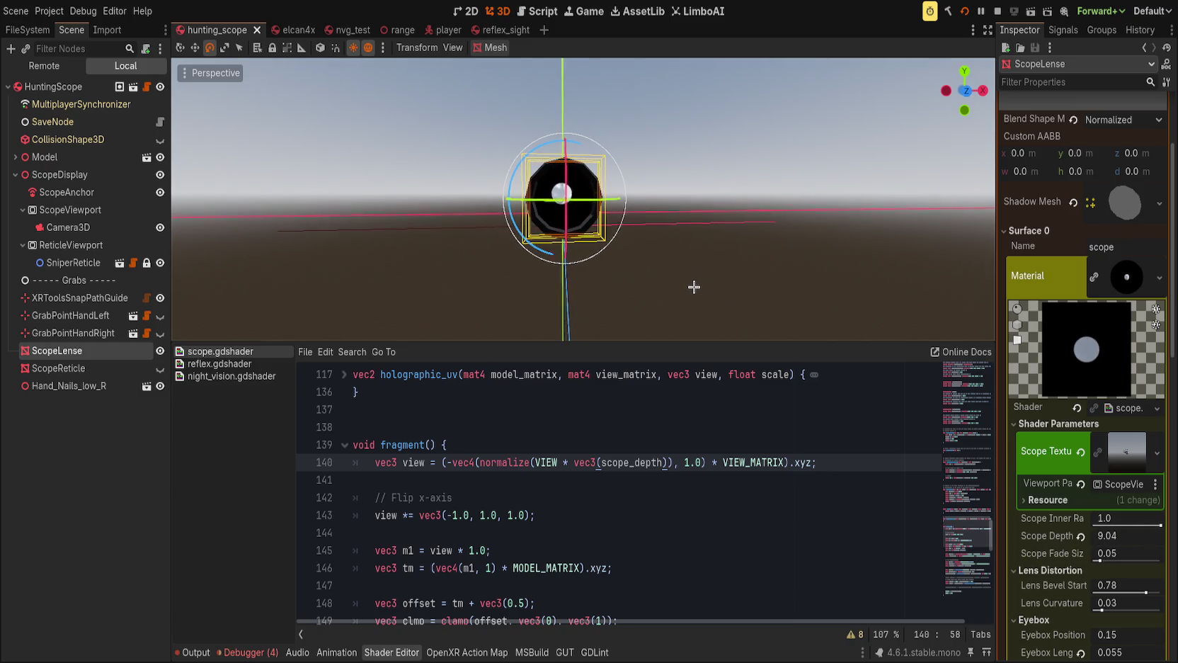
pyautogui.moveTo(689, 281)
pyautogui.mouseDown()
pyautogui.moveTo(691, 265)
pyautogui.moveTo(686, 291)
pyautogui.moveTo(674, 290)
pyautogui.moveTo(710, 283)
pyautogui.moveTo(667, 281)
pyautogui.mouseUp()
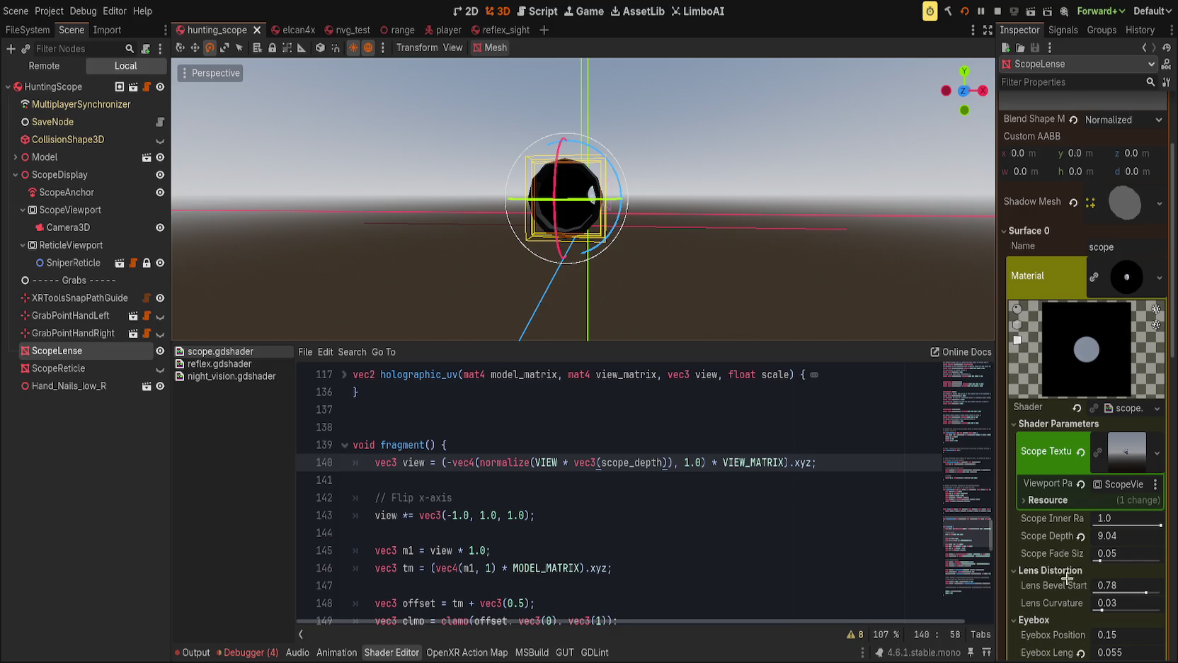
pyautogui.click(1081, 537)
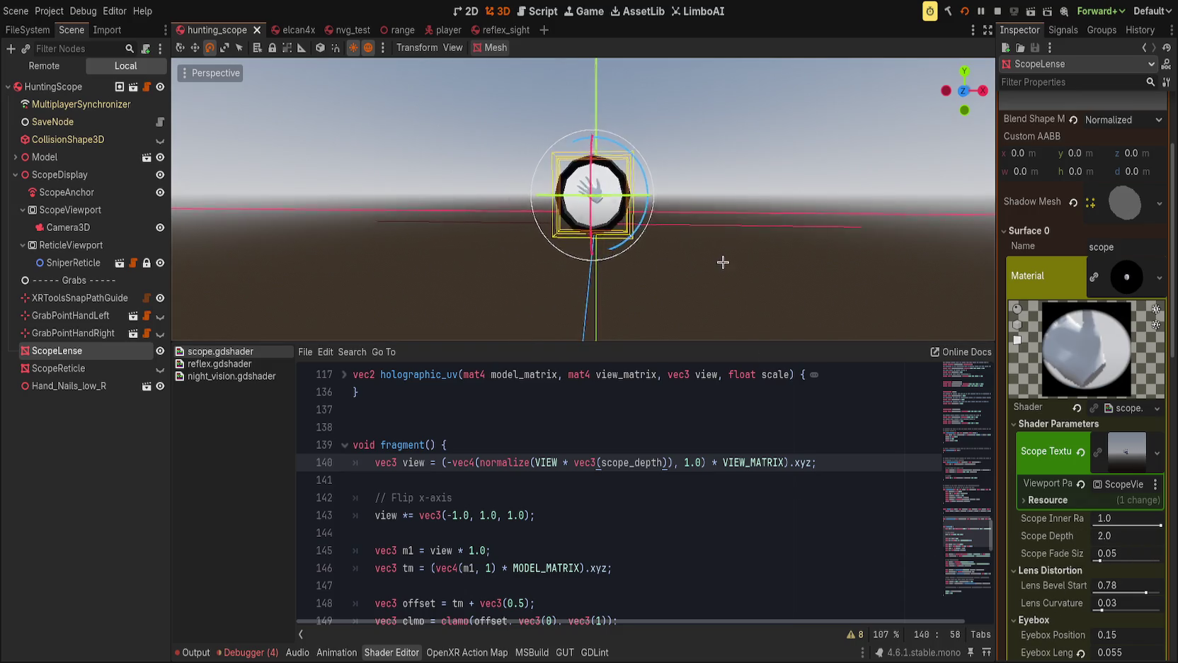
pyautogui.scroll(5, 708, 269)
pyautogui.moveTo(695, 280); pyautogui.dragTo(741, 283)
pyautogui.moveTo(1103, 544)
pyautogui.mouseDown()
pyautogui.moveTo(1041, 544)
pyautogui.moveTo(1146, 536)
pyautogui.mouseUp()
pyautogui.click(1126, 536)
pyautogui.write('21')
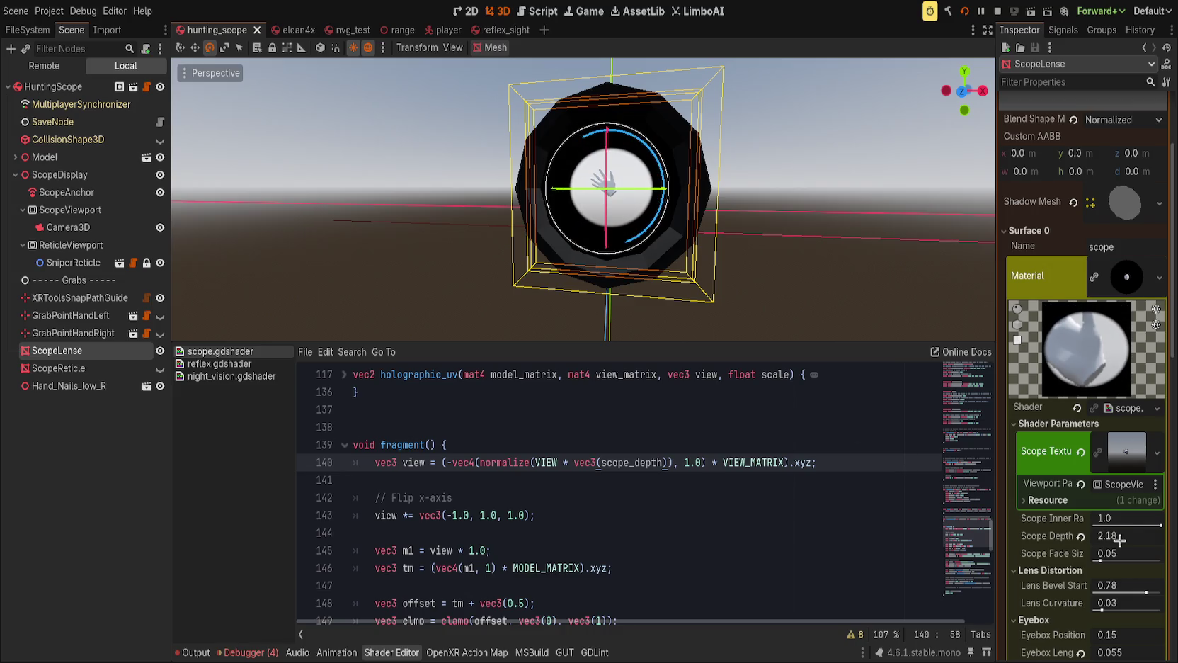
pyautogui.press('Return')
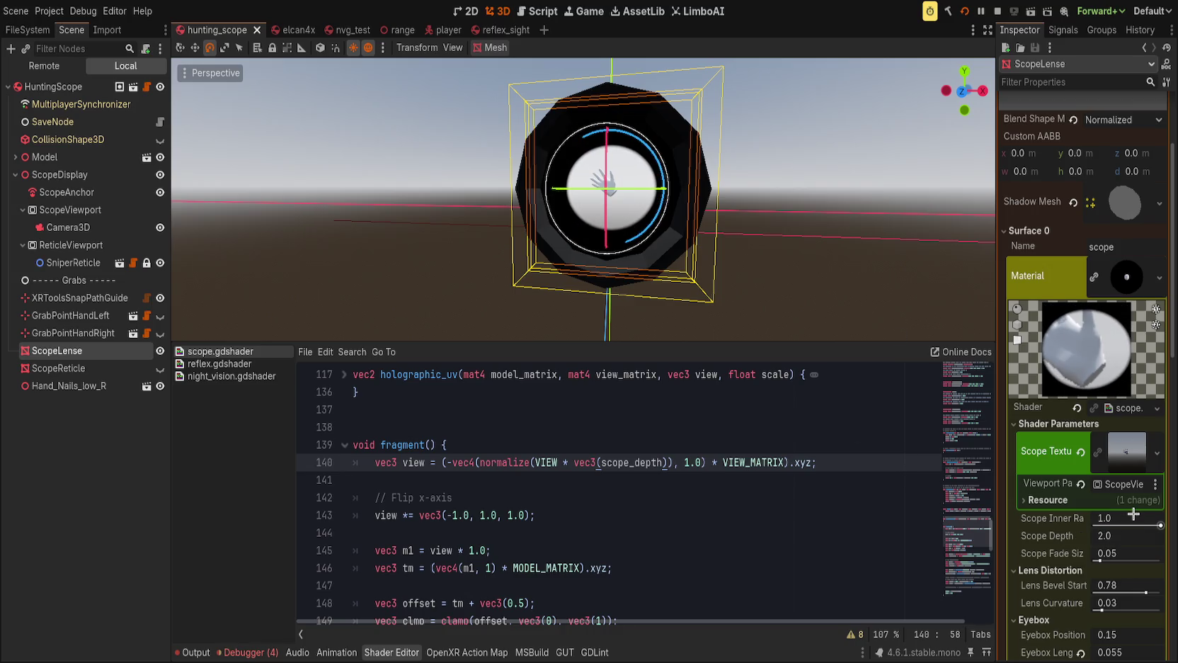
# Set Scope Depth to 4.0, then lower it to 0.84 so the hand shows.
pyautogui.scroll(-5, 721, 255)
pyautogui.click(1126, 536)
pyautogui.write('4')
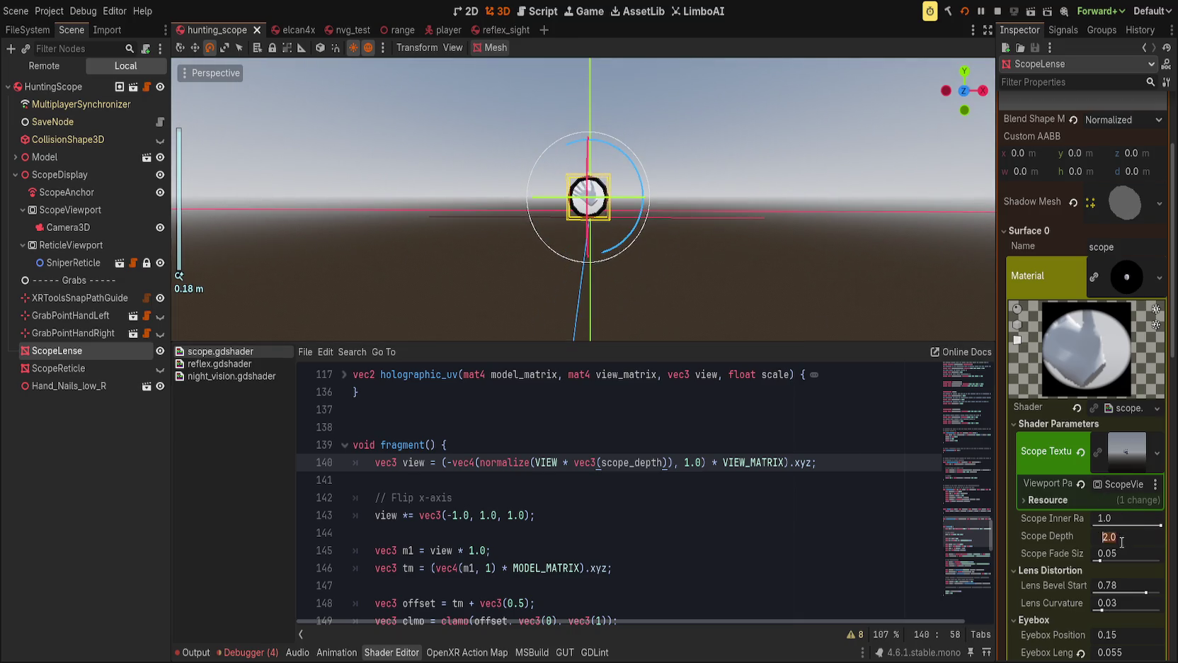
pyautogui.press('Return')
pyautogui.scroll(3, 771, 261)
pyautogui.scroll(2, 770, 257)
pyautogui.scroll(-4, 769, 256)
pyautogui.scroll(2, 768, 254)
pyautogui.scroll(-4, 763, 255)
pyautogui.scroll(4, 761, 260)
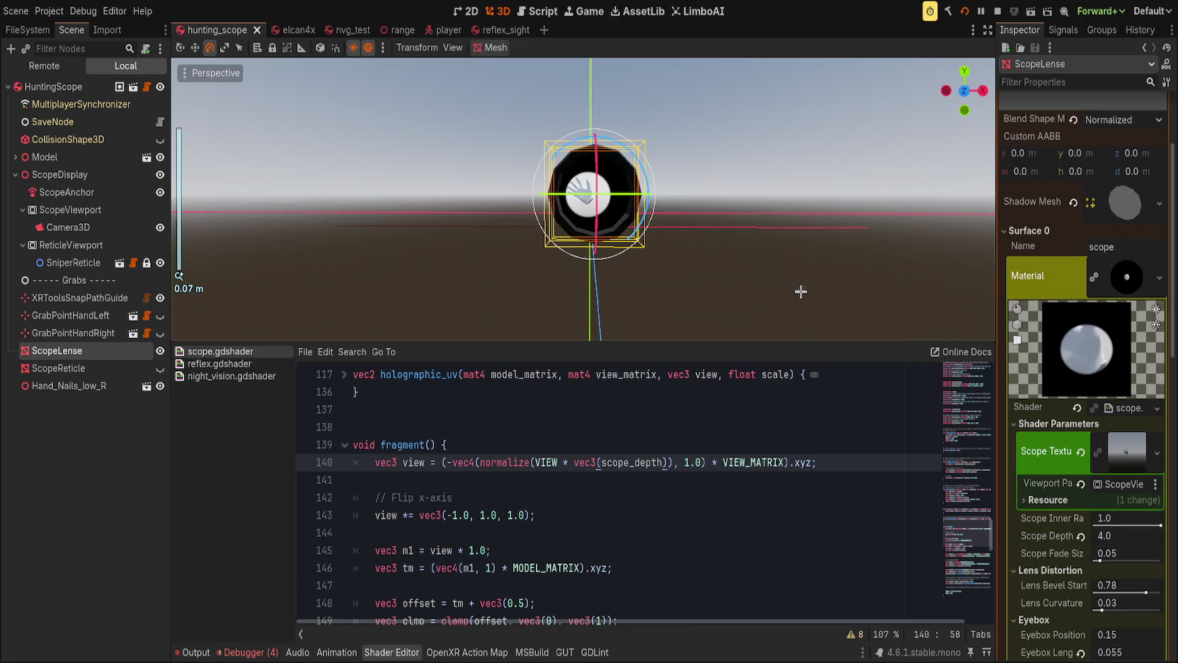
pyautogui.moveTo(1083, 536); pyautogui.dragTo(1051, 536)
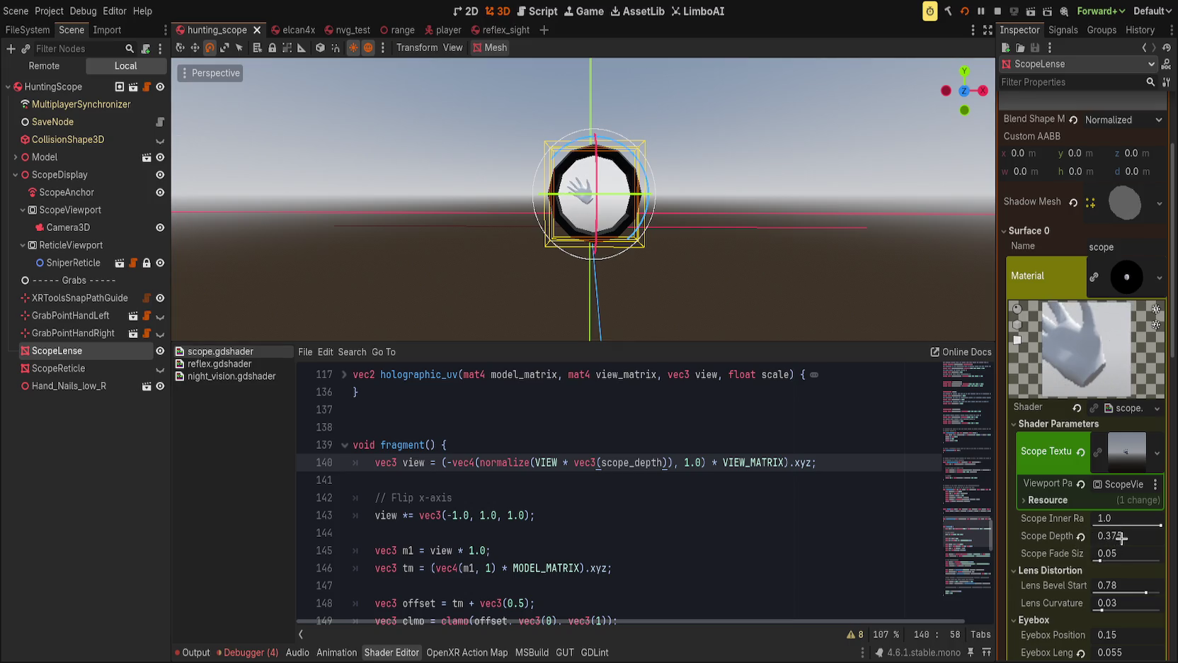
# Move the Hand_Nails_low_R model left along the X axis.
pyautogui.moveTo(715, 276); pyautogui.dragTo(619, 276)
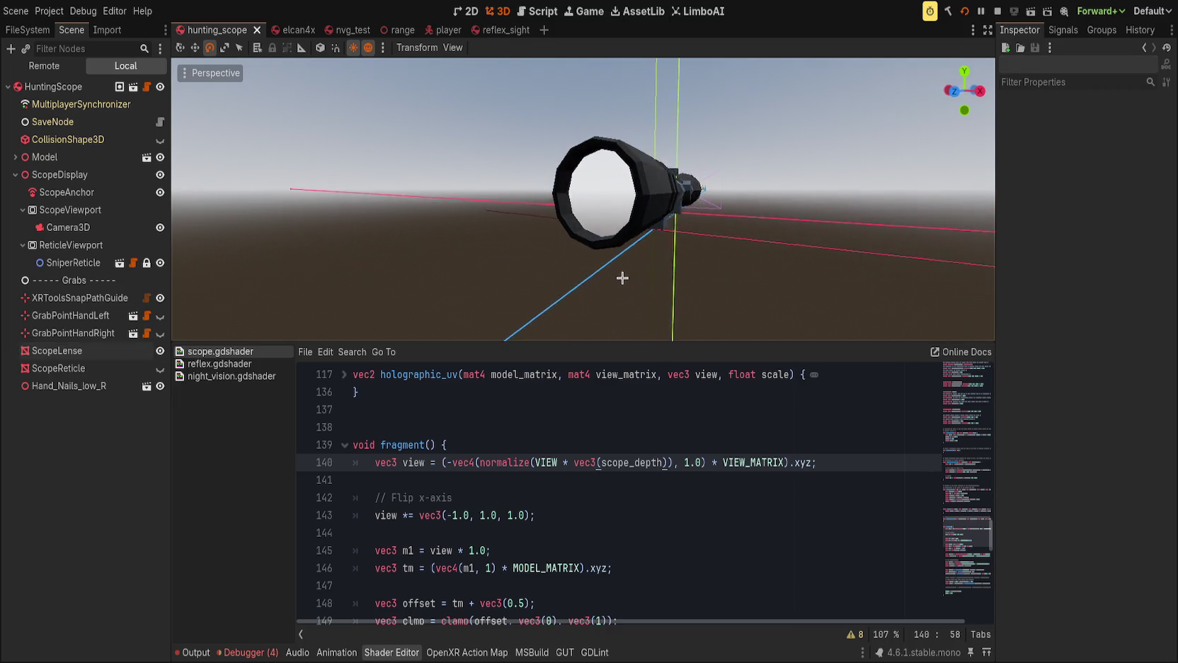
pyautogui.click(49, 385)
pyautogui.press('w')
pyautogui.moveTo(788, 187); pyautogui.dragTo(759, 192)
# Reselect ScopeLense and fine-tune Scope Depth between 0.67 and 0.84.
pyautogui.click(57, 350)
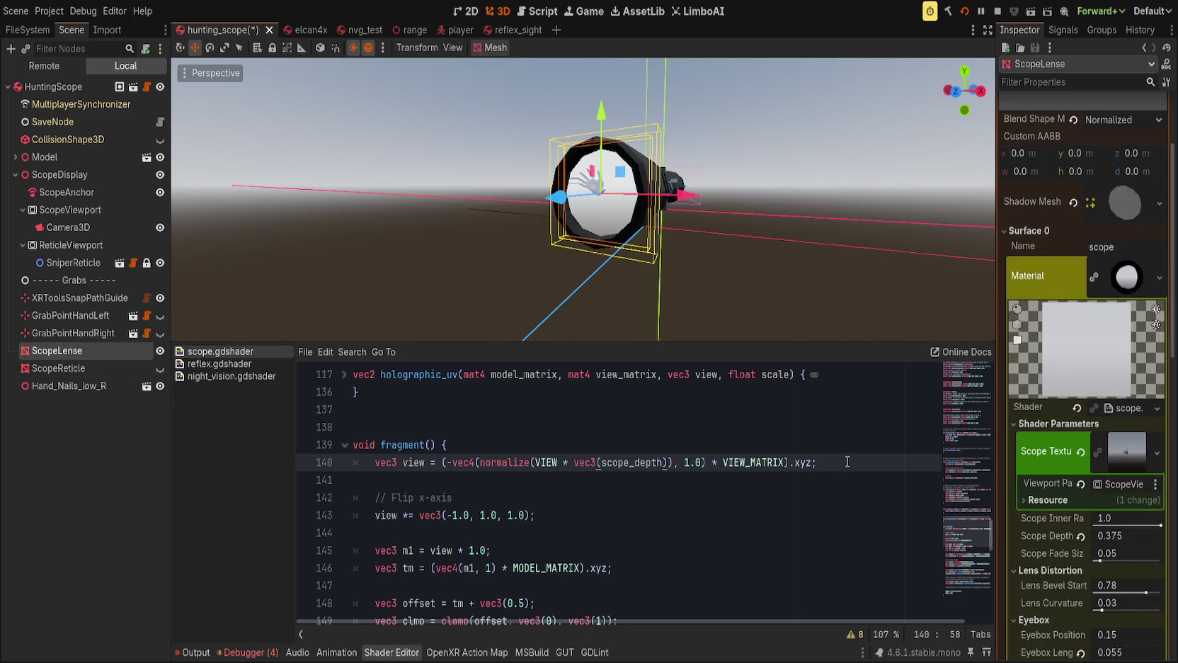
pyautogui.moveTo(1118, 535)
pyautogui.mouseDown()
pyautogui.moveTo(1161, 535)
pyautogui.moveTo(1129, 535)
pyautogui.moveTo(1147, 535)
pyautogui.mouseUp()
pyautogui.write('0.67')
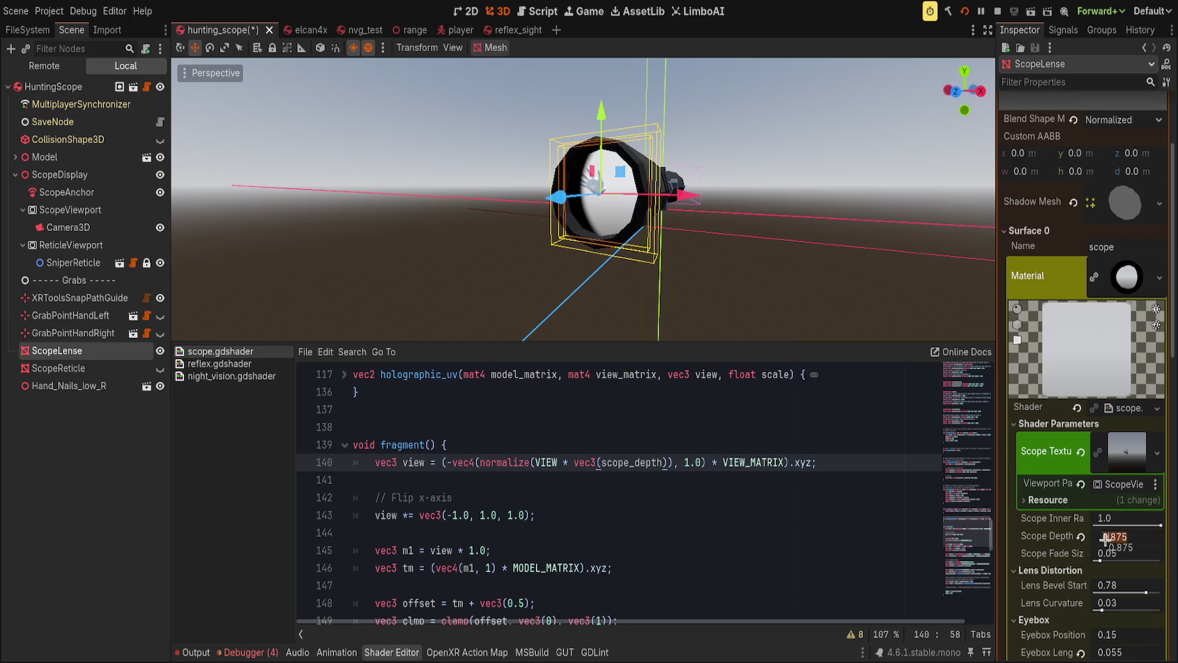
pyautogui.press('Return')
pyautogui.moveTo(1126, 535); pyautogui.dragTo(1154, 535)
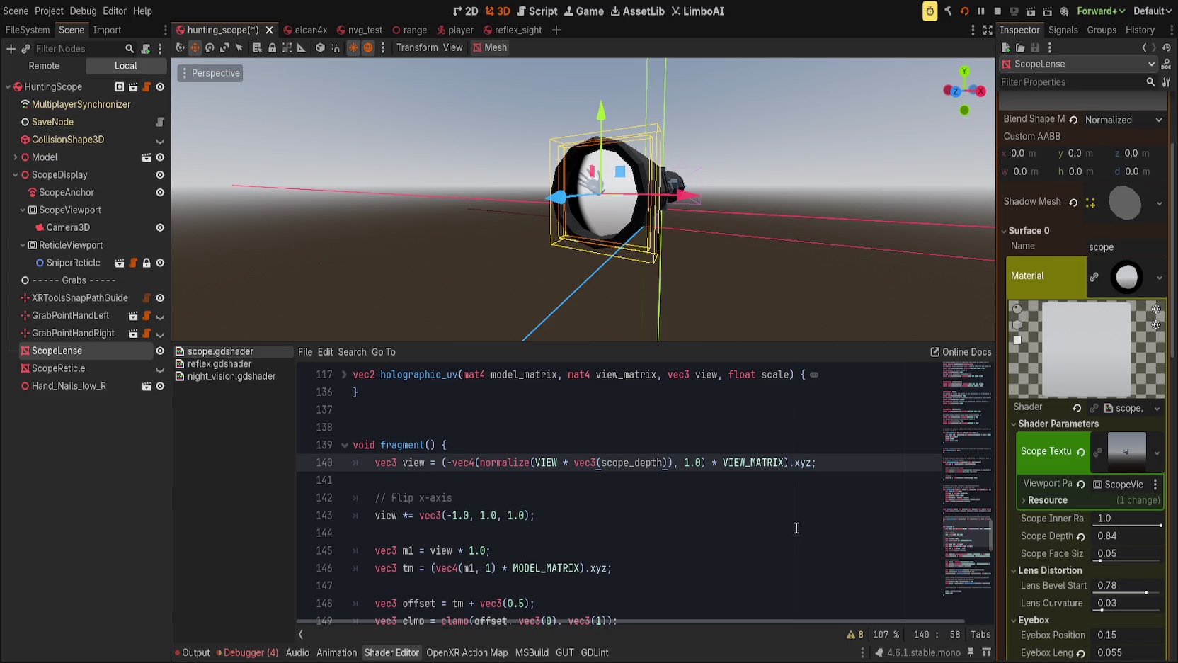
pyautogui.moveTo(1107, 531)
pyautogui.mouseDown()
pyautogui.moveTo(1073, 553)
pyautogui.moveTo(1125, 538)
pyautogui.mouseUp()
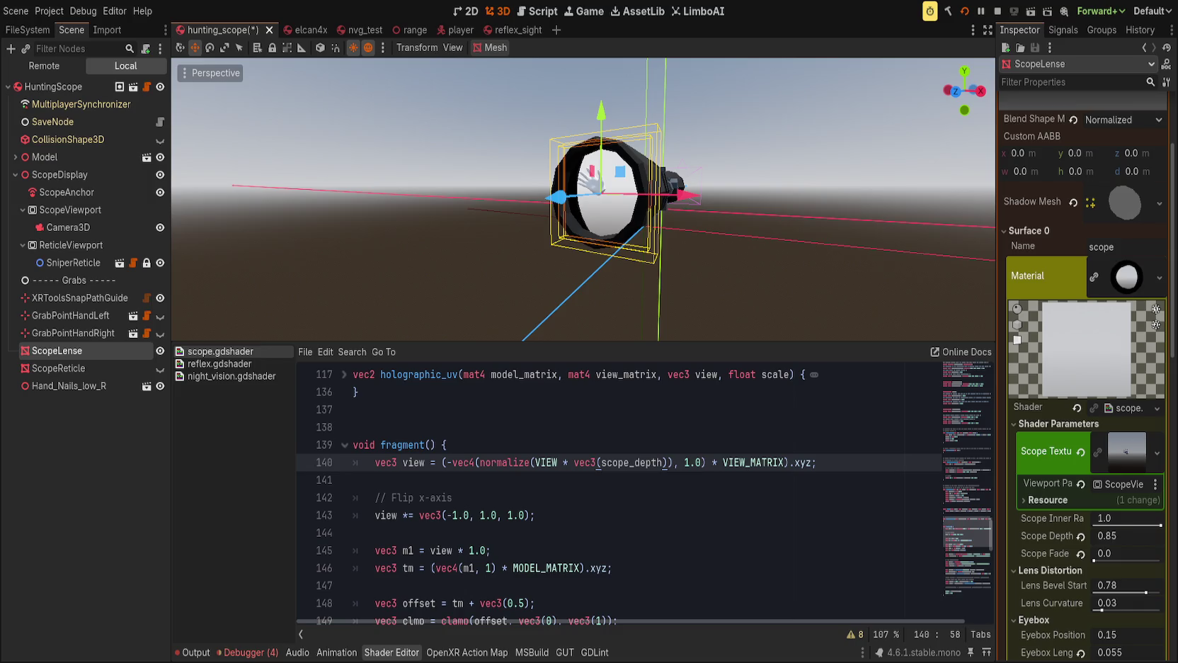
# Scroll through the shader code and place the caret at the end of the x-axis flip line.
pyautogui.click(695, 562)
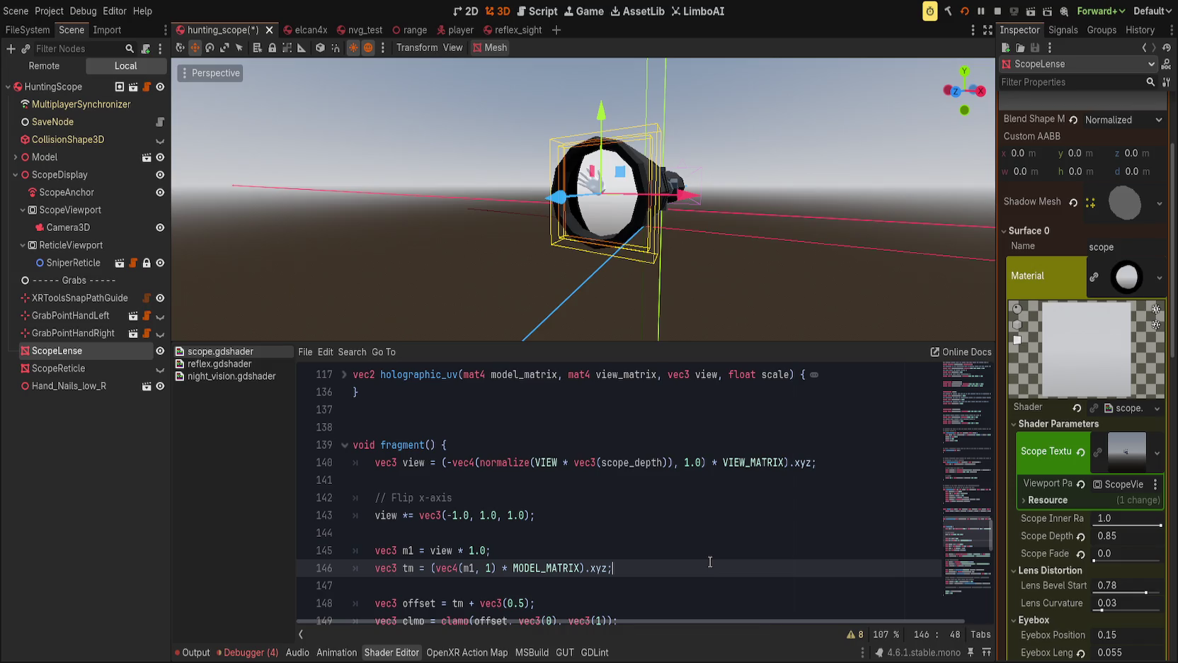
pyautogui.scroll(-3, 710, 562)
pyautogui.scroll(-3, 708, 550)
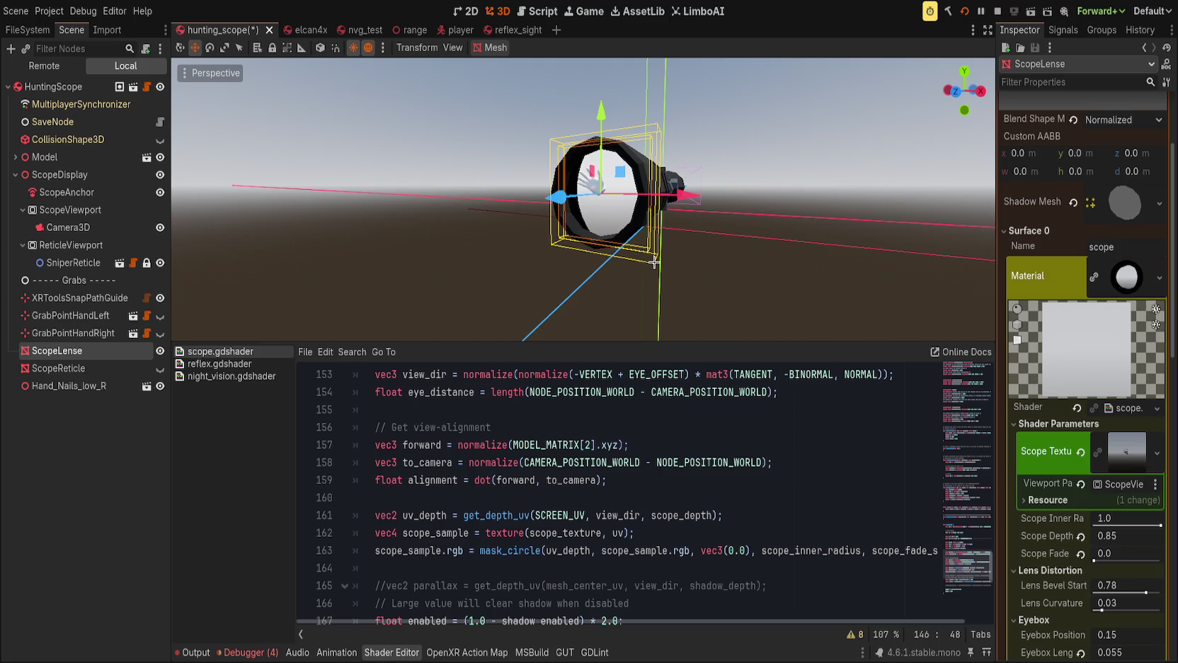
pyautogui.scroll(3, 552, 471)
pyautogui.scroll(2, 682, 469)
pyautogui.click(623, 463)
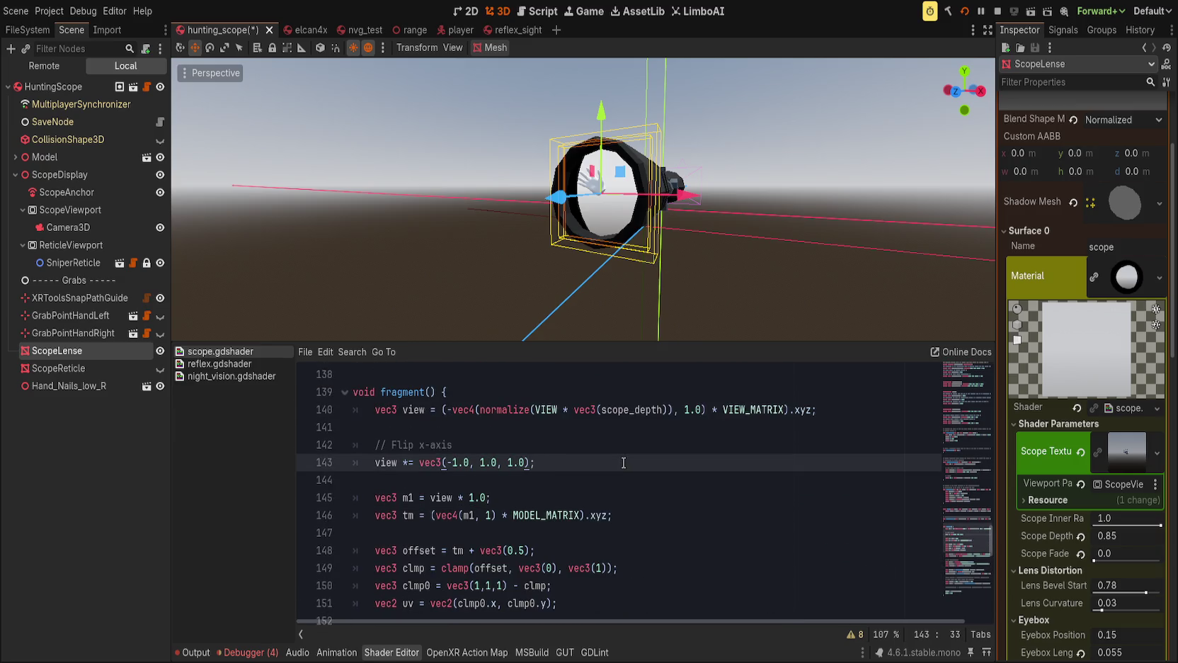
# Add scope_depth to the x-flip line, remove the depth term from line 140's normalize, and save.
pyautogui.write(' * scope_d')
pyautogui.press('Return')
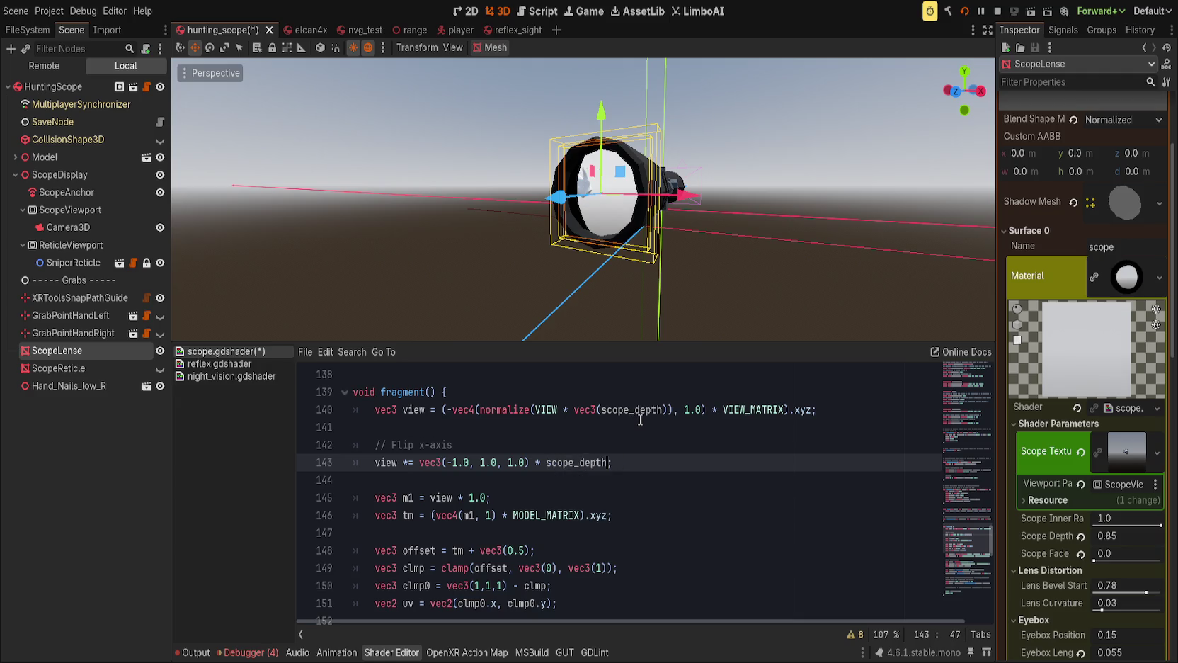
pyautogui.write(';')
pyautogui.moveTo(1106, 538); pyautogui.dragTo(1143, 538)
pyautogui.moveTo(558, 409); pyautogui.dragTo(668, 409)
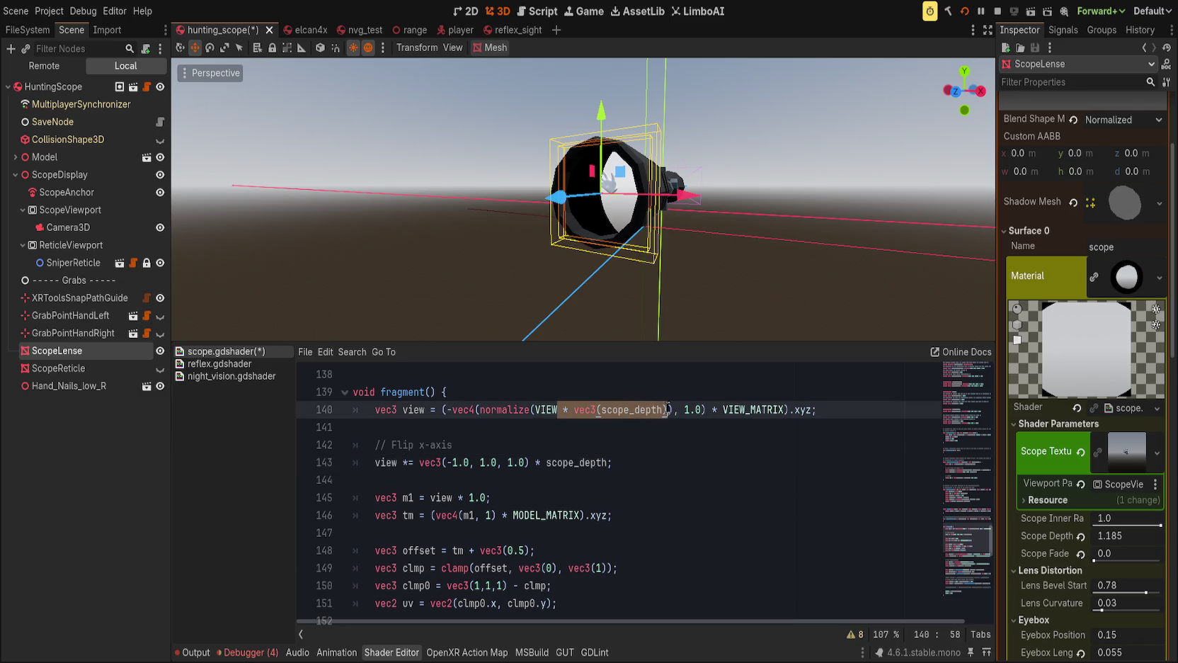
pyautogui.press('BackSpace')
pyautogui.hotkey('ctrl', 's')
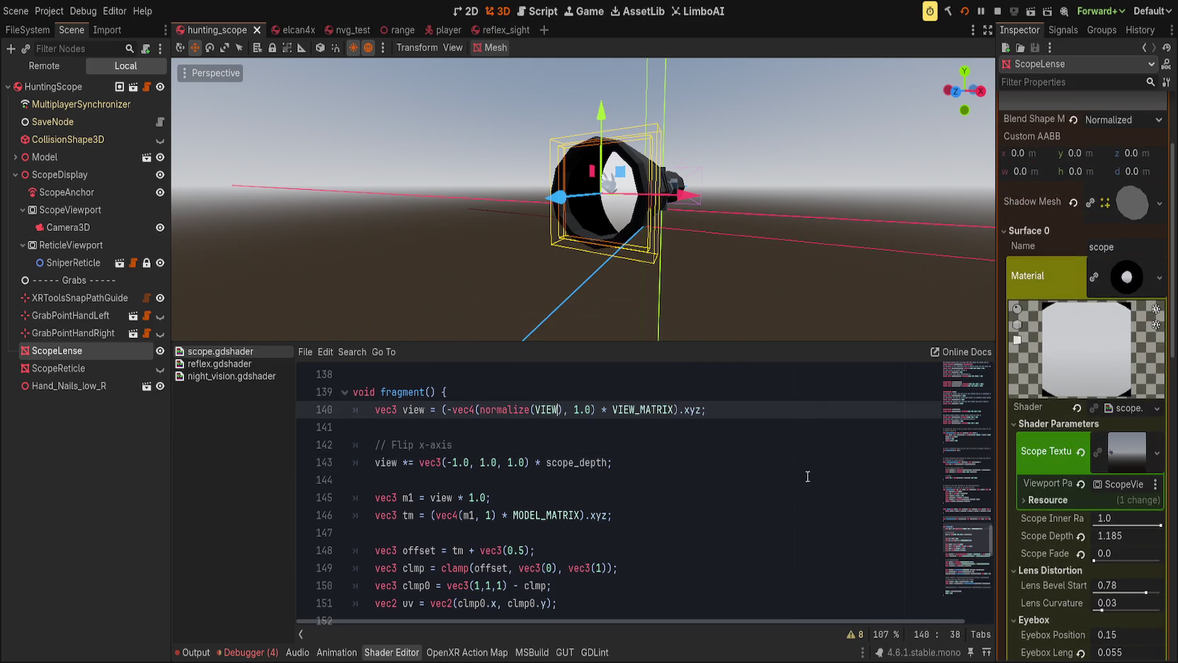
# Sweep Scope Depth in front view to compare the lens circle size and shading.
pyautogui.moveTo(1109, 535); pyautogui.dragTo(1132, 535)
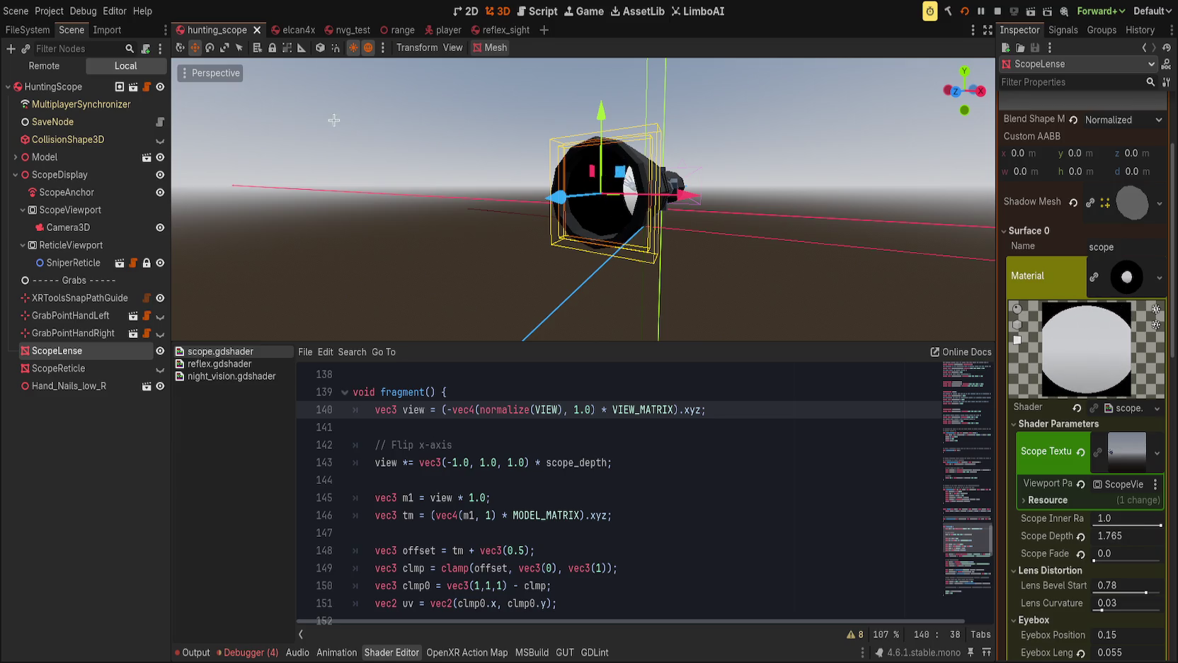
pyautogui.press('KP_1')
pyautogui.scroll(3, 433, 152)
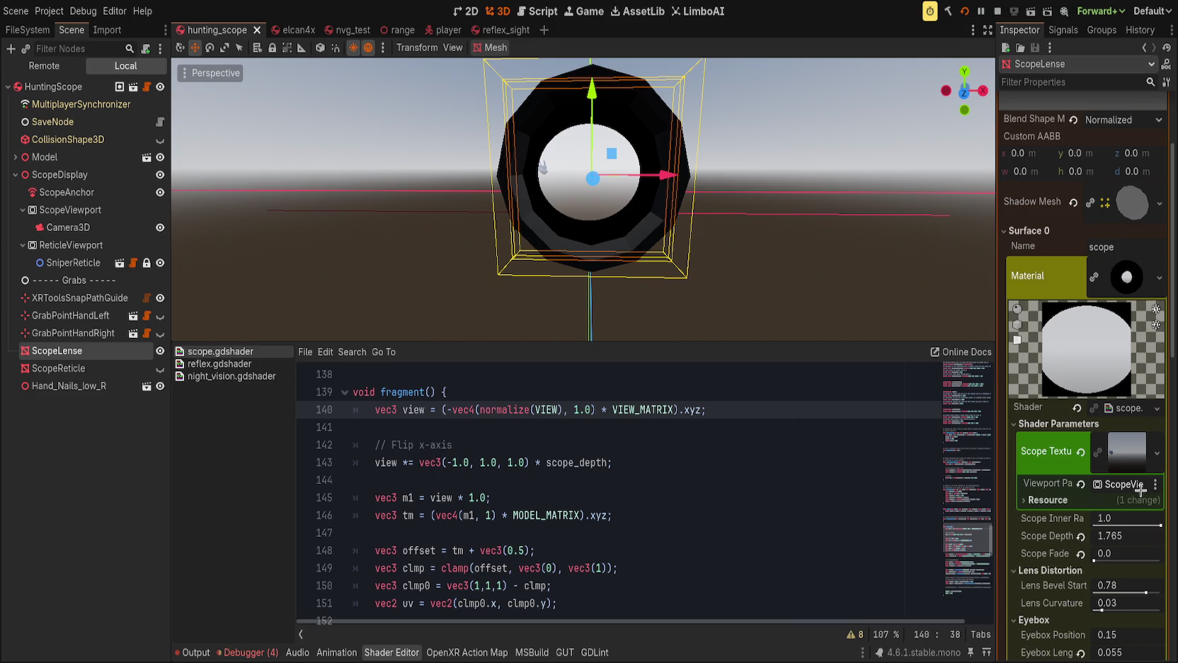
pyautogui.moveTo(1108, 536)
pyautogui.mouseDown()
pyautogui.moveTo(1160, 535)
pyautogui.moveTo(1110, 535)
pyautogui.mouseUp()
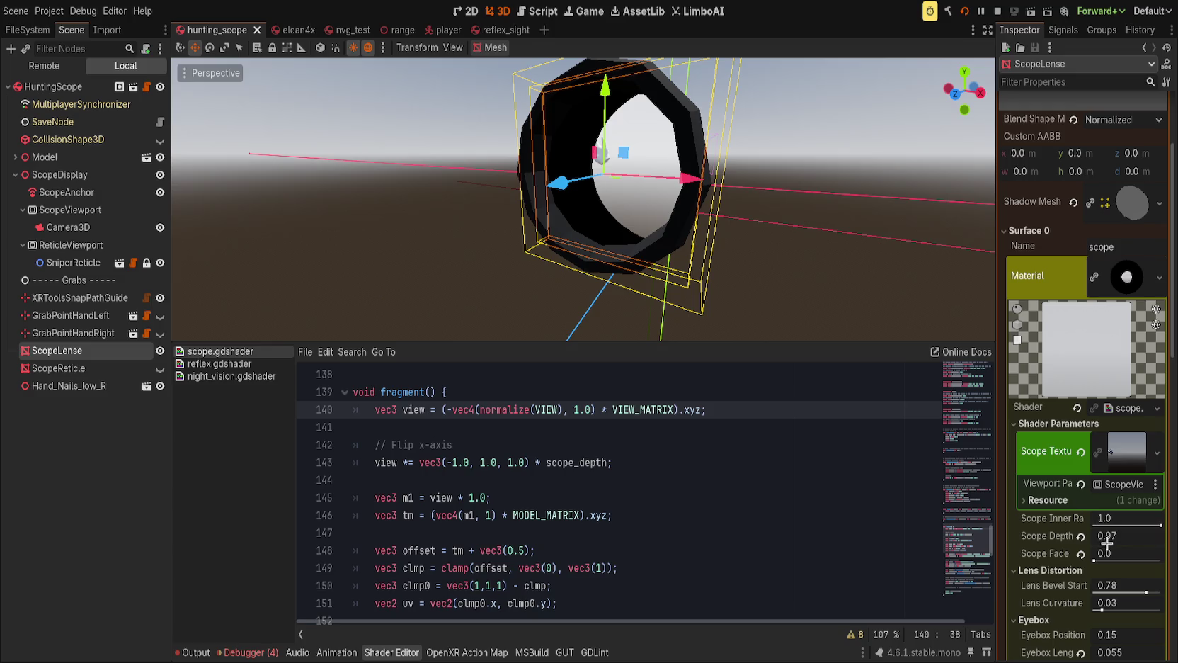
pyautogui.moveTo(1109, 536); pyautogui.dragTo(1161, 536)
pyautogui.moveTo(1126, 535)
pyautogui.mouseDown()
pyautogui.moveTo(1104, 535)
pyautogui.moveTo(1132, 535)
pyautogui.mouseUp()
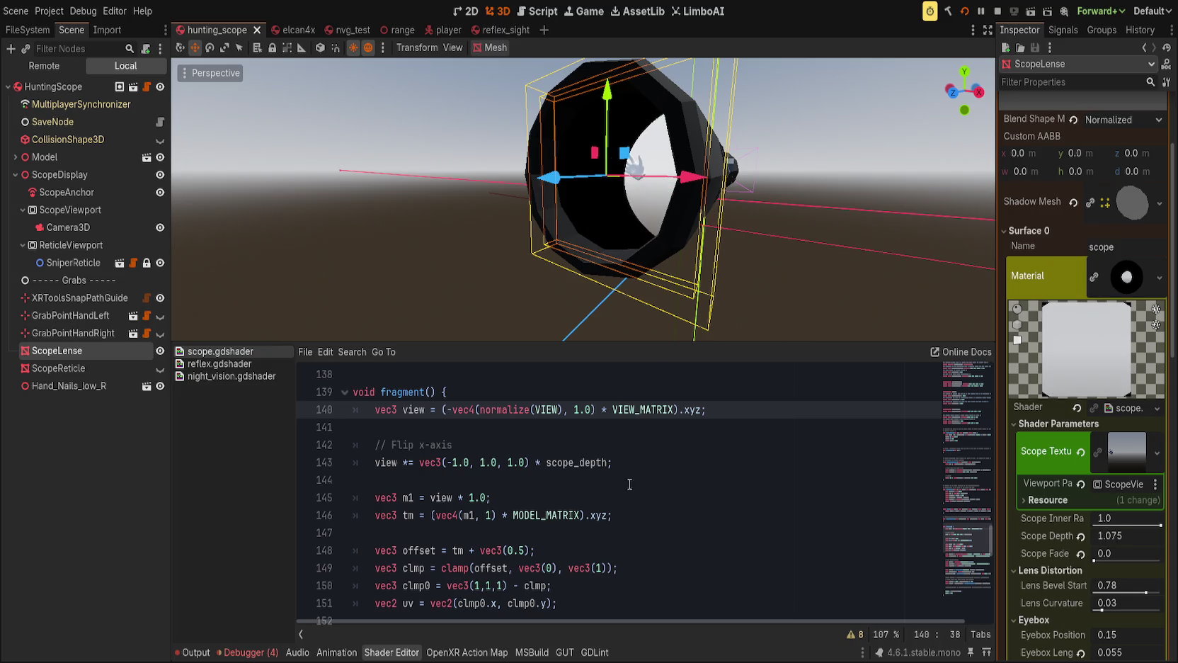
# Trace VIEW_MATRIX, scope_depth, view and m1 across shader lines 140–146.
pyautogui.click(556, 409)
pyautogui.click(559, 409)
pyautogui.doubleClick(646, 409)
pyautogui.click(544, 461)
pyautogui.click(528, 462)
pyautogui.click(708, 409)
pyautogui.press('Left')
pyautogui.press('Left')
pyautogui.press('Left')
pyautogui.scroll(-1, 759, 412)
pyautogui.doubleClick(558, 410)
pyautogui.doubleClick(388, 409)
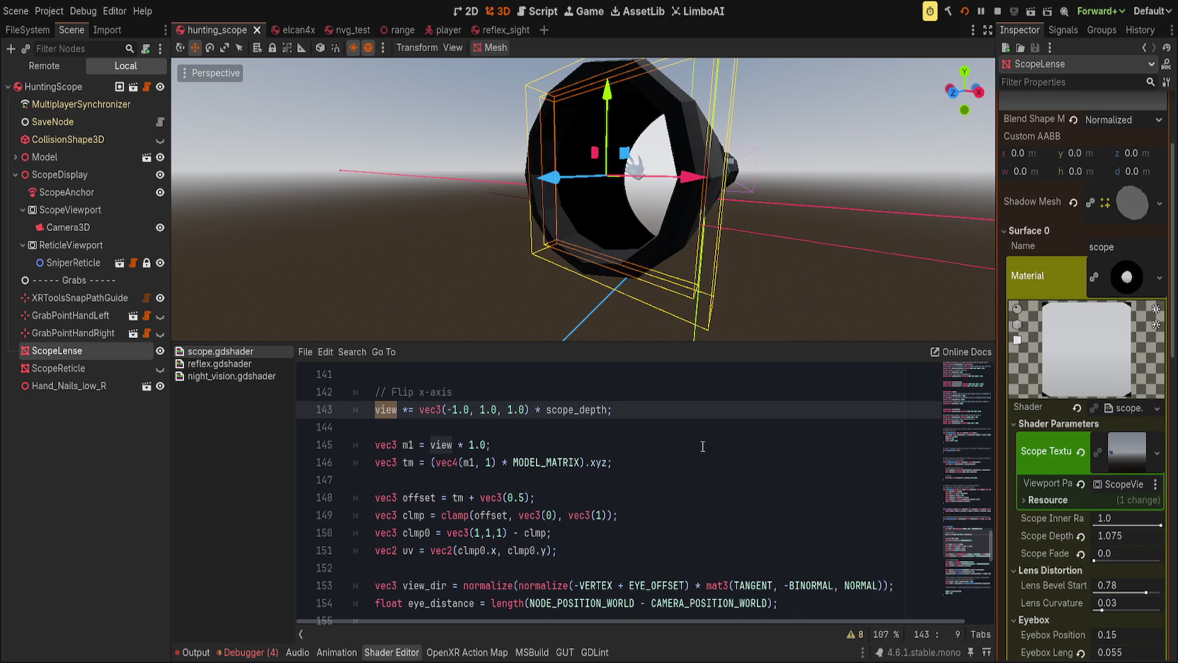
pyautogui.scroll(1, 582, 494)
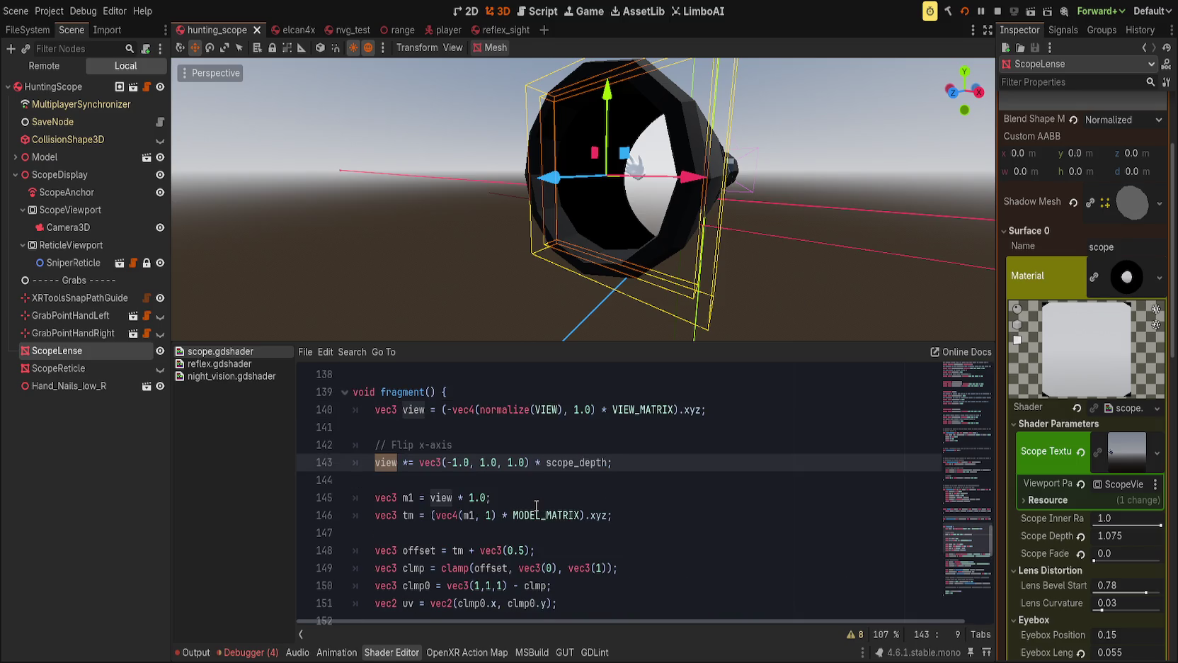
pyautogui.click(524, 498)
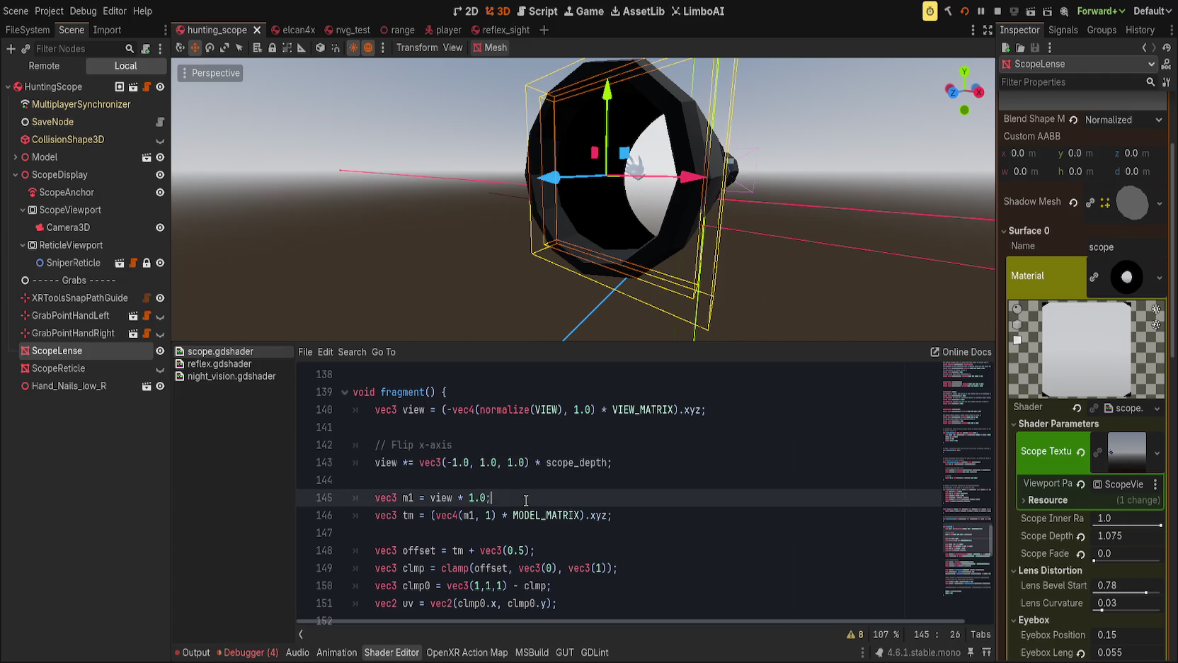
pyautogui.doubleClick(468, 515)
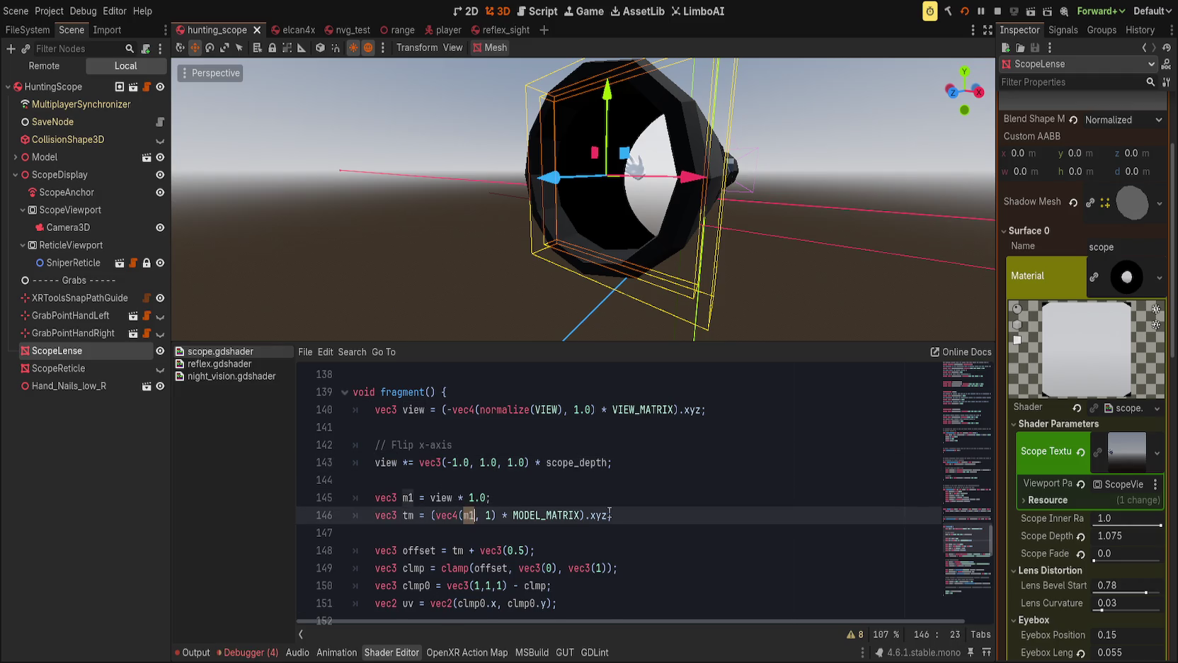
# Replace the 1.0 multiplier on line 145 with scope_depth and save.
pyautogui.scroll(-1, 608, 512)
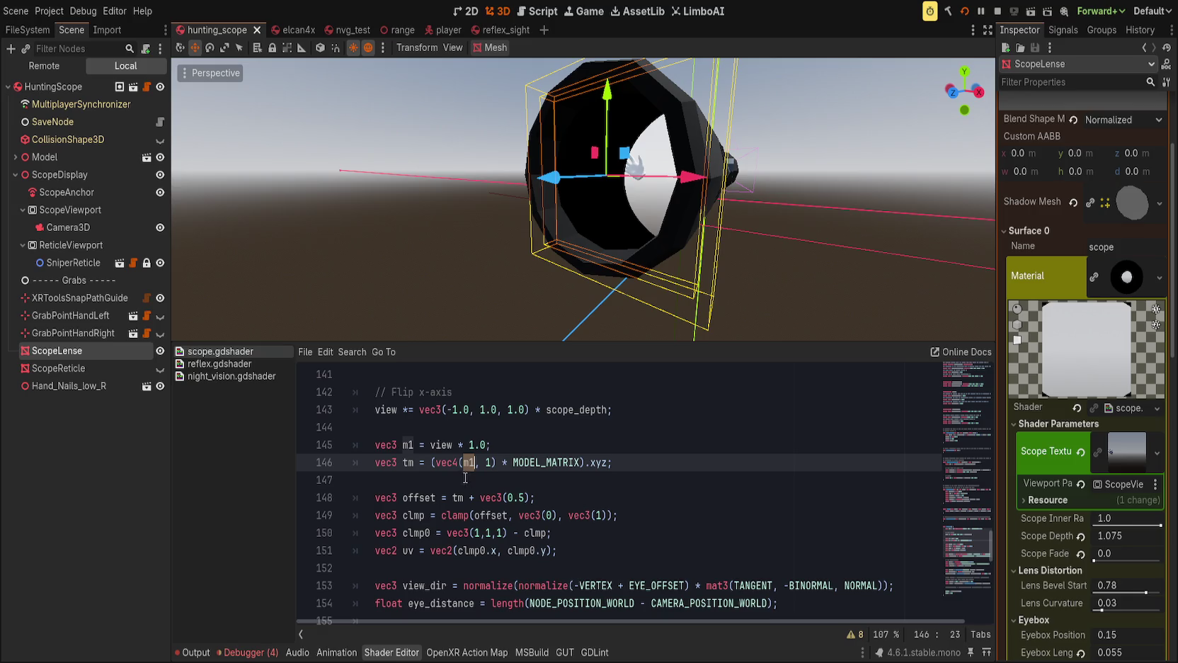
pyautogui.moveTo(469, 446); pyautogui.dragTo(487, 448)
pyautogui.write('scope')
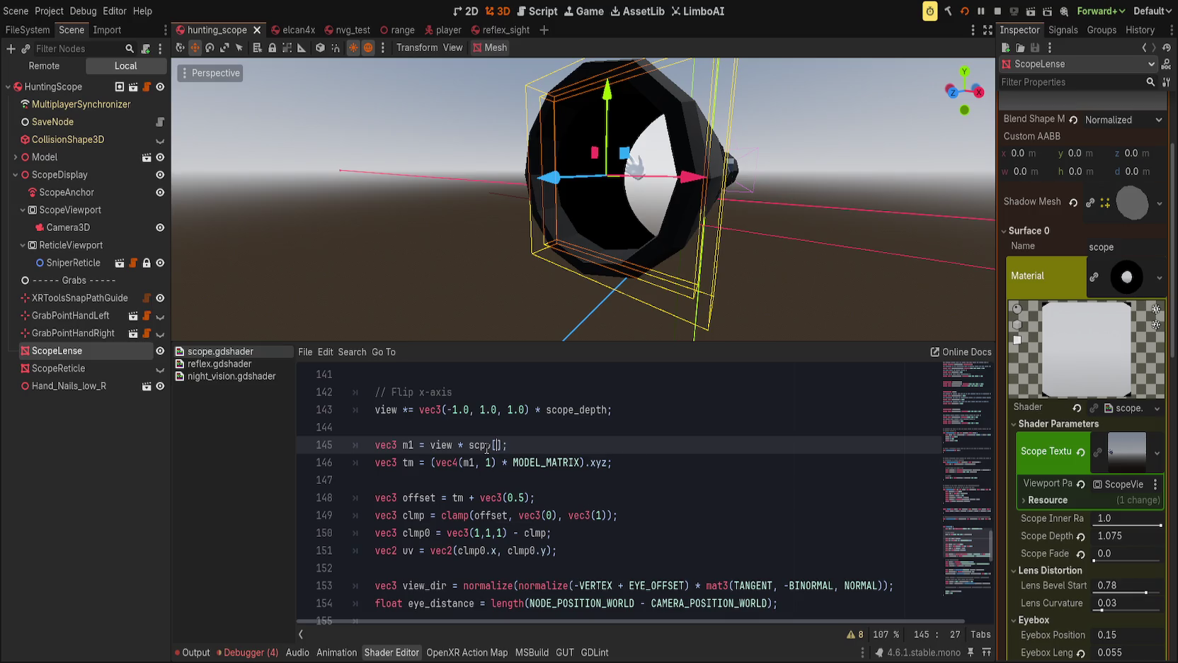
pyautogui.write('_depth')
pyautogui.hotkey('ctrl', 's')
# Set Scope Depth to 2.0, then lower it to about 1.28 to retest.
pyautogui.click(1125, 537)
pyautogui.write('2')
pyautogui.press('Return')
pyautogui.moveTo(729, 312); pyautogui.dragTo(749, 297)
pyautogui.moveTo(1108, 538)
pyautogui.mouseDown()
pyautogui.moveTo(1147, 538)
pyautogui.moveTo(1067, 538)
pyautogui.mouseUp()
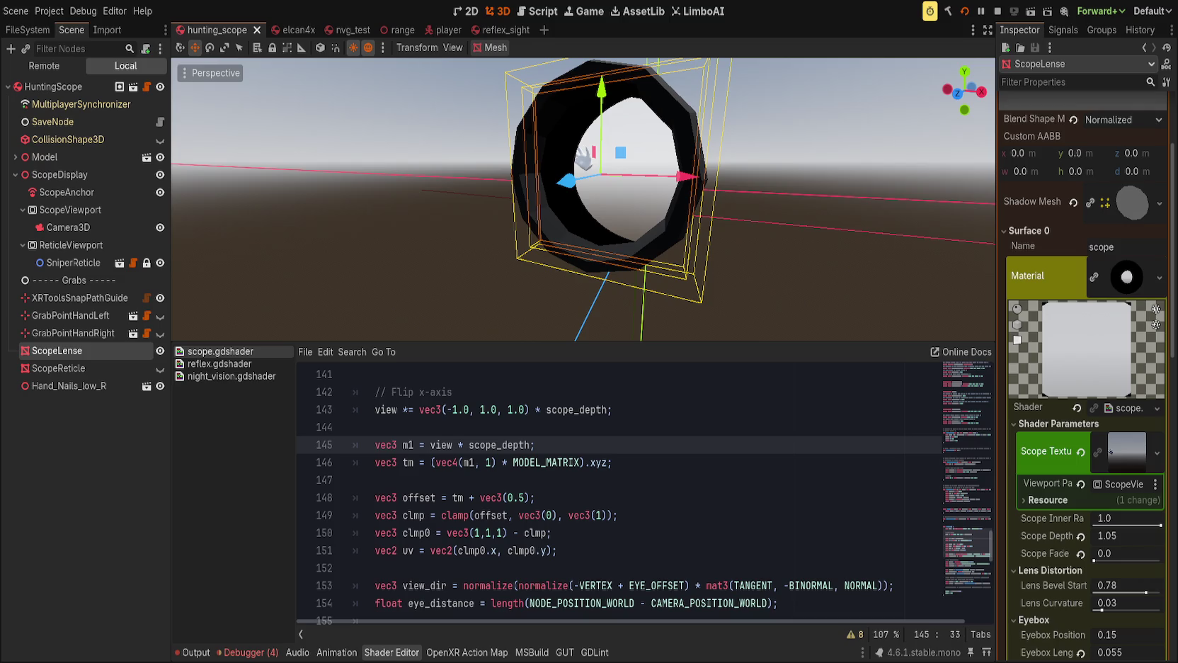
pyautogui.doubleClick(499, 445)
# Delete the scope_depth multiplier from line 143 and save the shader.
pyautogui.scroll(1, 591, 450)
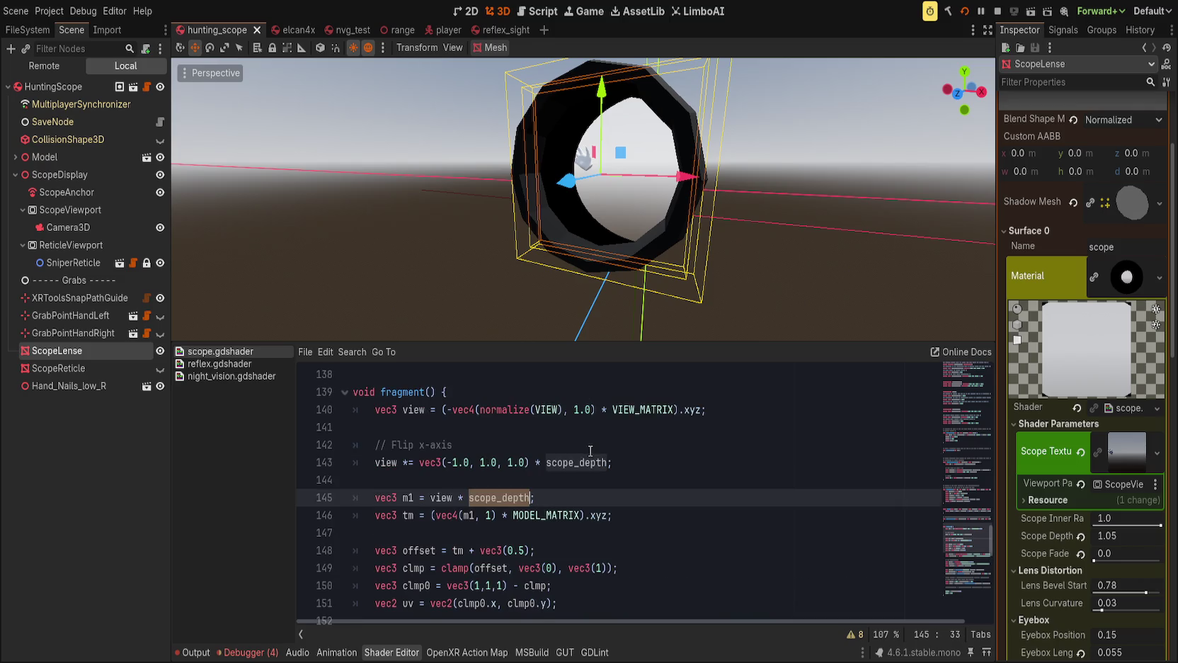
pyautogui.doubleClick(585, 458)
pyautogui.press('BackSpace')
pyautogui.press('BackSpace')
pyautogui.press('BackSpace')
pyautogui.hotkey('ctrl', 's')
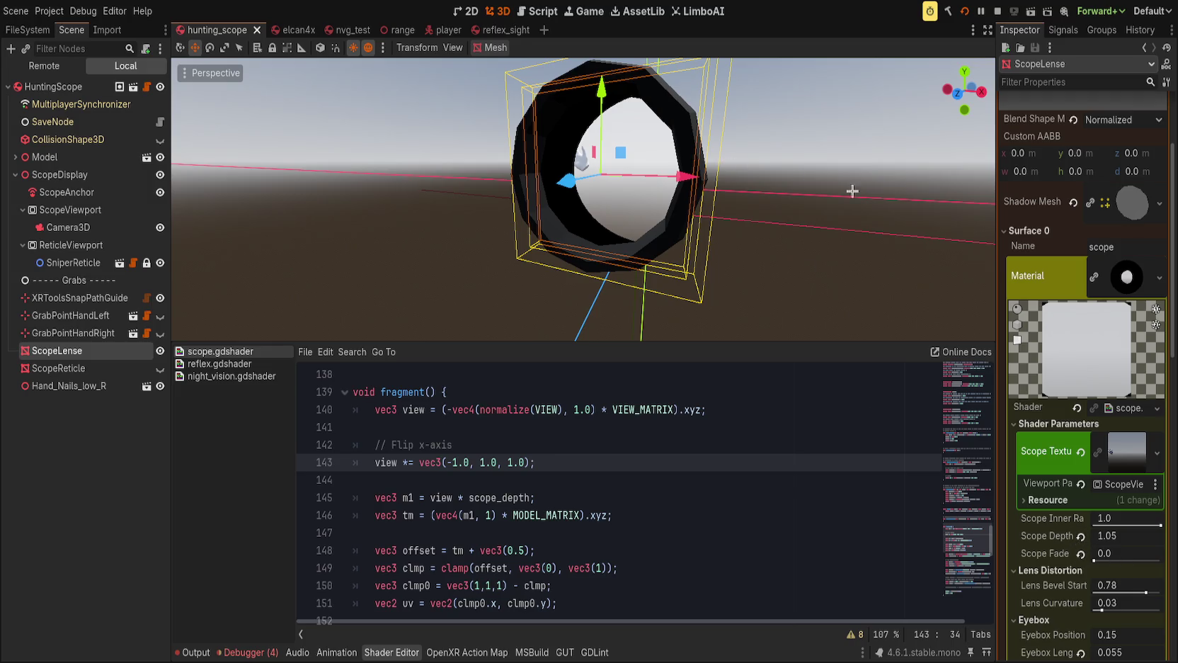
# Reset Scope Depth to 2.0, then lower it to about 1.4 to compare.
pyautogui.click(1080, 536)
pyautogui.moveTo(1116, 535)
pyautogui.mouseDown()
pyautogui.moveTo(1147, 535)
pyautogui.moveTo(1098, 535)
pyautogui.moveTo(1150, 535)
pyautogui.moveTo(1111, 535)
pyautogui.mouseUp()
pyautogui.click(574, 331)
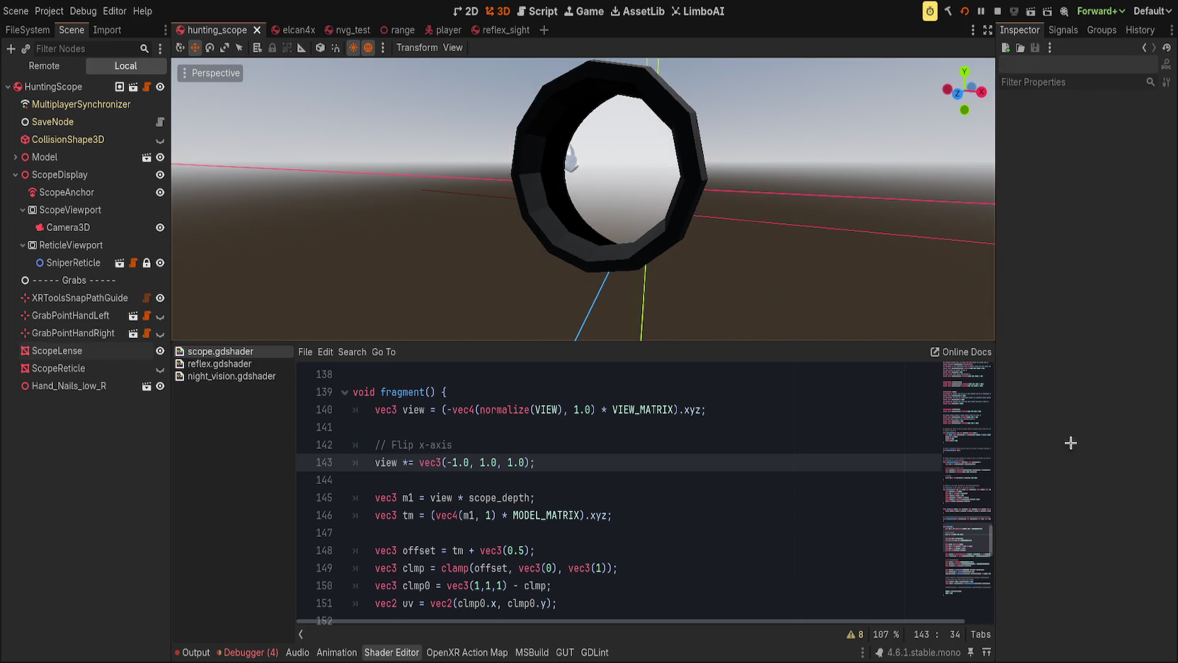
pyautogui.click(56, 350)
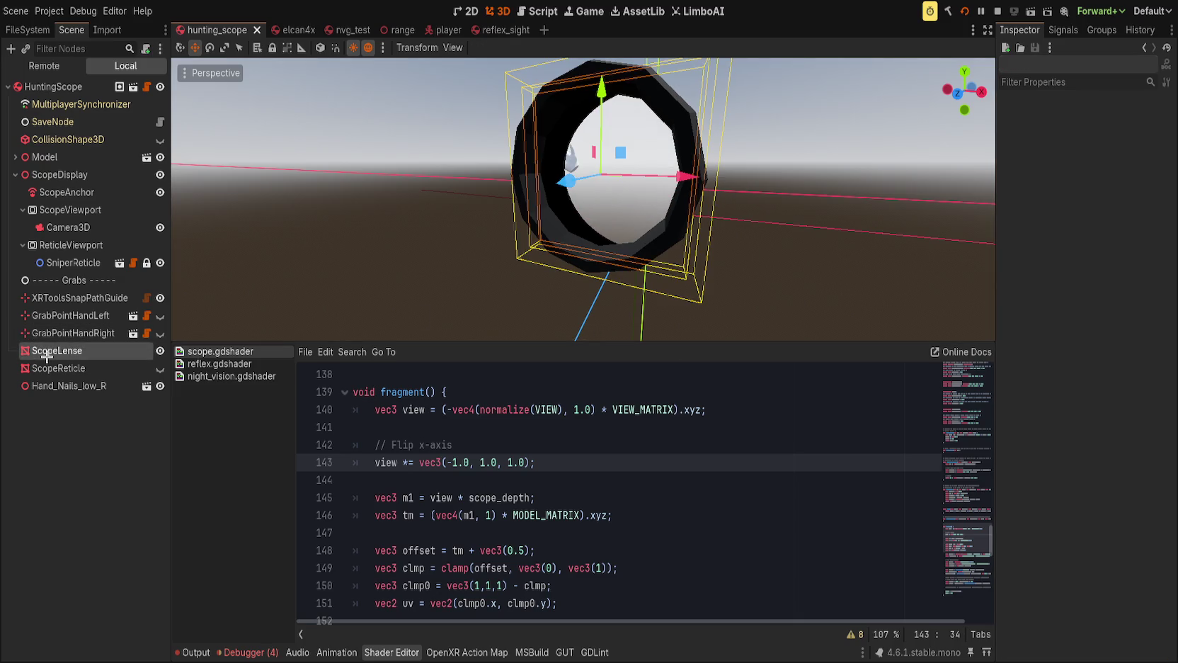
pyautogui.click(503, 500)
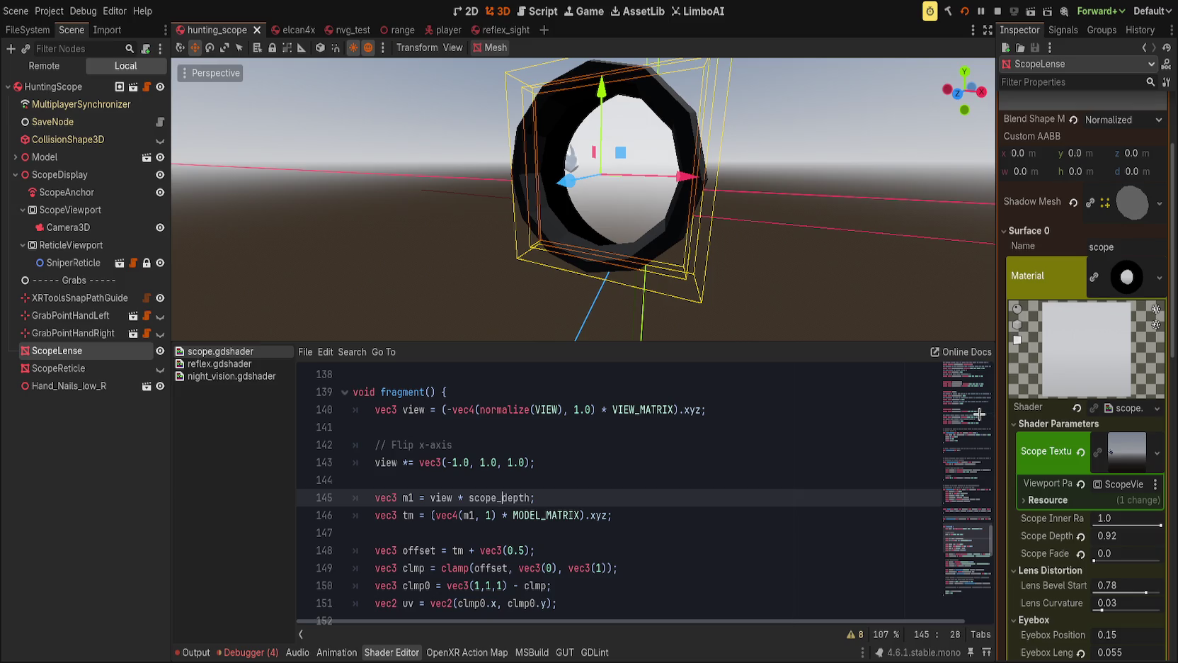
# Add 'vec3 mult = vec3(1.0) * scope_depth;' in fragment(), use VIEW*mult, and save.
pyautogui.click(508, 396)
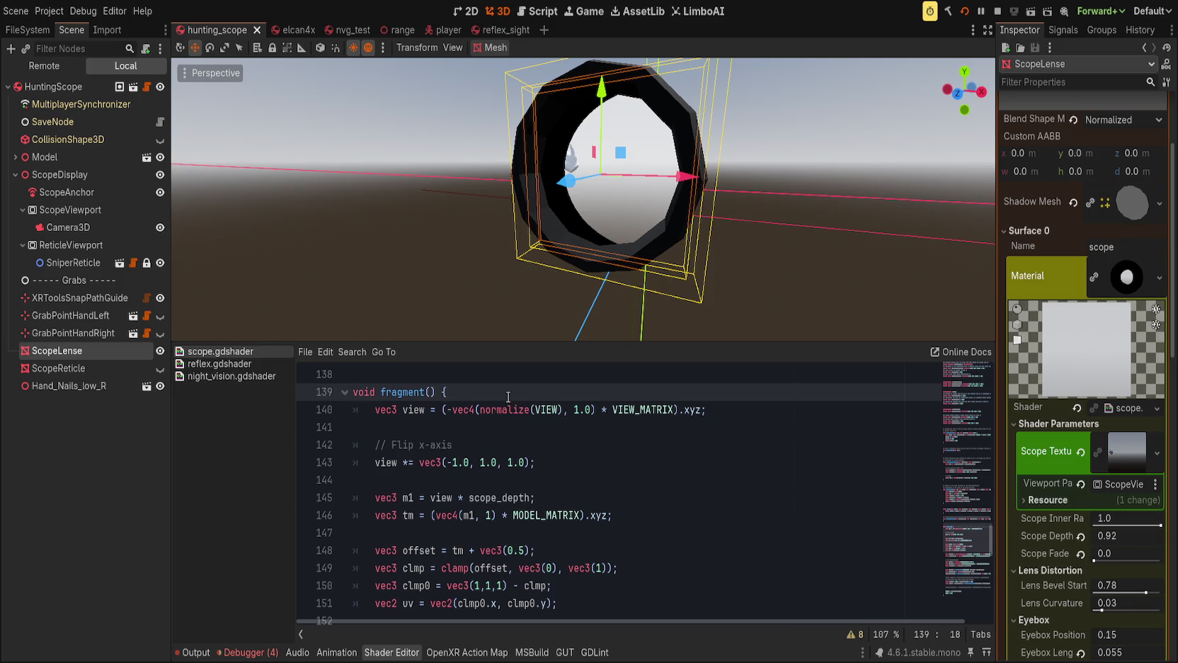
pyautogui.press('Return')
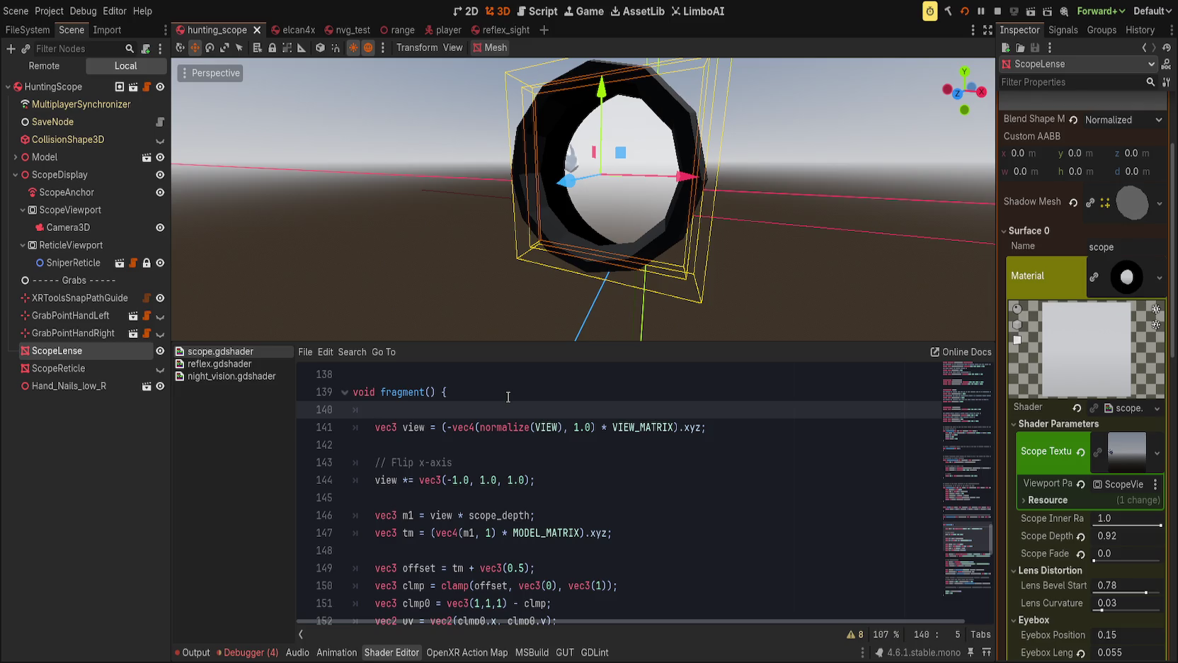
pyautogui.write('vec3 mult = v')
pyautogui.write('ec')
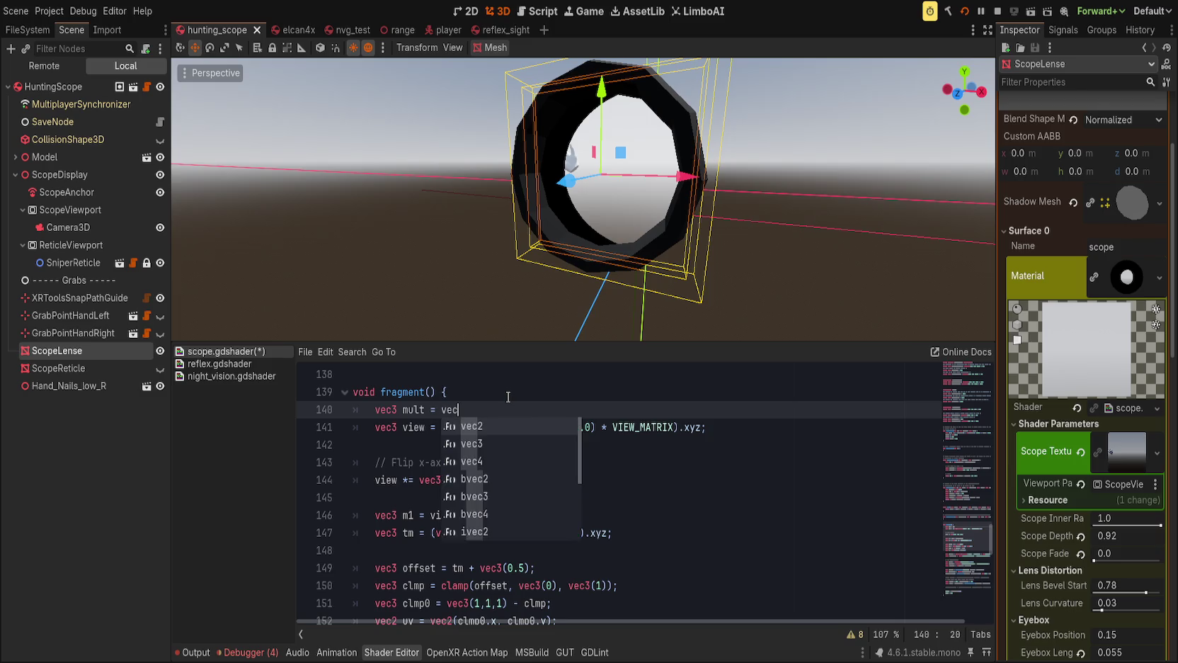
pyautogui.write('3(1.0) * scale;')
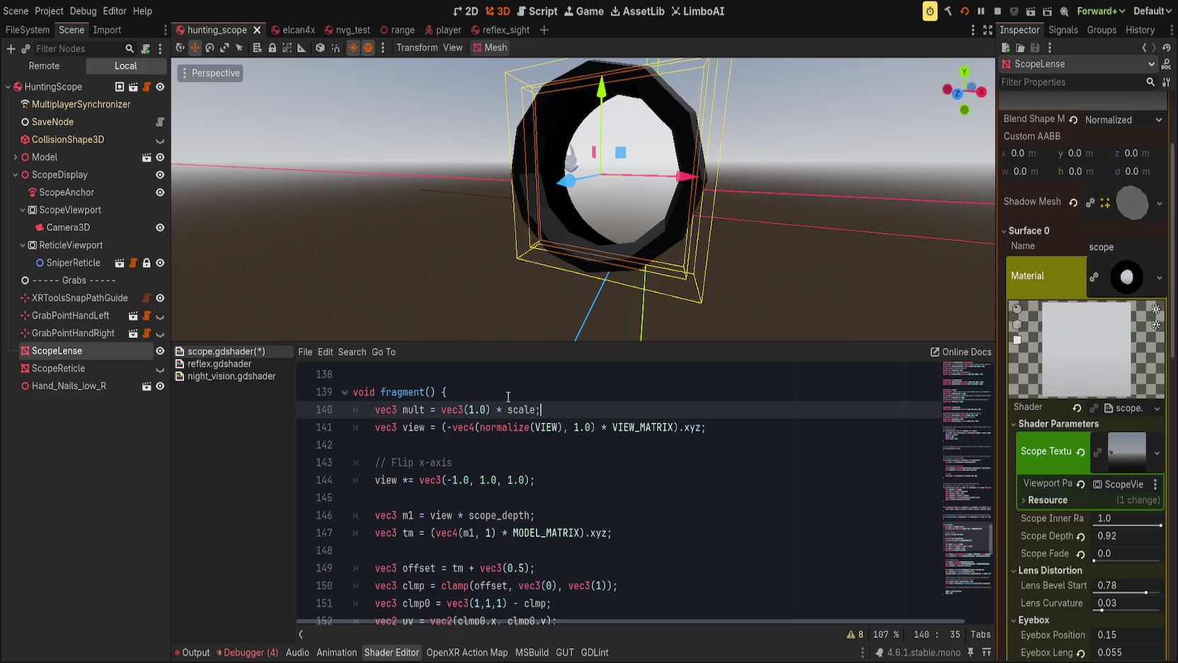
pyautogui.click(512, 410)
pyautogui.press('Delete')
pyautogui.press('Delete')
pyautogui.press('Delete')
pyautogui.write('cope_depth')
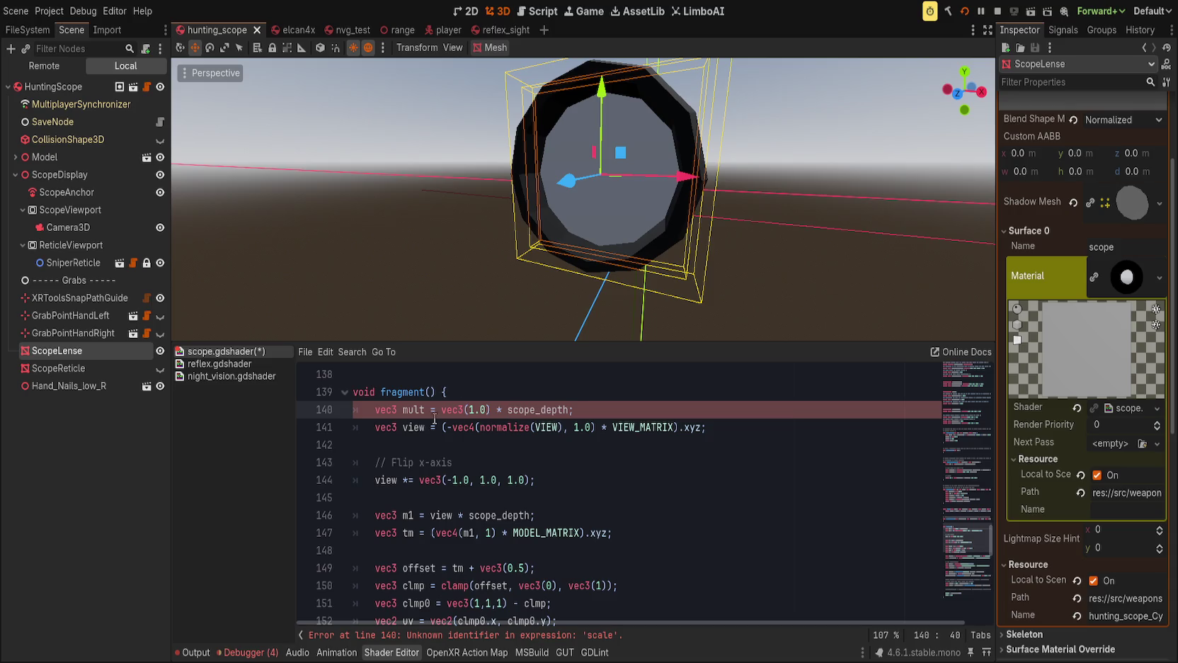
pyautogui.click(575, 430)
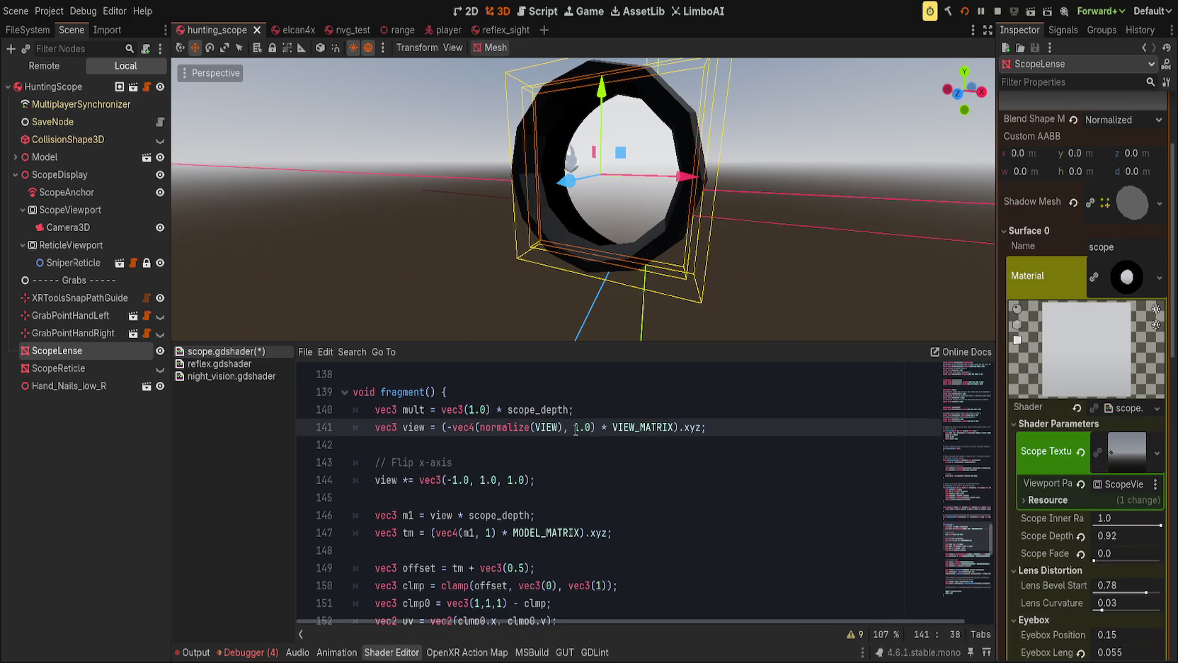
pyautogui.write('*mult')
pyautogui.hotkey('ctrl', 's')
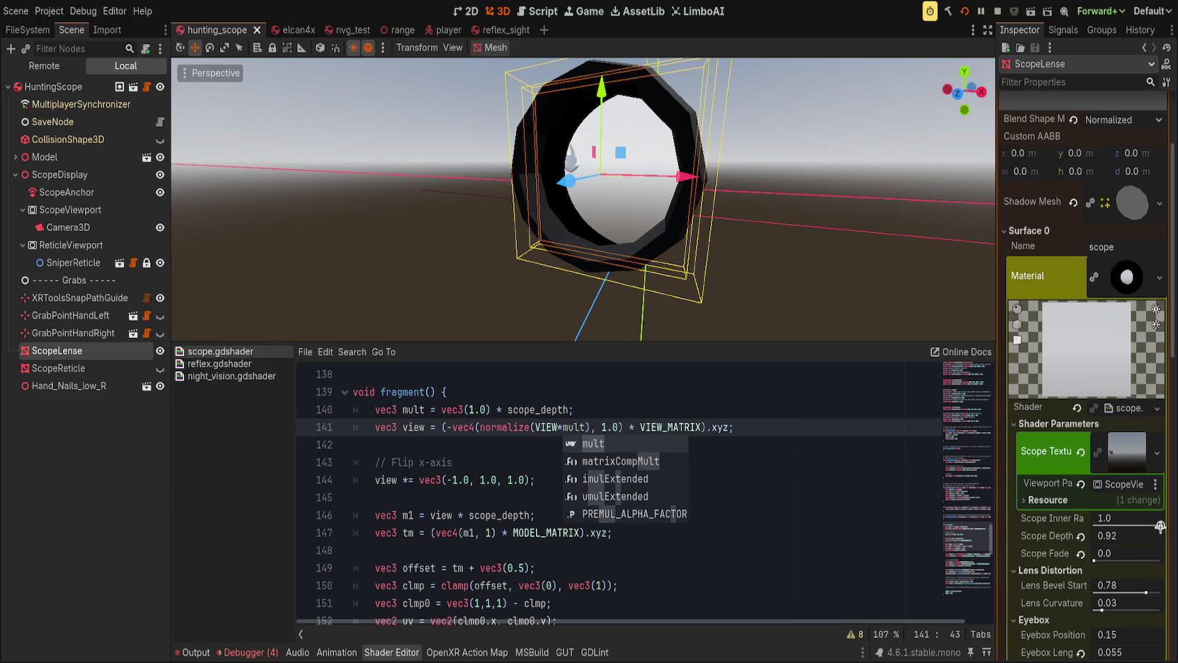
# Test Scope Depth around 0.885 in front view, then set it to 2.0.
pyautogui.moveTo(1104, 536)
pyautogui.mouseDown()
pyautogui.moveTo(1177, 536)
pyautogui.moveTo(1104, 538)
pyautogui.mouseUp()
pyautogui.moveTo(887, 324)
pyautogui.mouseDown()
pyautogui.moveTo(831, 339)
pyautogui.moveTo(819, 76)
pyautogui.moveTo(783, 326)
pyautogui.moveTo(902, 336)
pyautogui.moveTo(941, 65)
pyautogui.mouseUp()
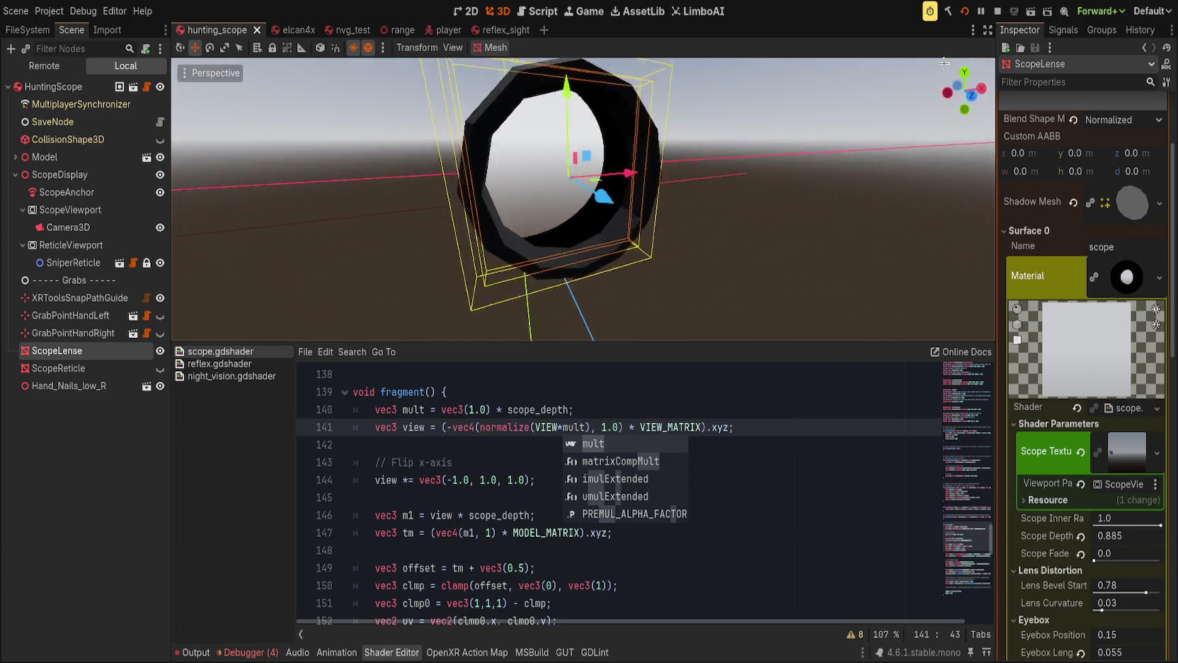
pyautogui.click(972, 96)
pyautogui.click(1119, 536)
pyautogui.write('2')
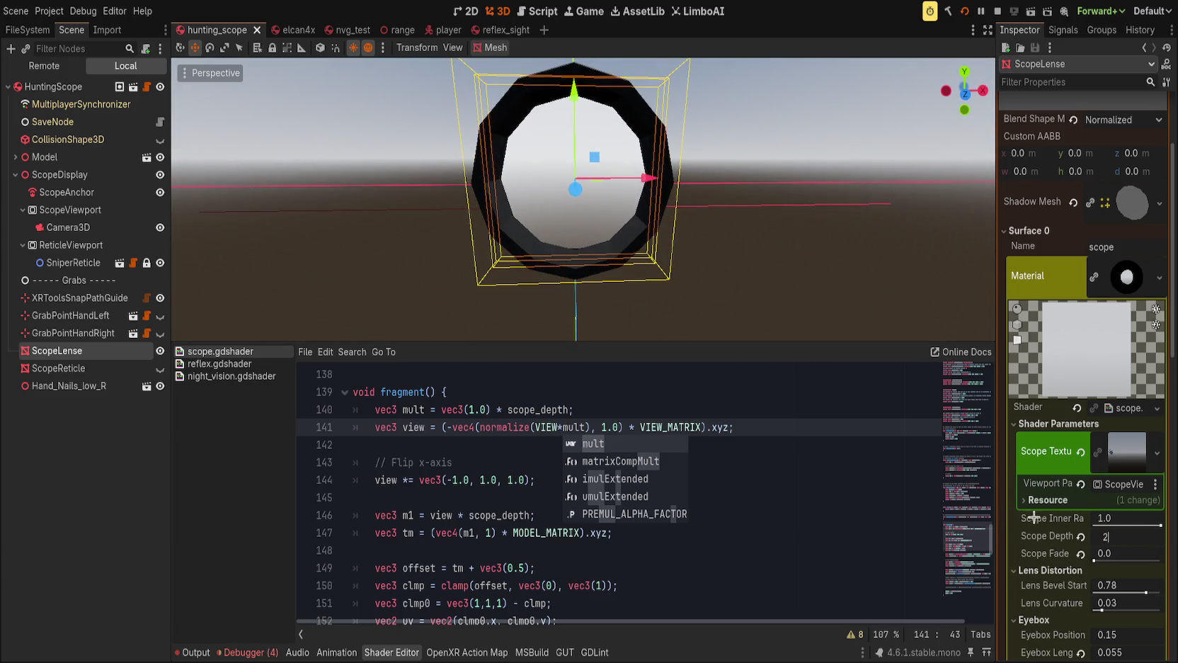
pyautogui.press('Return')
pyautogui.moveTo(810, 278)
pyautogui.mouseDown()
pyautogui.moveTo(736, 281)
pyautogui.moveTo(784, 277)
pyautogui.moveTo(818, 253)
pyautogui.moveTo(855, 263)
pyautogui.moveTo(739, 266)
pyautogui.moveTo(771, 283)
pyautogui.mouseUp()
pyautogui.click(823, 479)
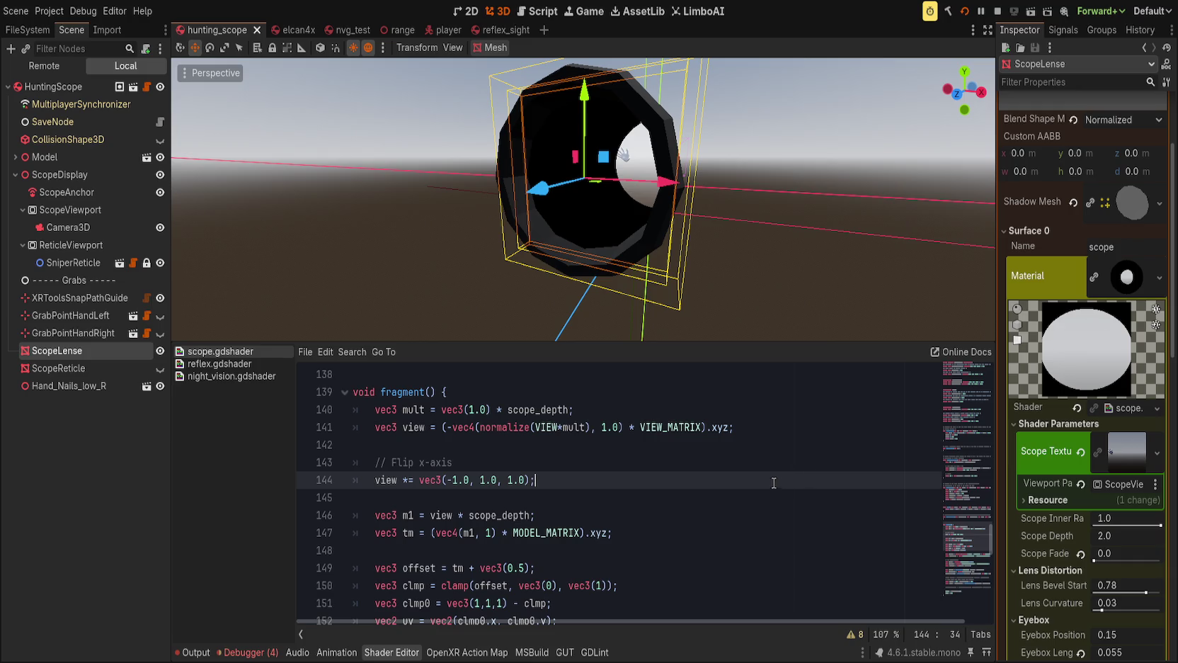
pyautogui.scroll(-2, 744, 494)
pyautogui.scroll(-2, 715, 504)
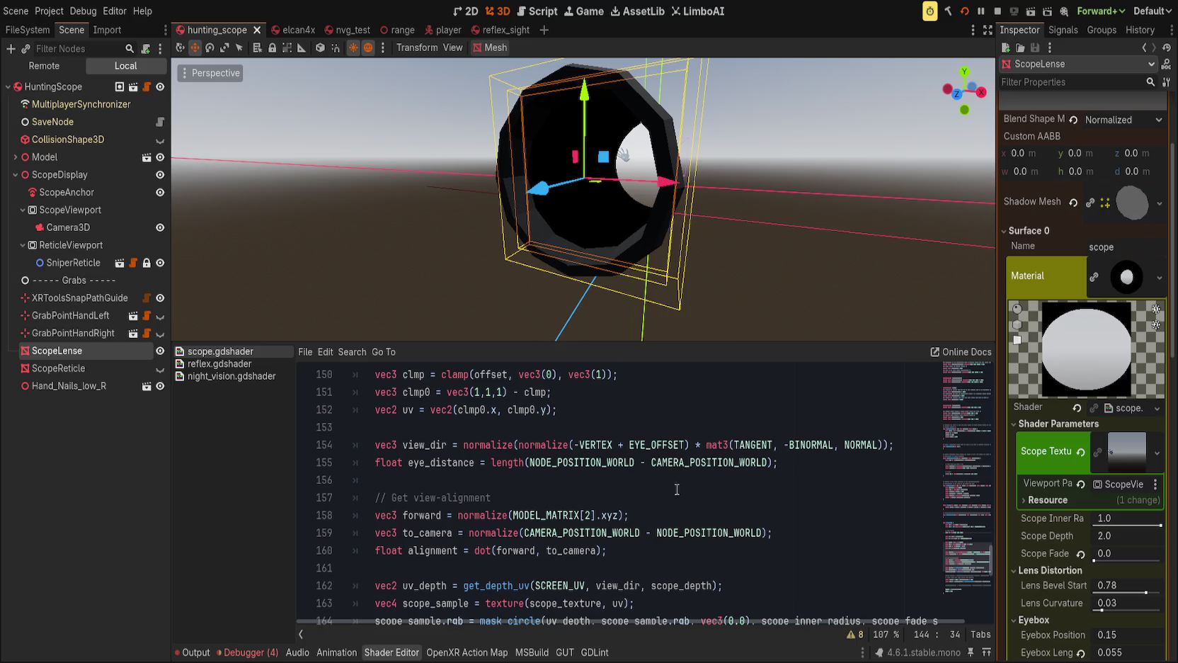
pyautogui.scroll(3, 651, 471)
pyautogui.scroll(-2, 651, 471)
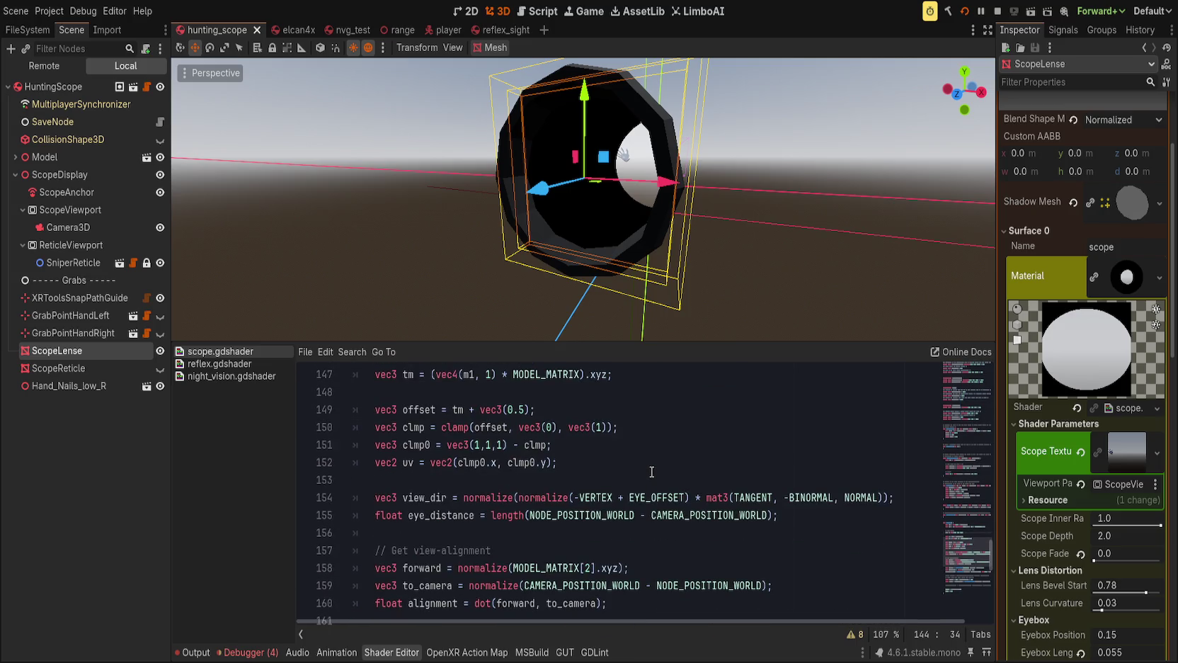
pyautogui.scroll(4, 651, 472)
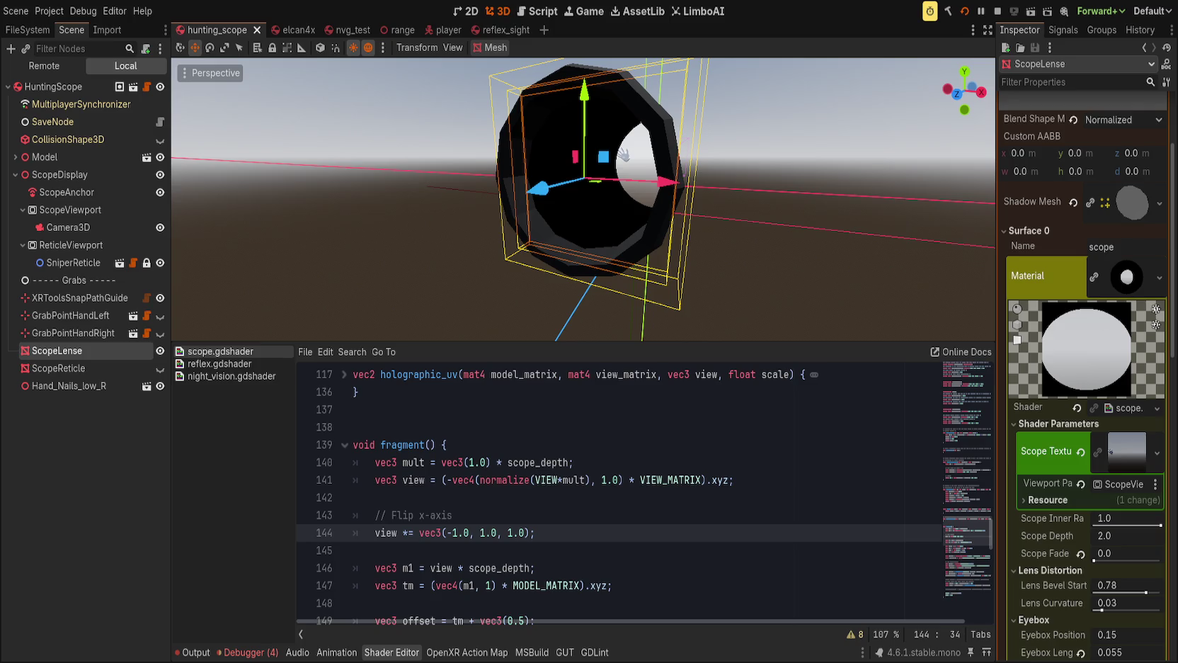
pyautogui.press('Down')
# Tweak Scope Depth to around 1.7 while viewing the scope lens from front and side.
pyautogui.press('Up')
pyautogui.press('KP_1')
pyautogui.moveTo(1126, 535); pyautogui.dragTo(1087, 535)
pyautogui.scroll(-3, 789, 329)
pyautogui.moveTo(789, 328)
pyautogui.mouseDown()
pyautogui.moveTo(710, 305)
pyautogui.moveTo(605, 315)
pyautogui.mouseUp()
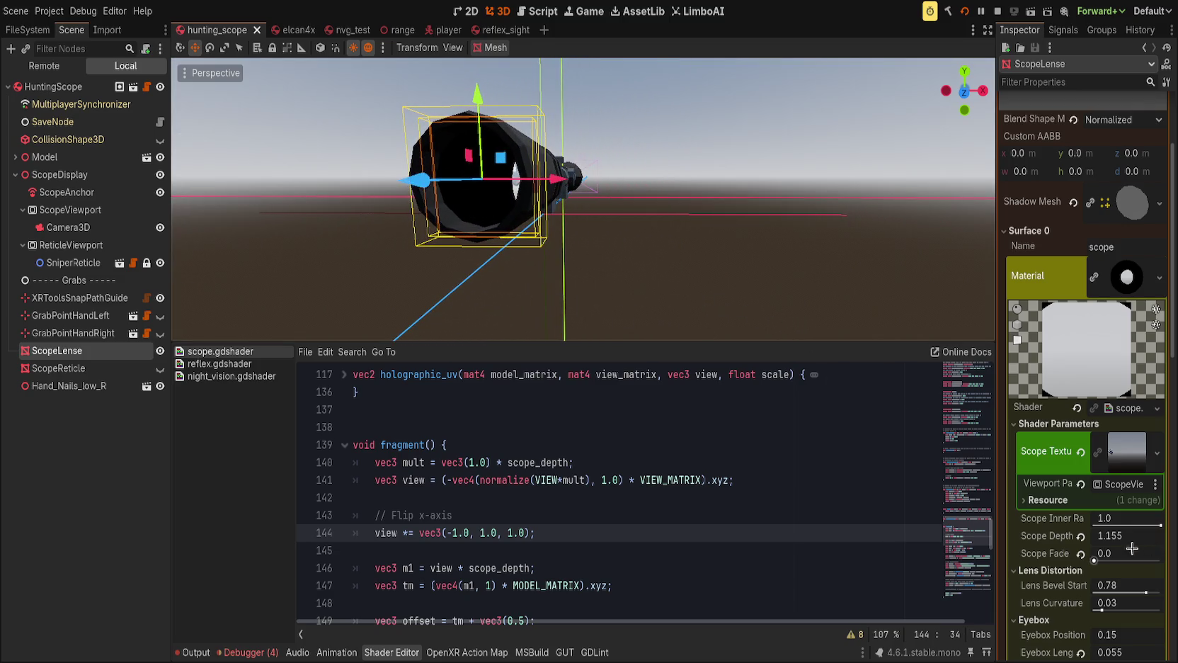
pyautogui.moveTo(1141, 543); pyautogui.dragTo(1161, 543)
pyautogui.moveTo(637, 287)
pyautogui.mouseDown()
pyautogui.moveTo(704, 284)
pyautogui.moveTo(884, 326)
pyautogui.mouseUp()
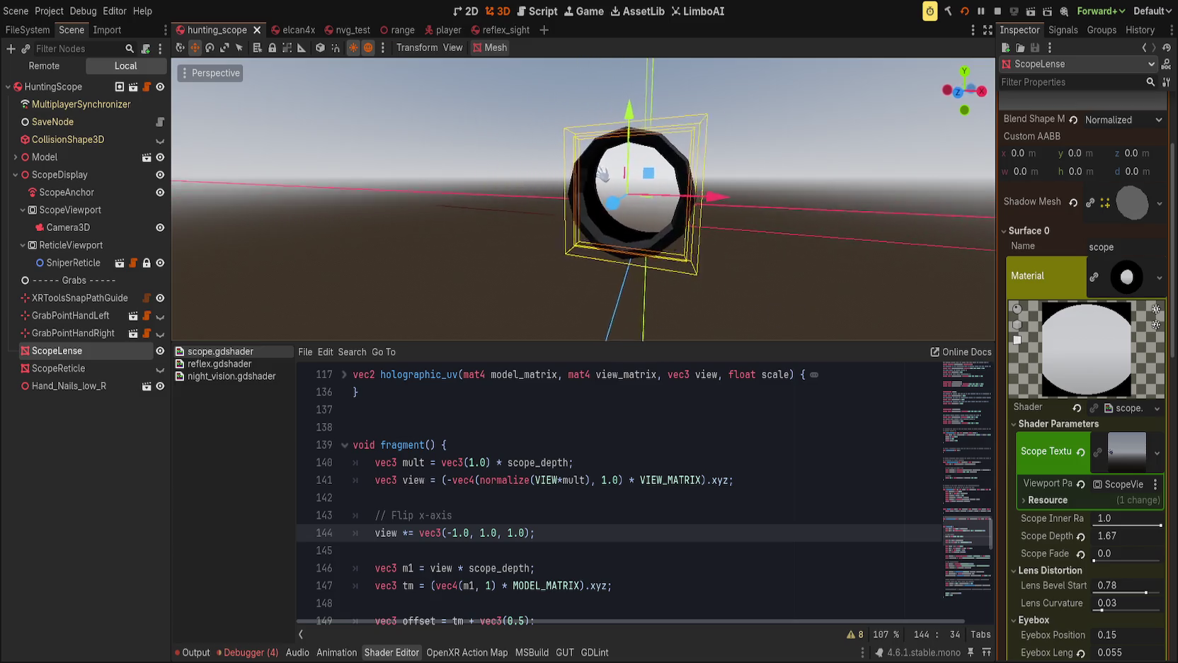
pyautogui.scroll(5, 584, 199)
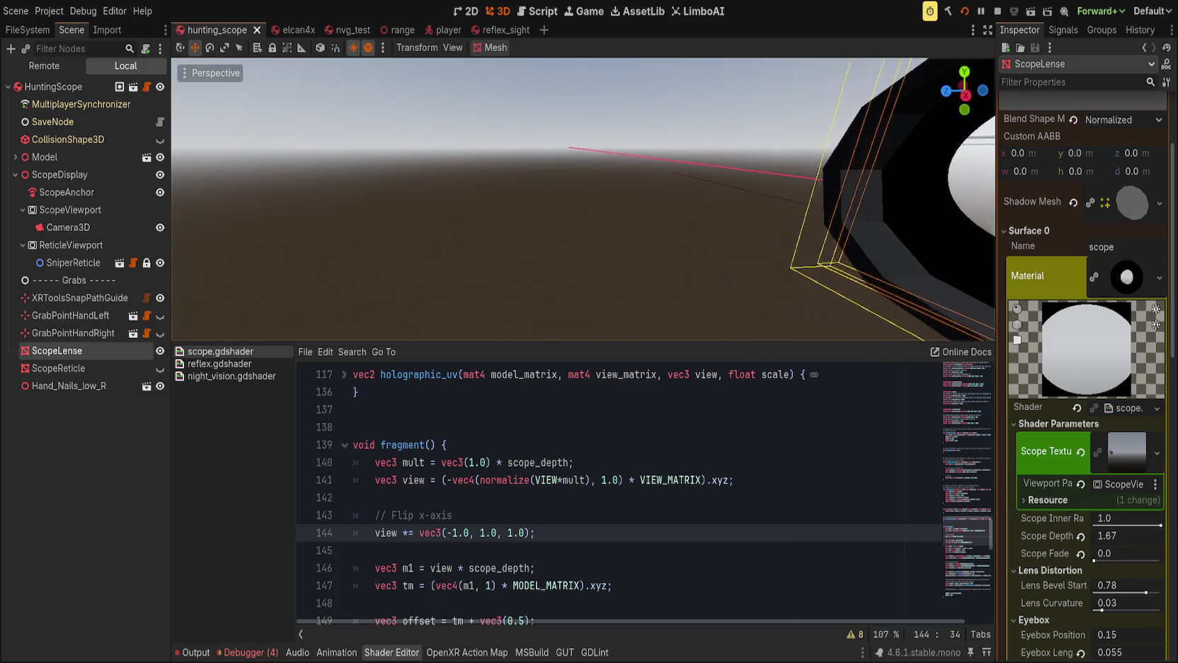
pyautogui.press('f')
pyautogui.scroll(3, 584, 200)
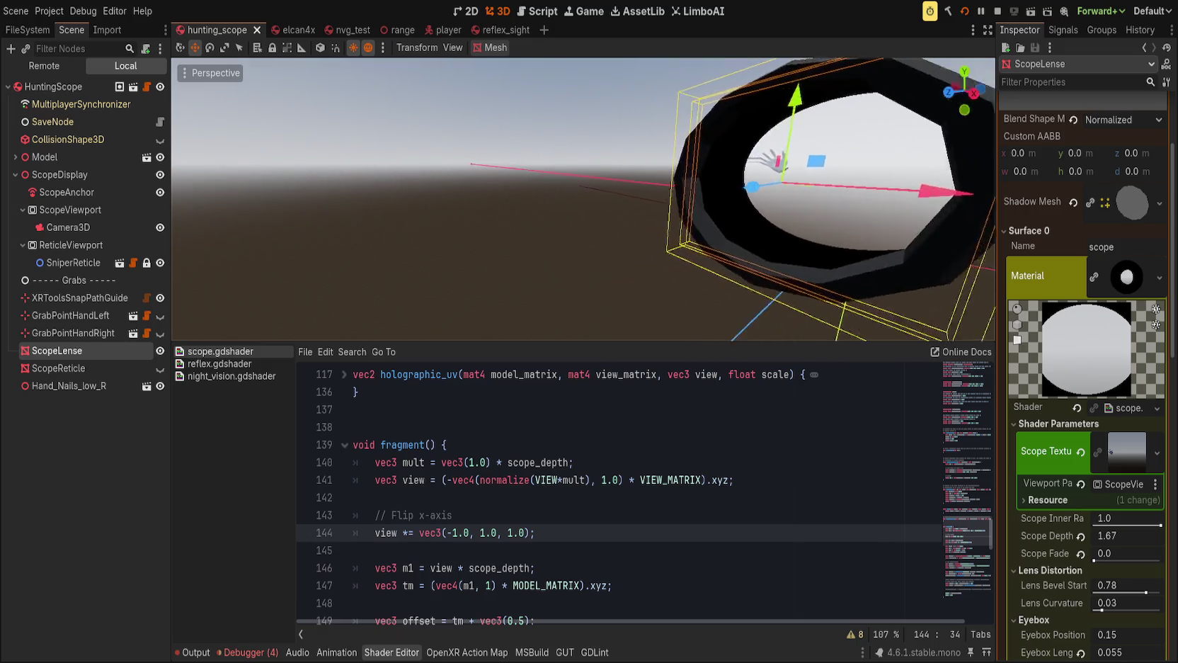
pyautogui.press('f')
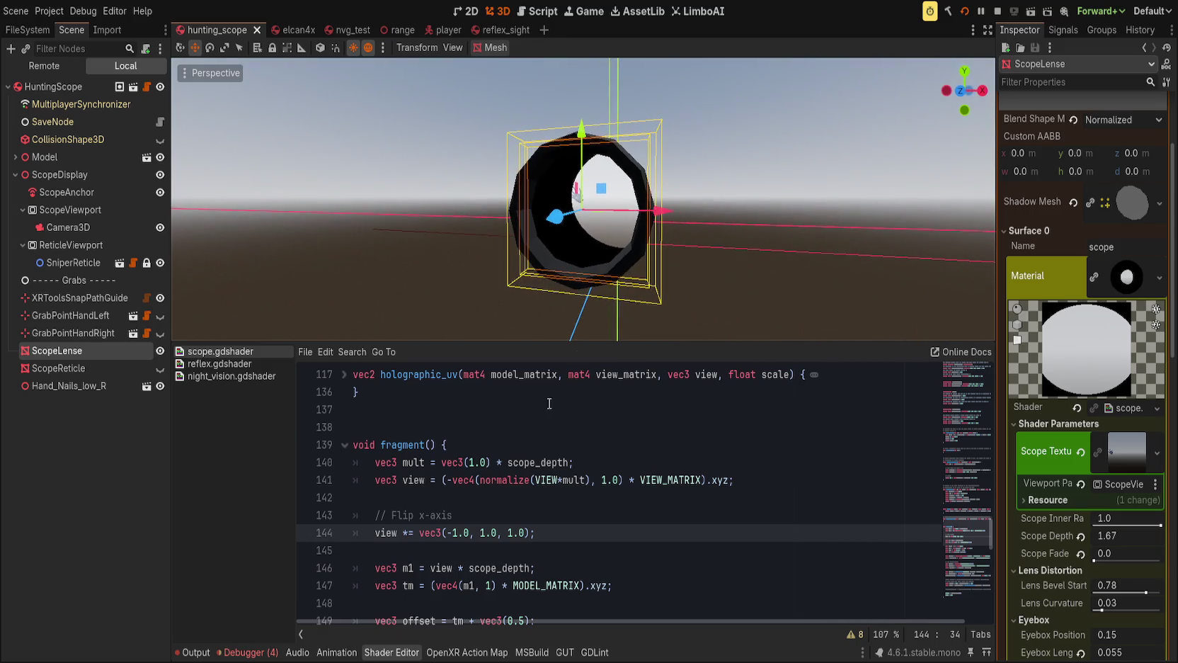
# Comment out the x-axis flip line 144 in scope.gdshader and save the scene.
pyautogui.click(376, 532)
pyautogui.hotkey('ctrl', 'k')
pyautogui.hotkey('ctrl', 's')
pyautogui.scroll(5, 584, 199)
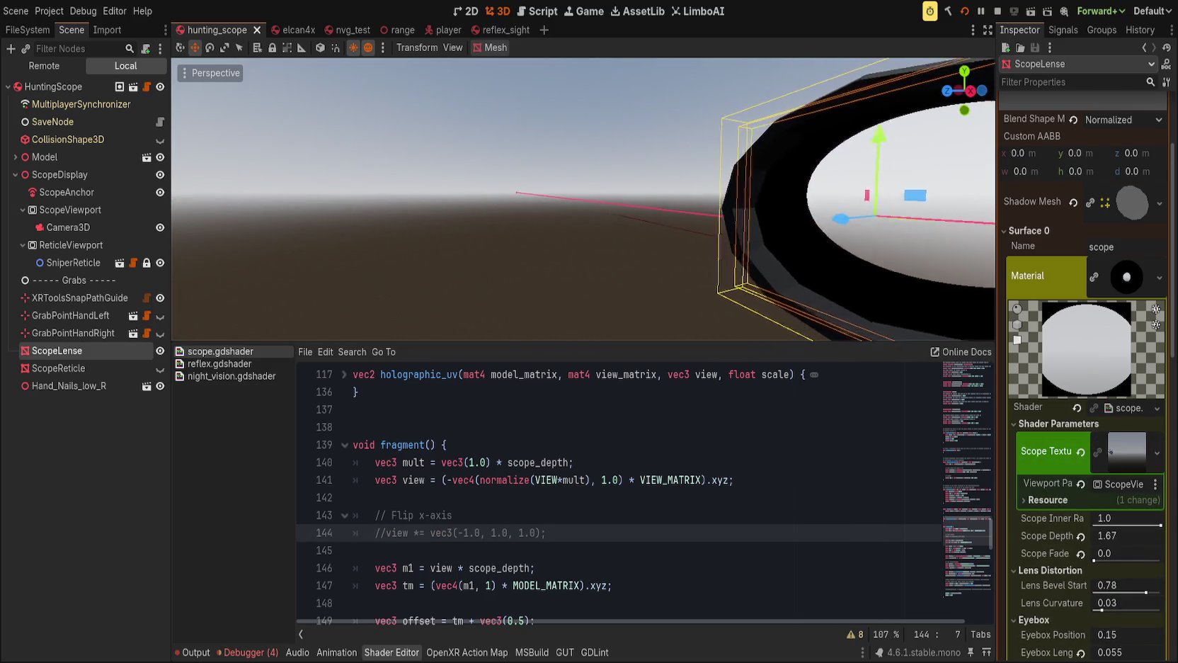
pyautogui.scroll(-5, 584, 200)
pyautogui.scroll(-6, 586, 478)
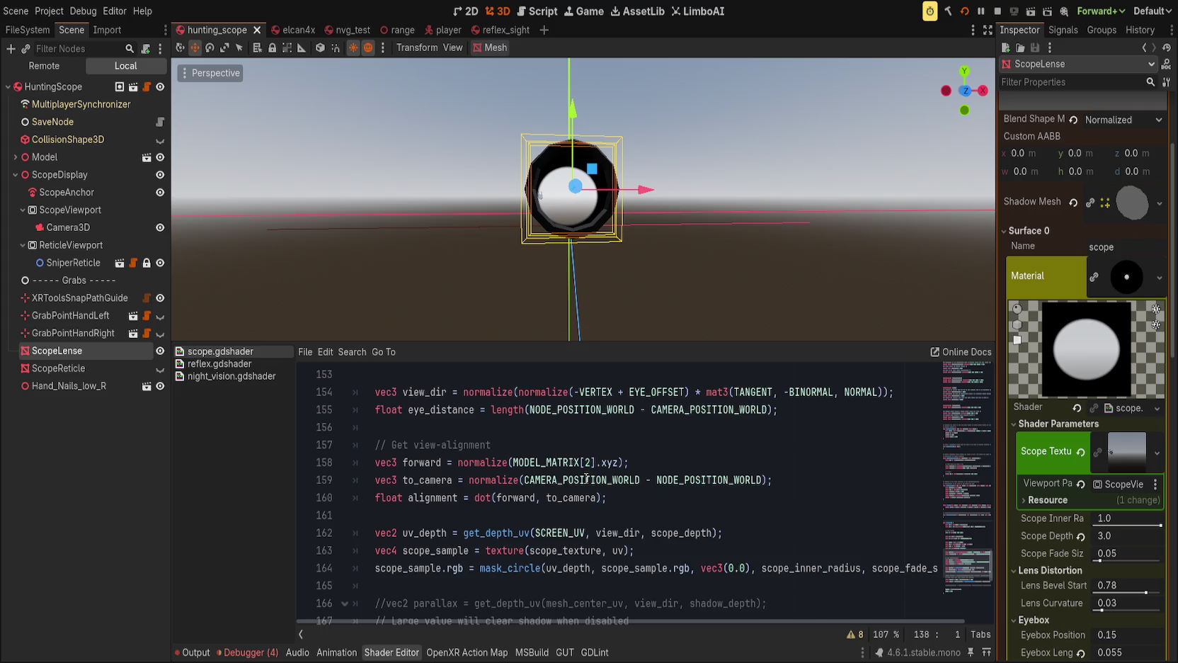
pyautogui.scroll(1, 586, 479)
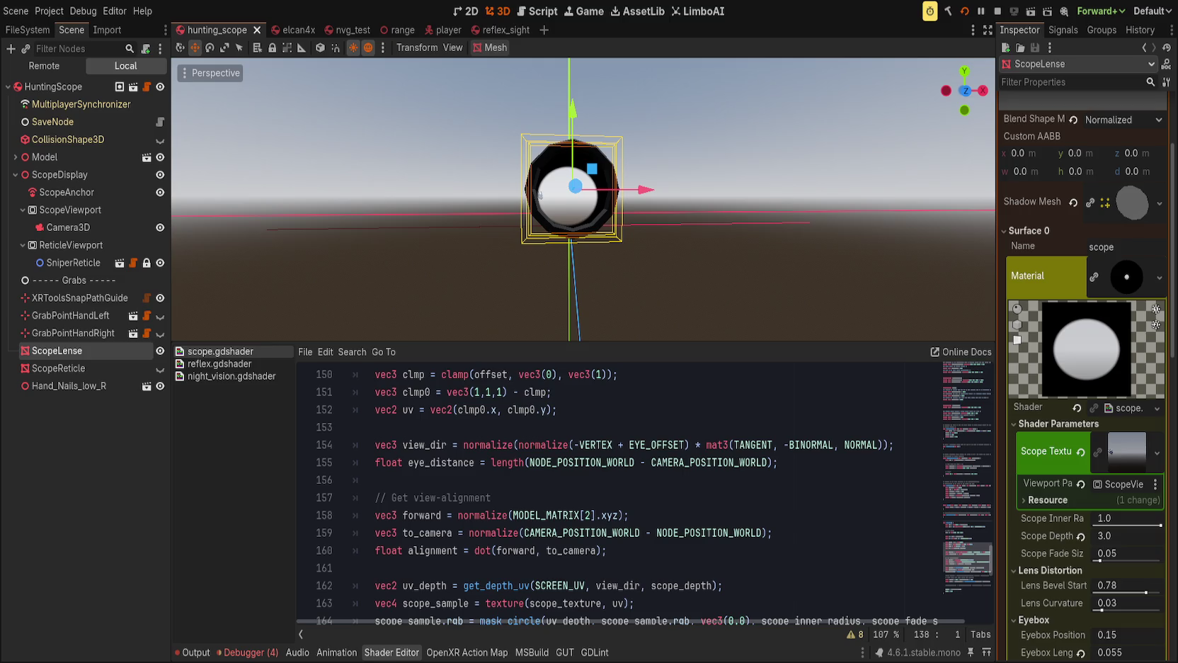
pyautogui.click(680, 481)
pyautogui.scroll(4, 678, 487)
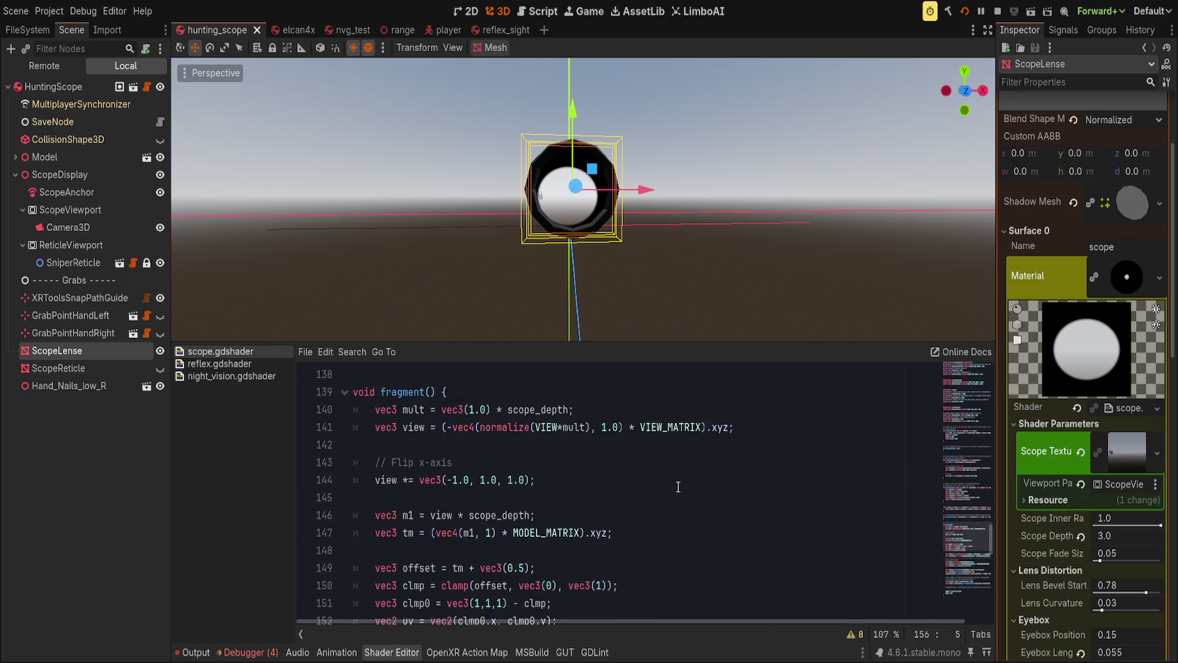
pyautogui.scroll(1, 681, 493)
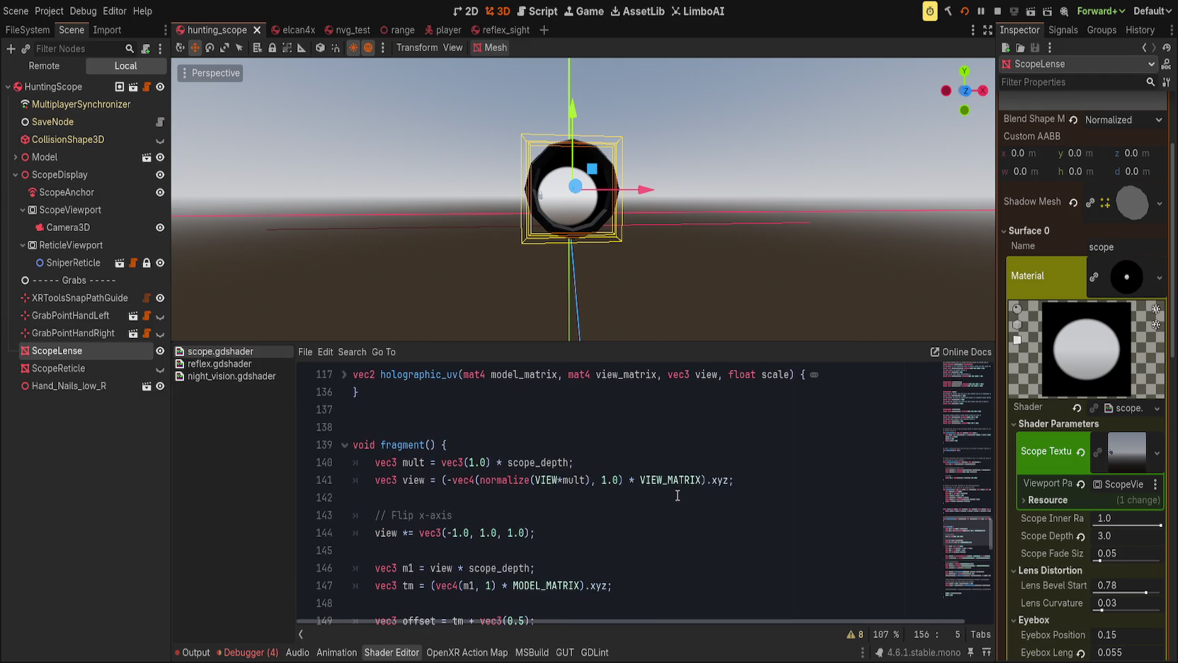
pyautogui.scroll(-3, 677, 494)
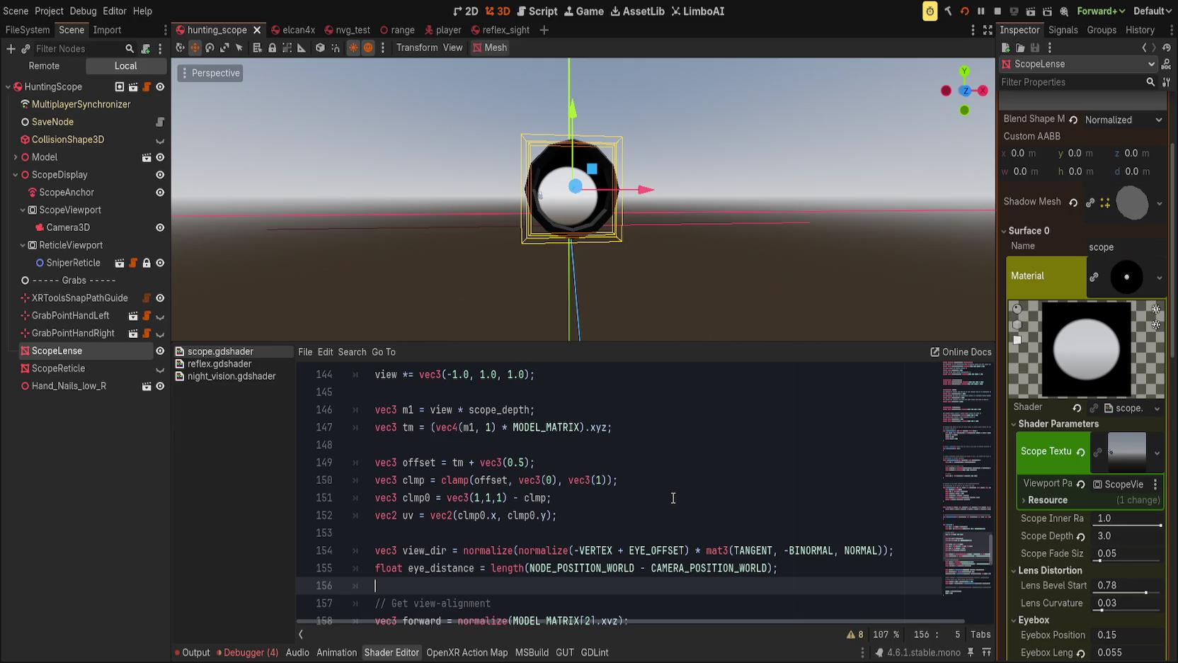
pyautogui.scroll(-2, 673, 498)
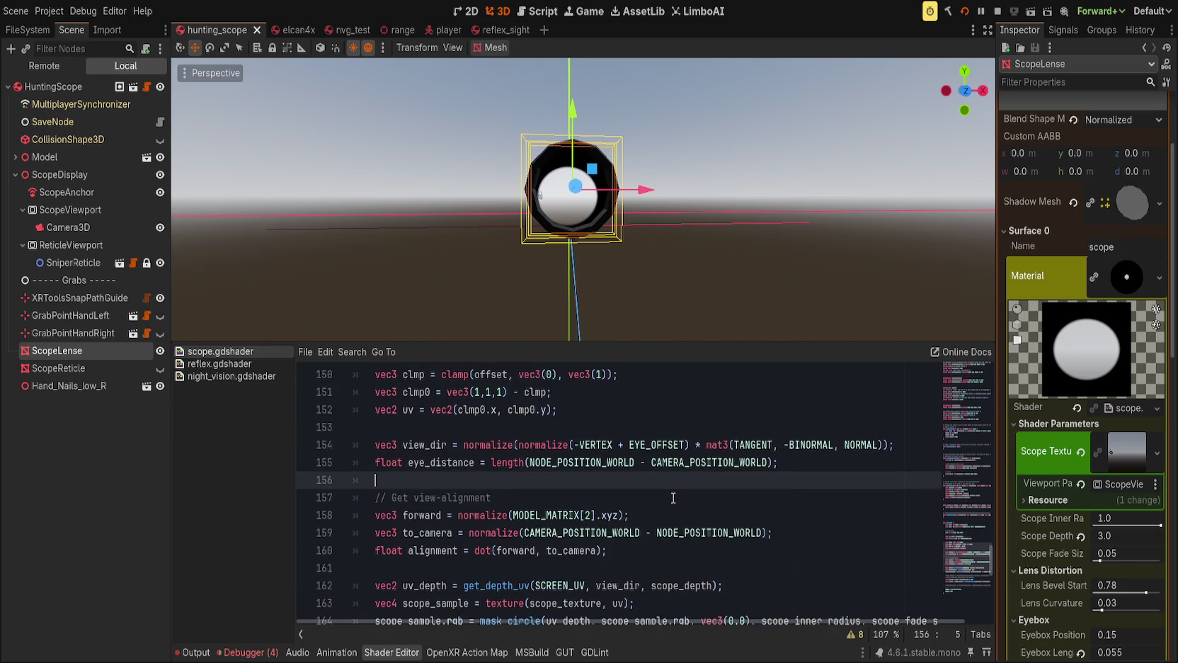
pyautogui.scroll(-2, 673, 497)
pyautogui.scroll(6, 672, 498)
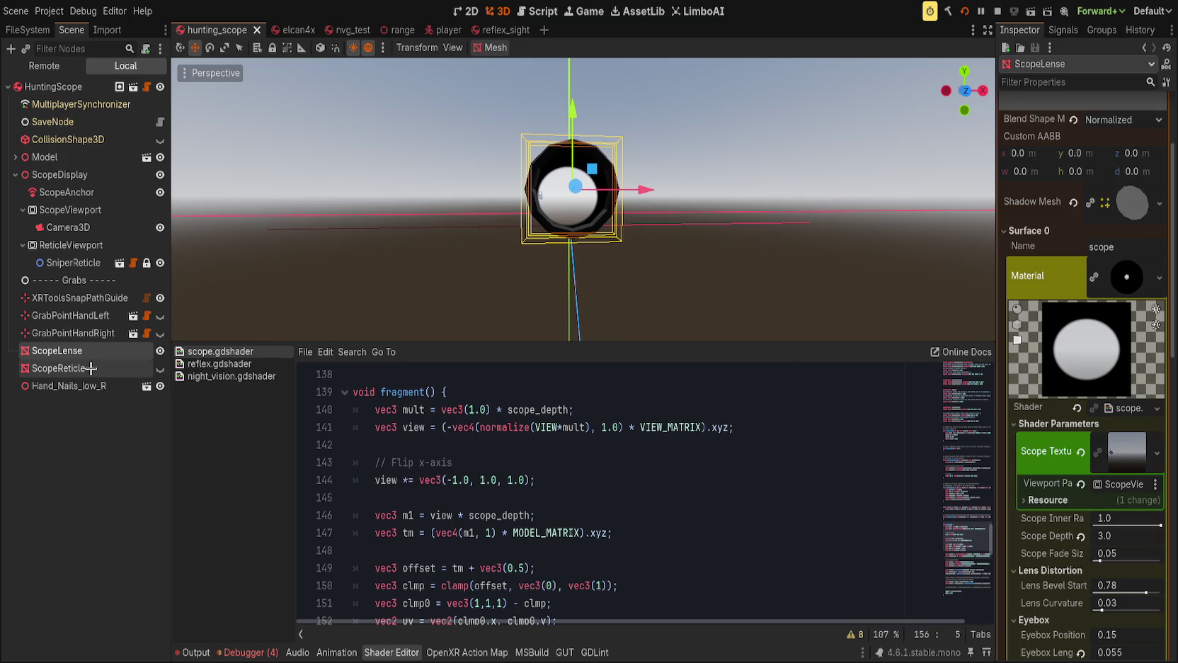
pyautogui.scroll(15, 872, 521)
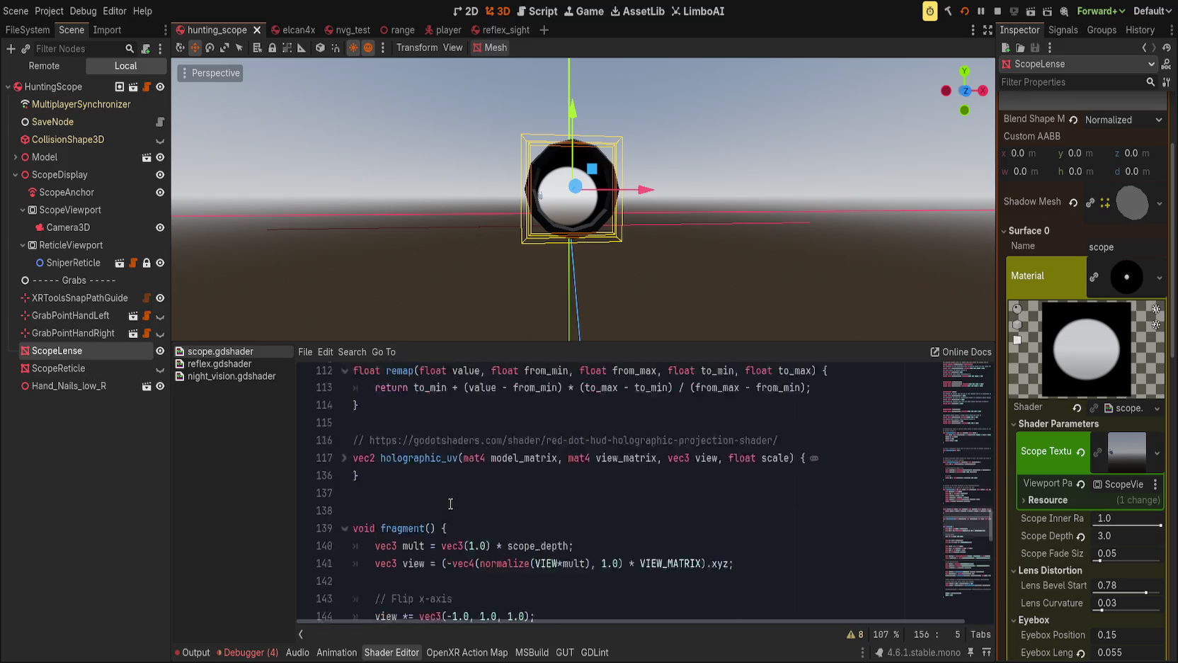
pyautogui.moveTo(945, 488); pyautogui.dragTo(944, 372)
pyautogui.click(589, 432)
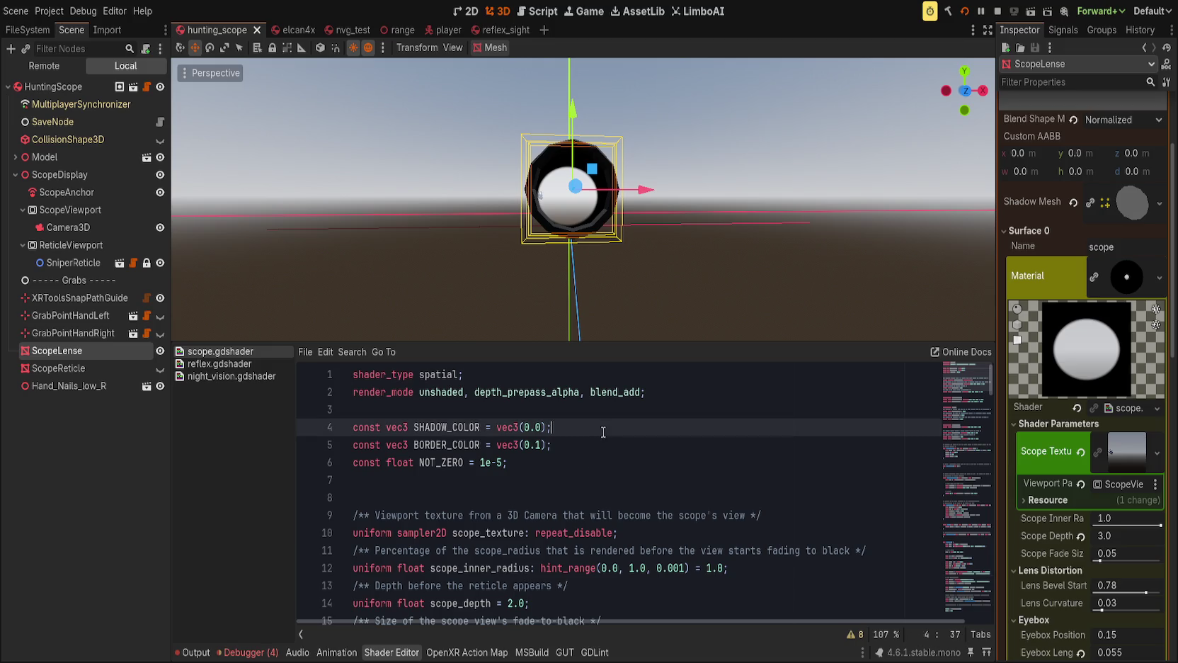
pyautogui.scroll(-2, 618, 493)
pyautogui.click(716, 430)
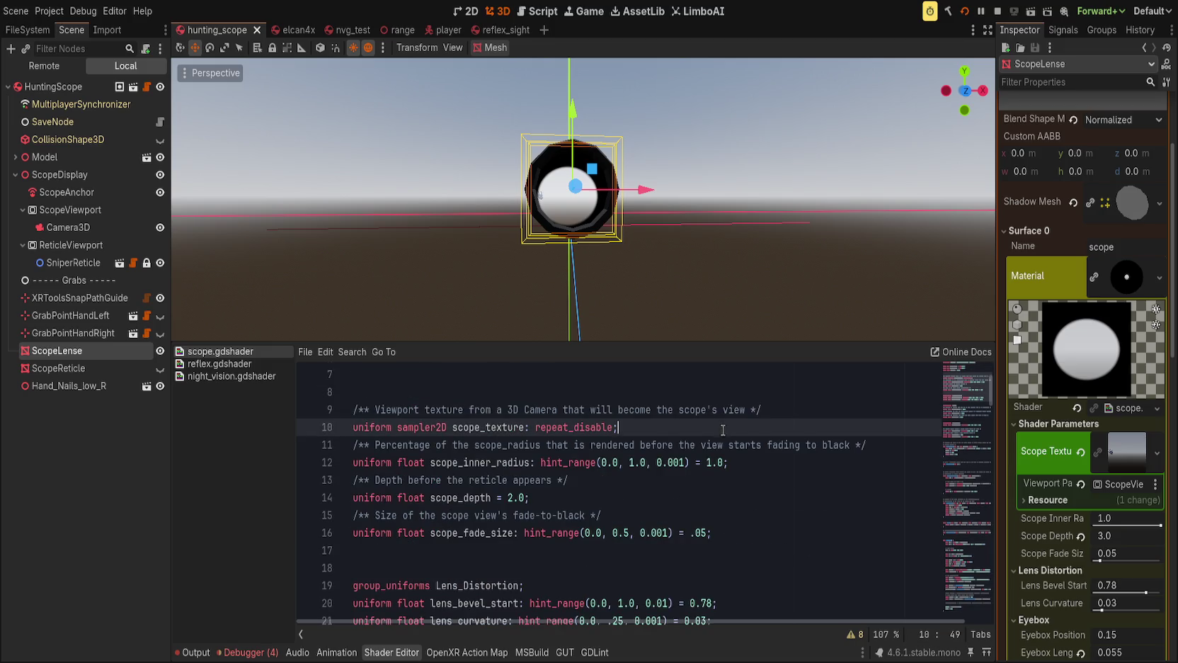
pyautogui.click(761, 467)
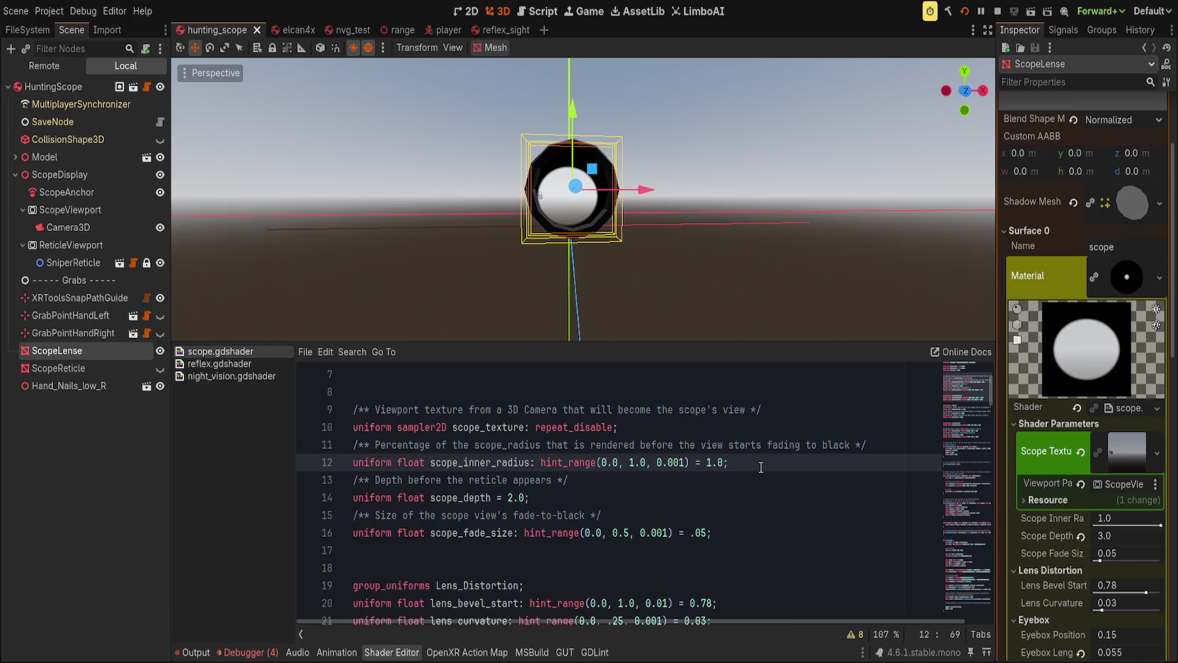
pyautogui.click(753, 536)
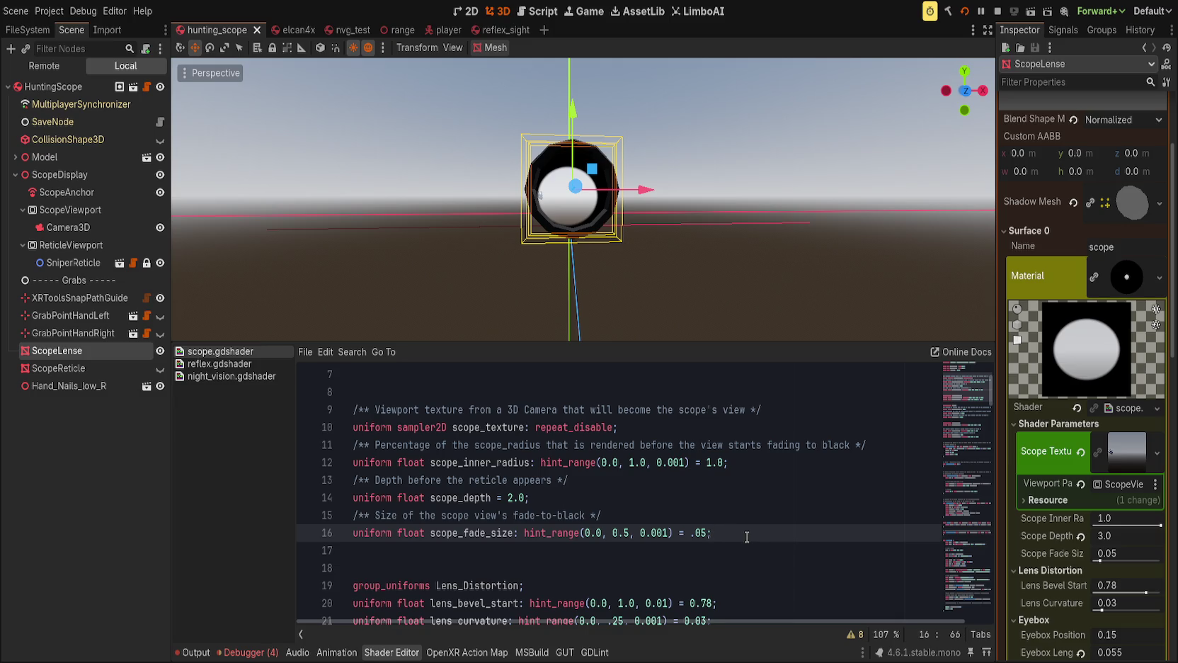
pyautogui.click(732, 498)
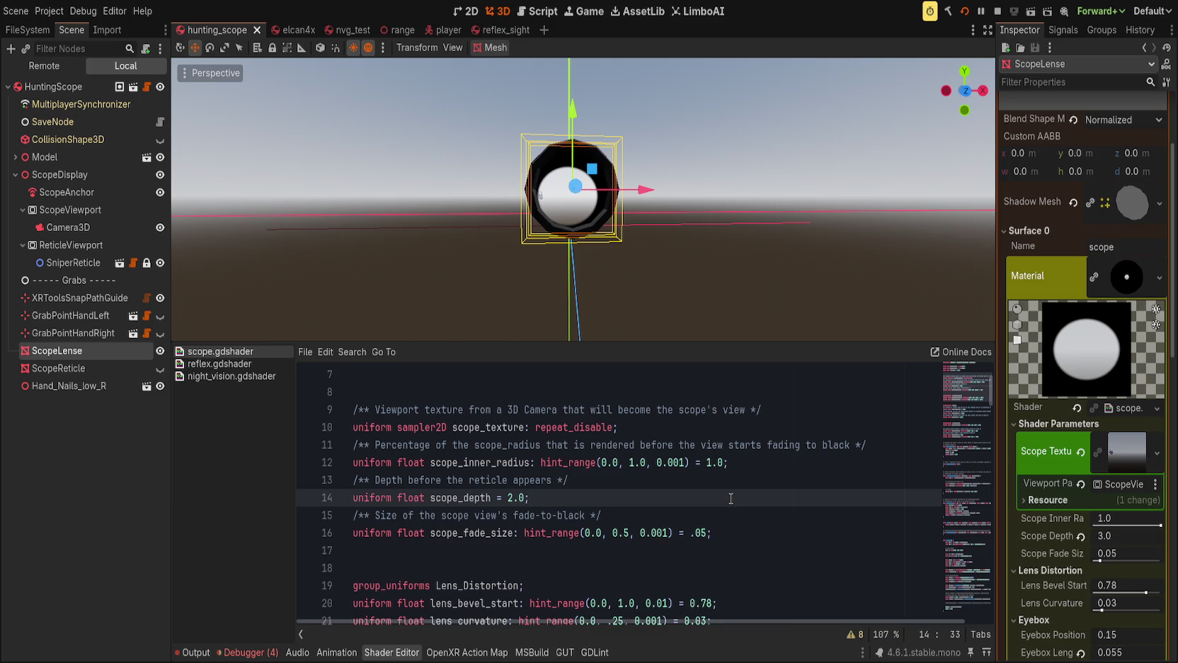
pyautogui.press('Up')
pyautogui.press('End')
pyautogui.hotkey('shift', 'Down')
pyautogui.press('Down')
pyautogui.press('Up')
pyautogui.press('Up')
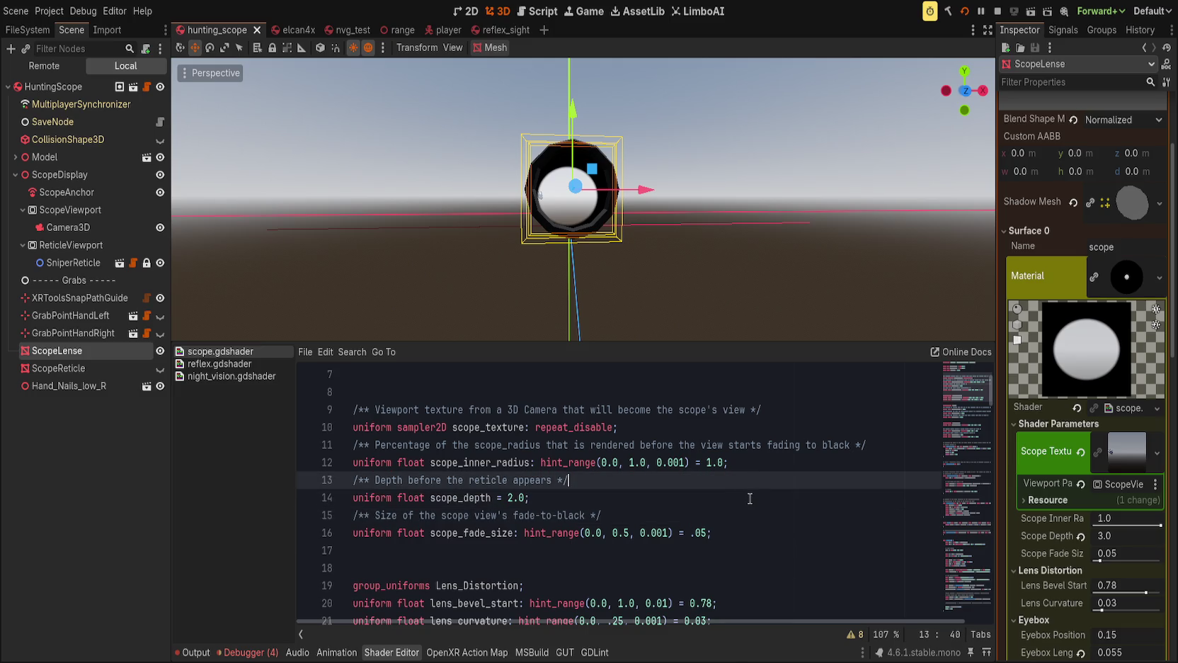
pyautogui.press('Down')
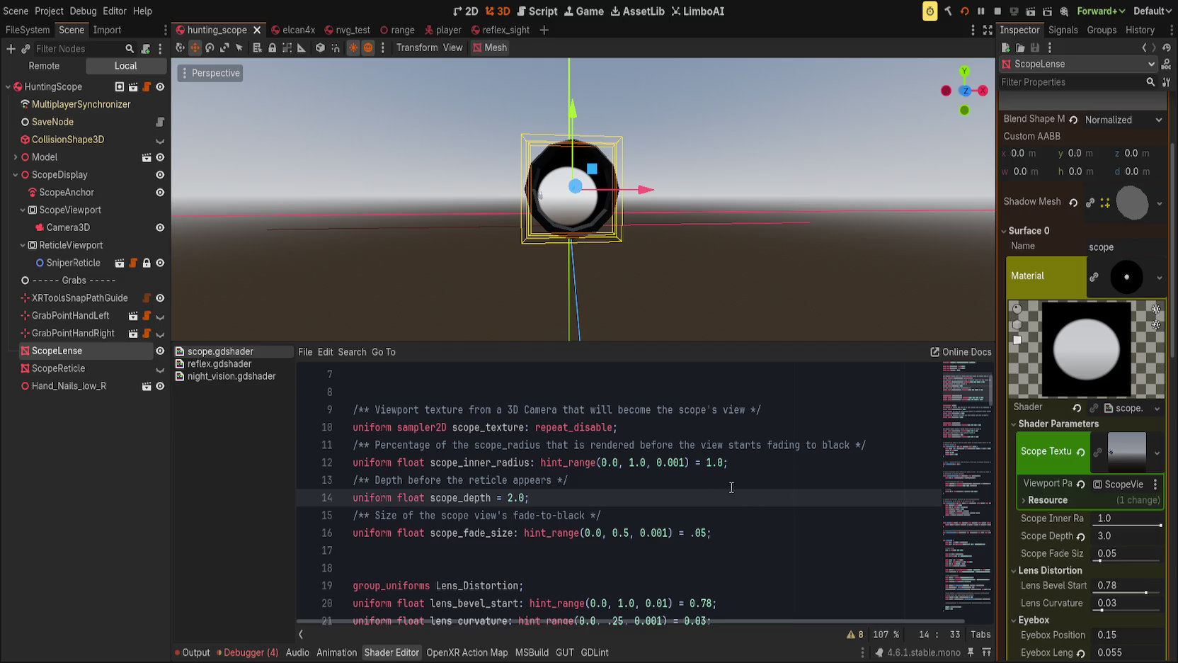
pyautogui.scroll(-5, 741, 295)
pyautogui.scroll(5, 740, 295)
# Run the project to try the scope lens in-game, then stop it.
pyautogui.click(965, 12)
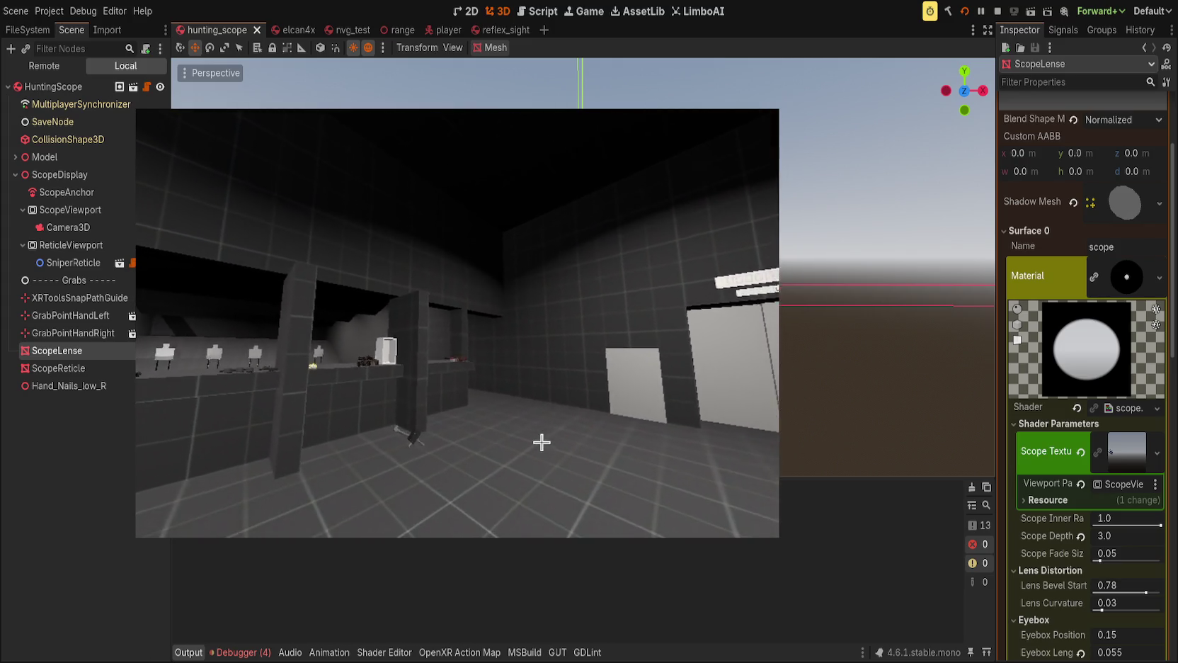
pyautogui.click(782, 515)
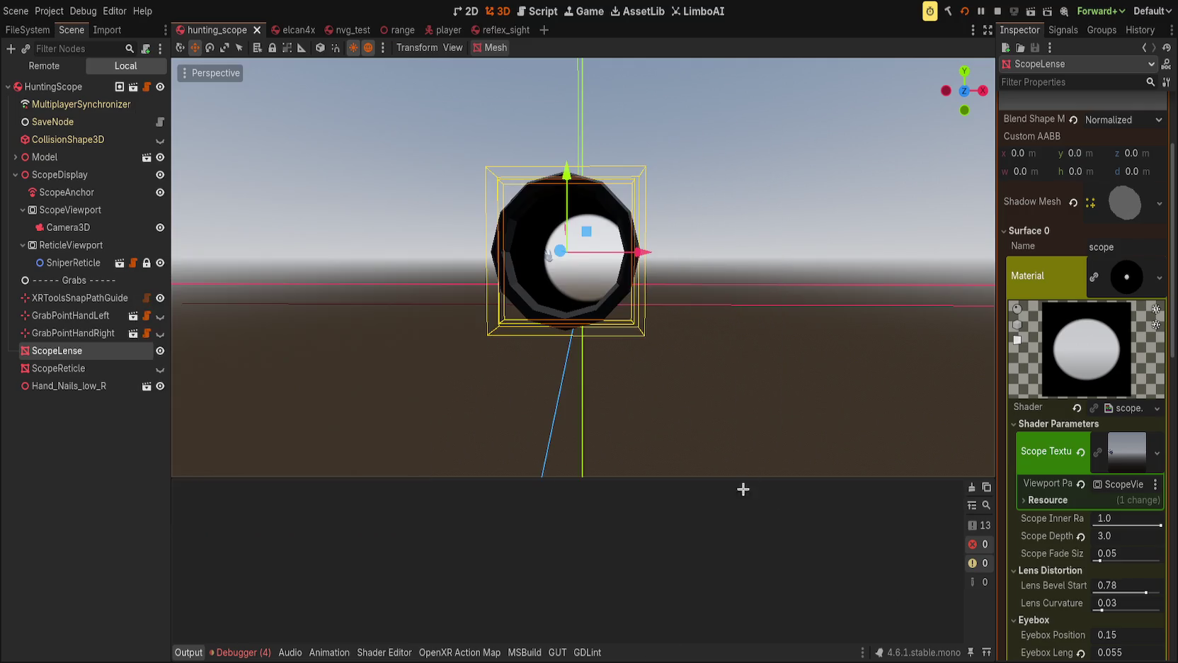
# In reflex.gdshader, copy the Rotate for elevation matrix block, lines 67–72.
pyautogui.hotkey('alt', 's')
pyautogui.scroll(-3, 920, 382)
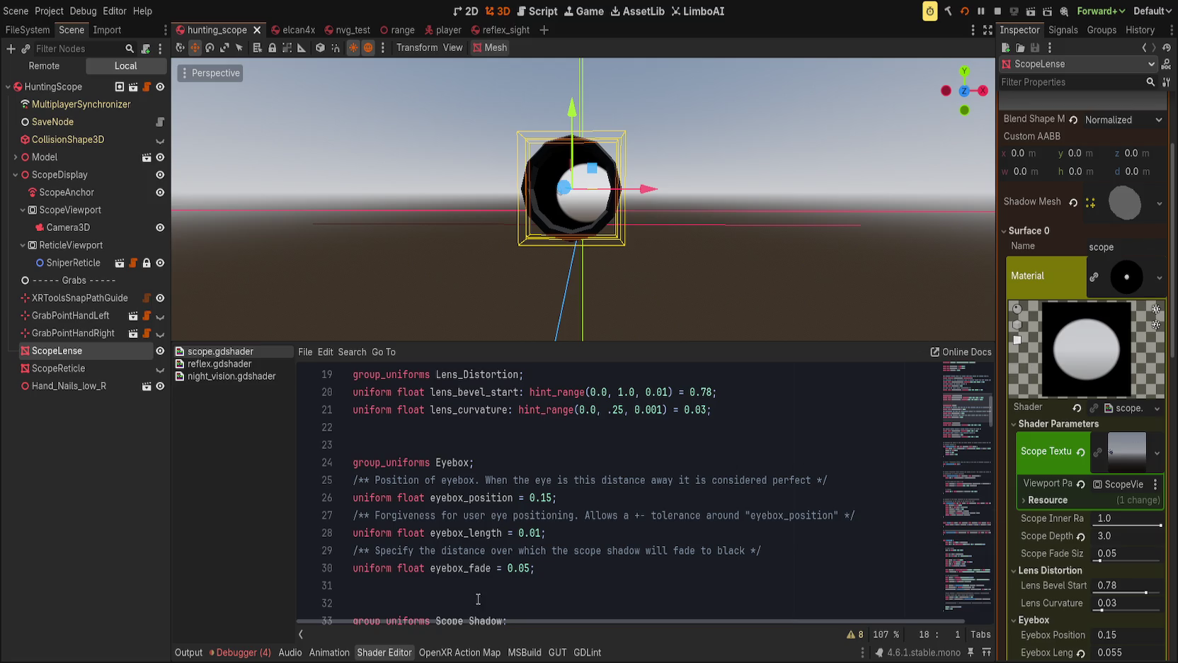
pyautogui.click(219, 363)
pyautogui.scroll(-5, 527, 584)
pyautogui.scroll(10, 527, 584)
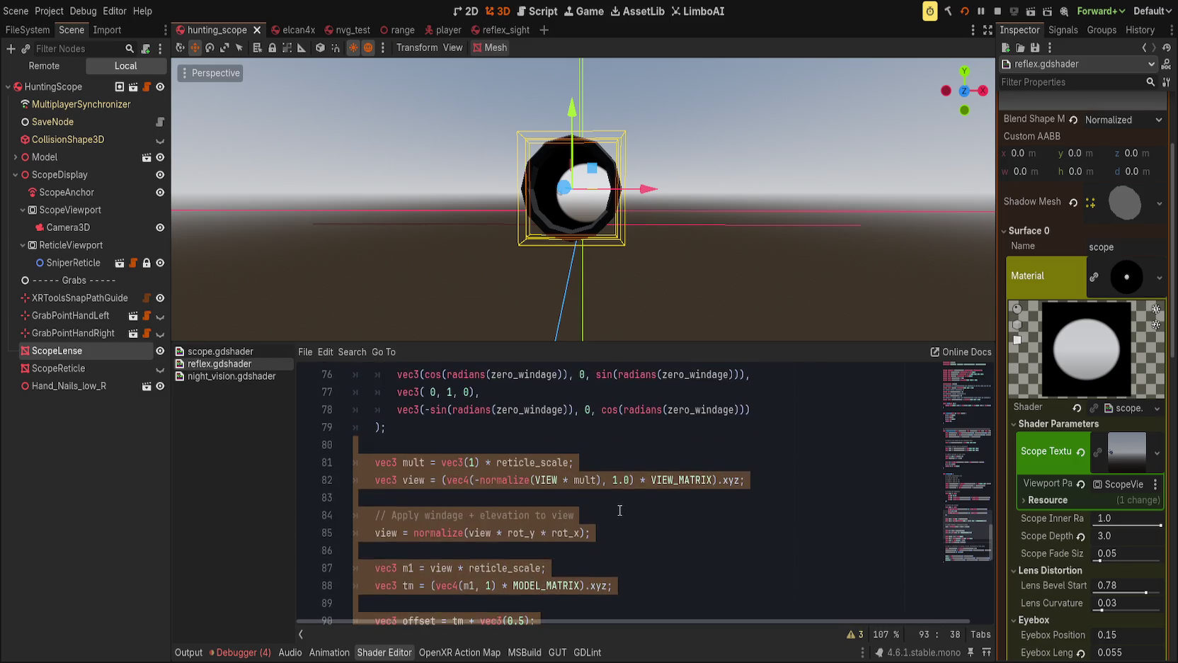
pyautogui.scroll(1, 408, 575)
pyautogui.click(401, 516)
pyautogui.moveTo(401, 516); pyautogui.dragTo(365, 429)
pyautogui.hotkey('ctrl', 'c')
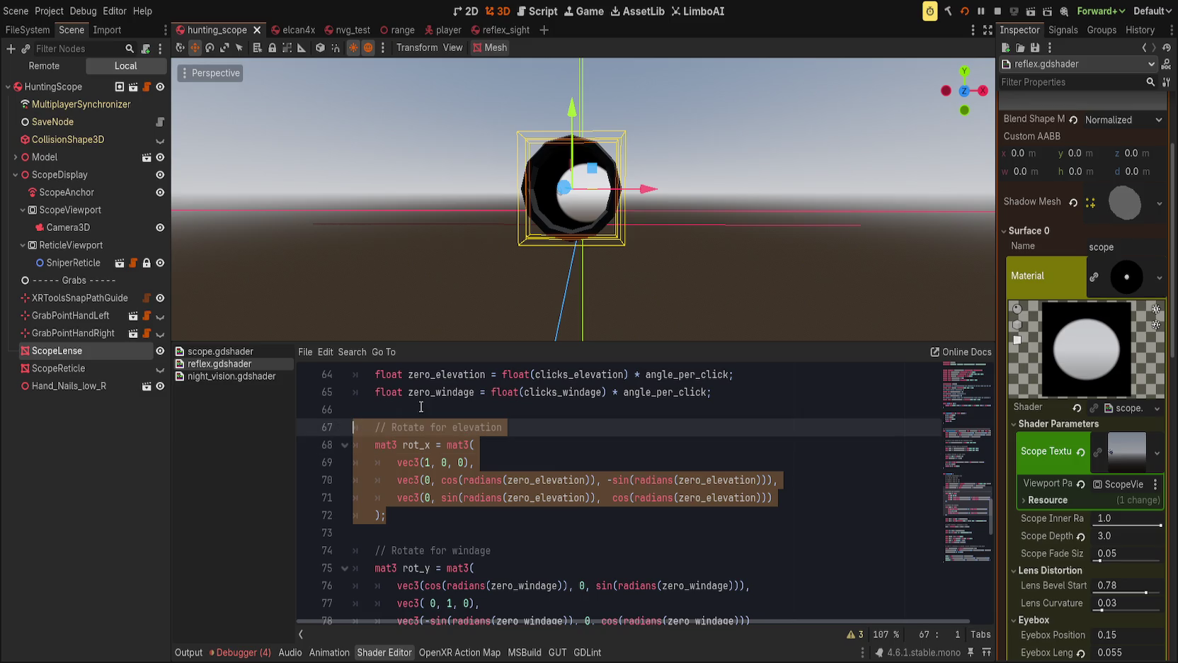
pyautogui.click(417, 406)
# Back in scope.gdshader, place the caret after the view calculation on line 141.
pyautogui.click(237, 351)
pyautogui.scroll(-8, 453, 510)
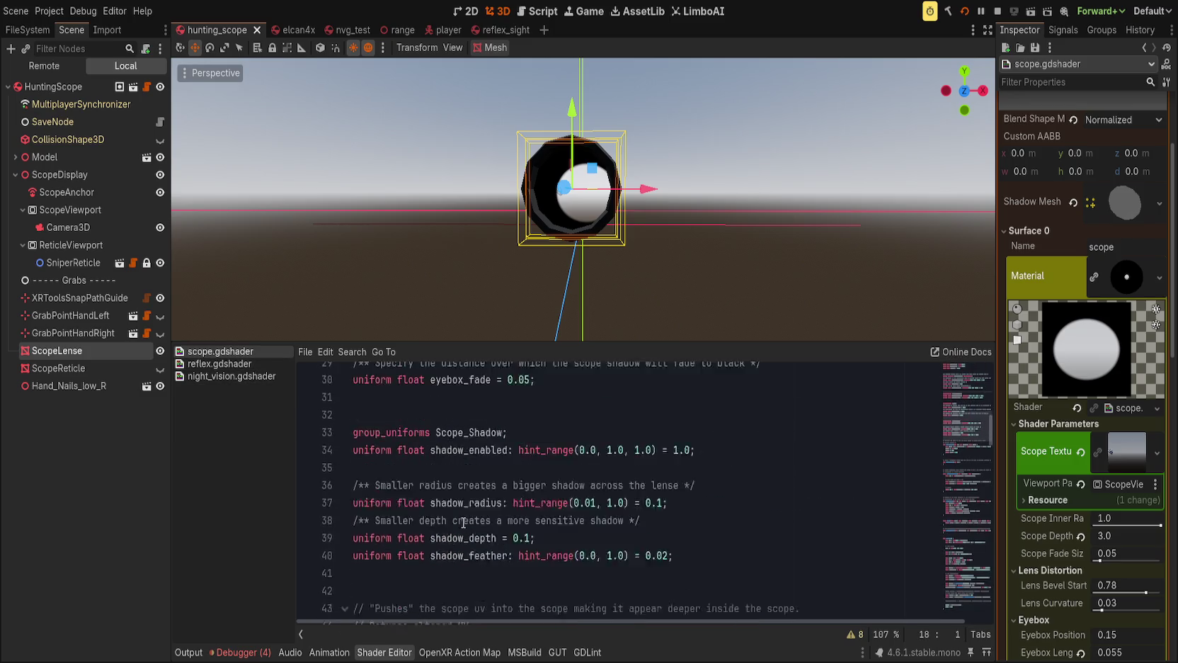
pyautogui.scroll(-10, 463, 521)
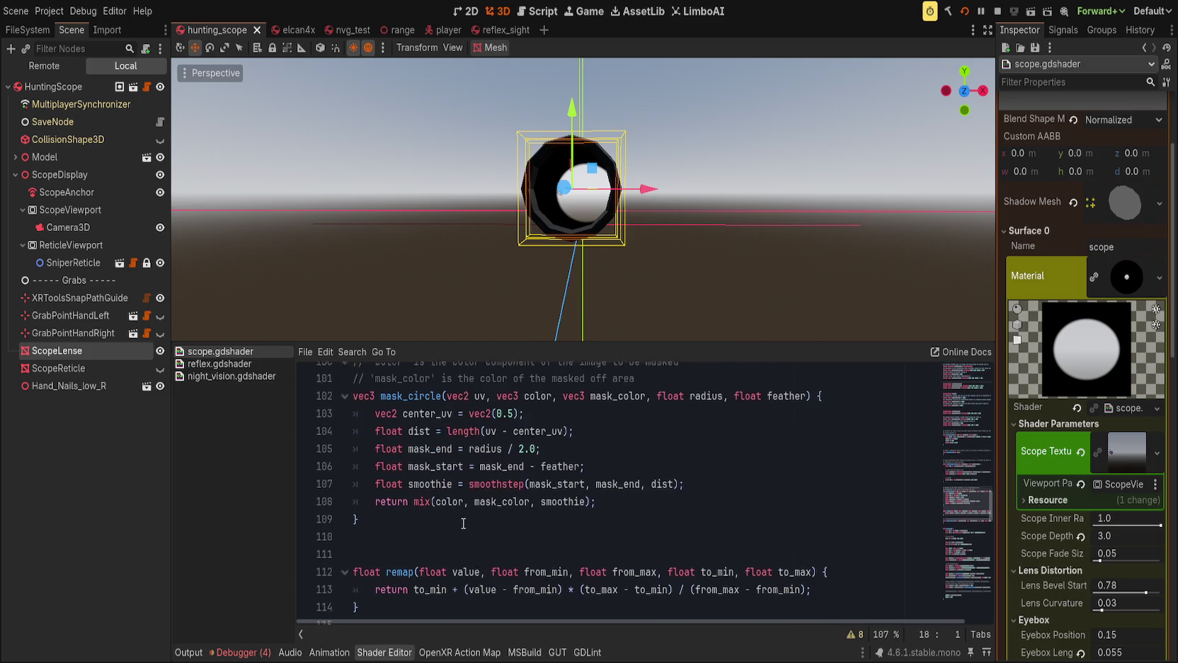
pyautogui.scroll(-11, 463, 522)
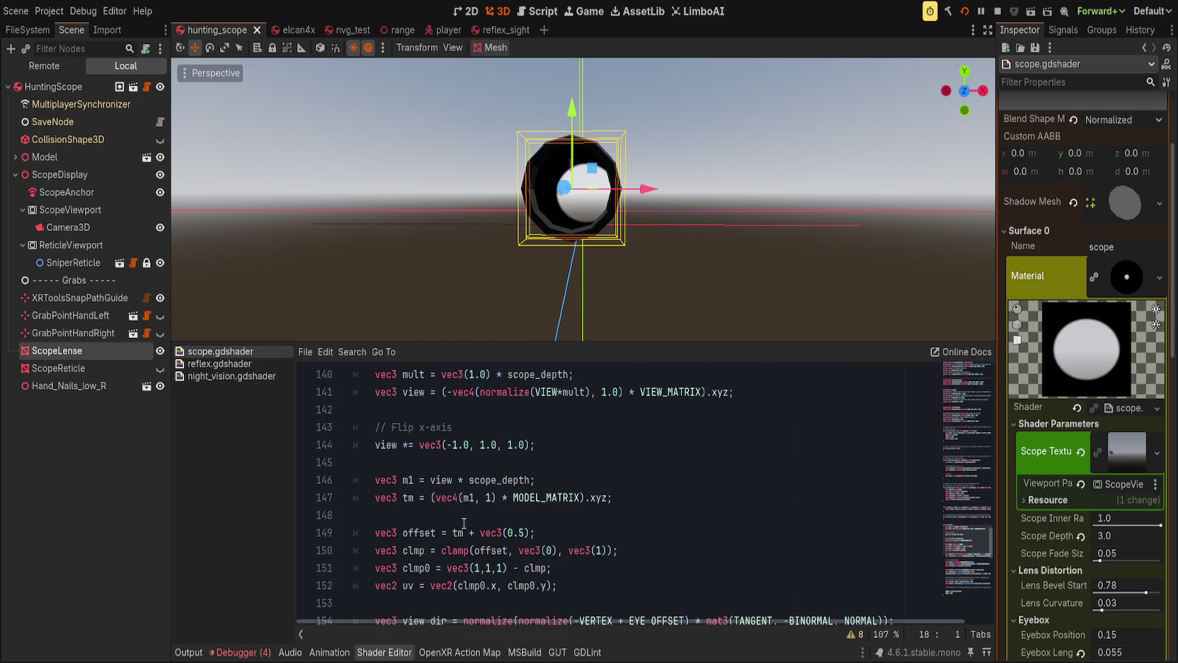
pyautogui.click(605, 475)
pyautogui.click(579, 463)
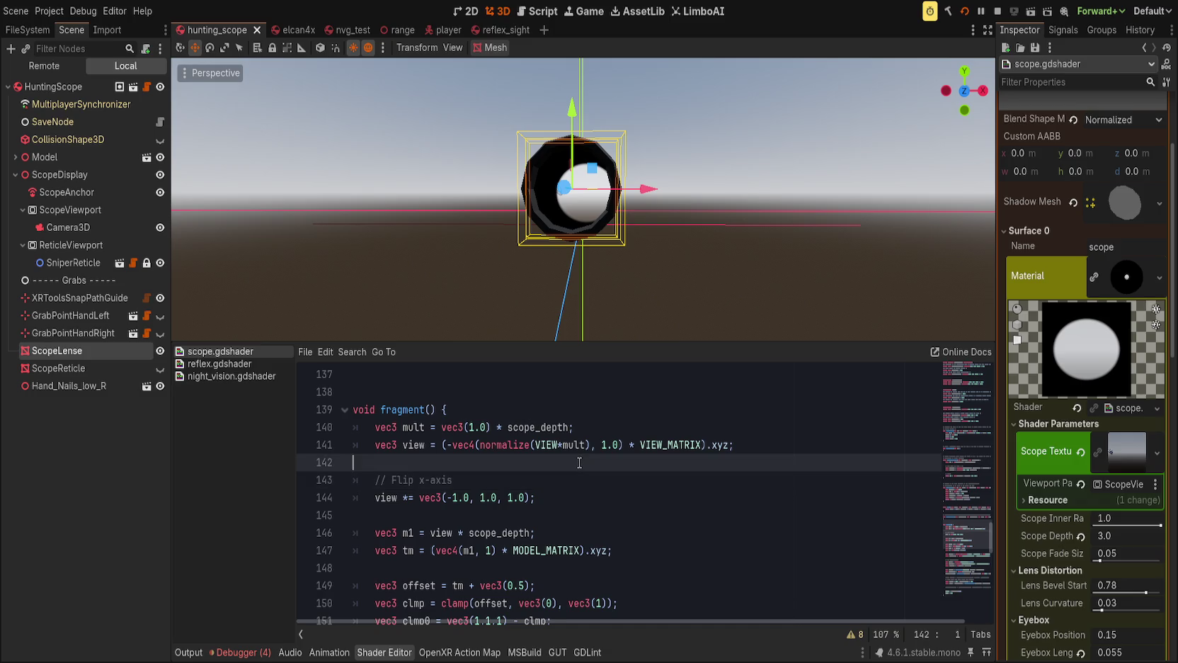
# Paste the elevation rotation block on a new line and negate the matrix's first row.
pyautogui.press('Return')
pyautogui.press('Tab')
pyautogui.hotkey('ctrl', 'v')
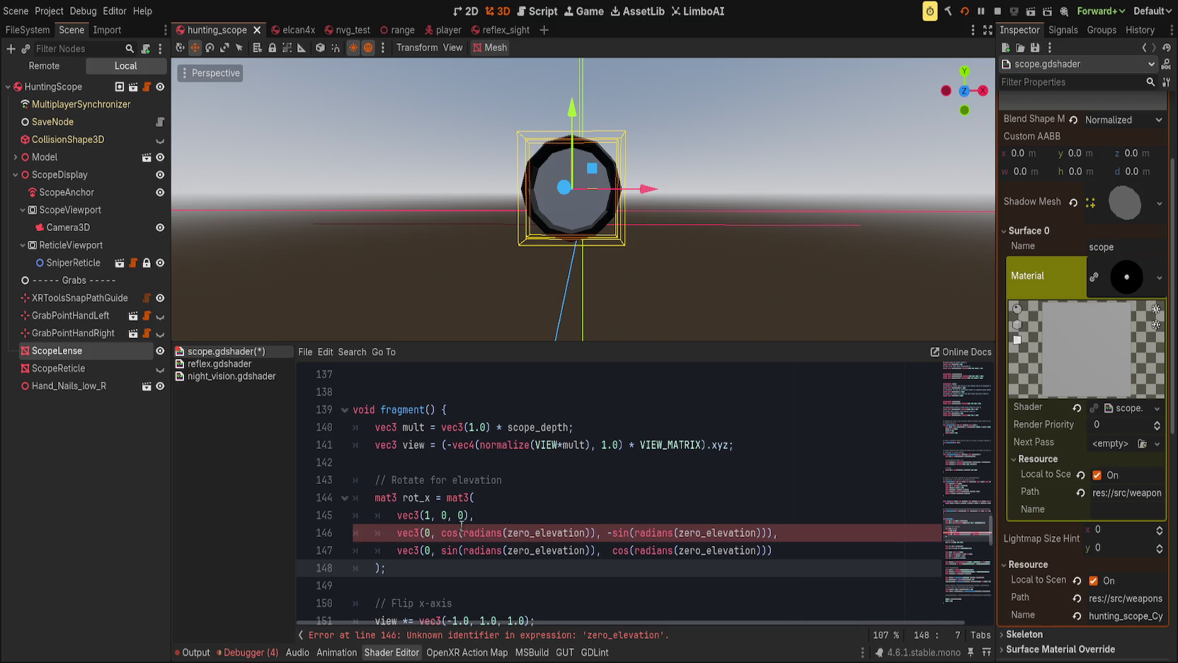
pyautogui.click(443, 532)
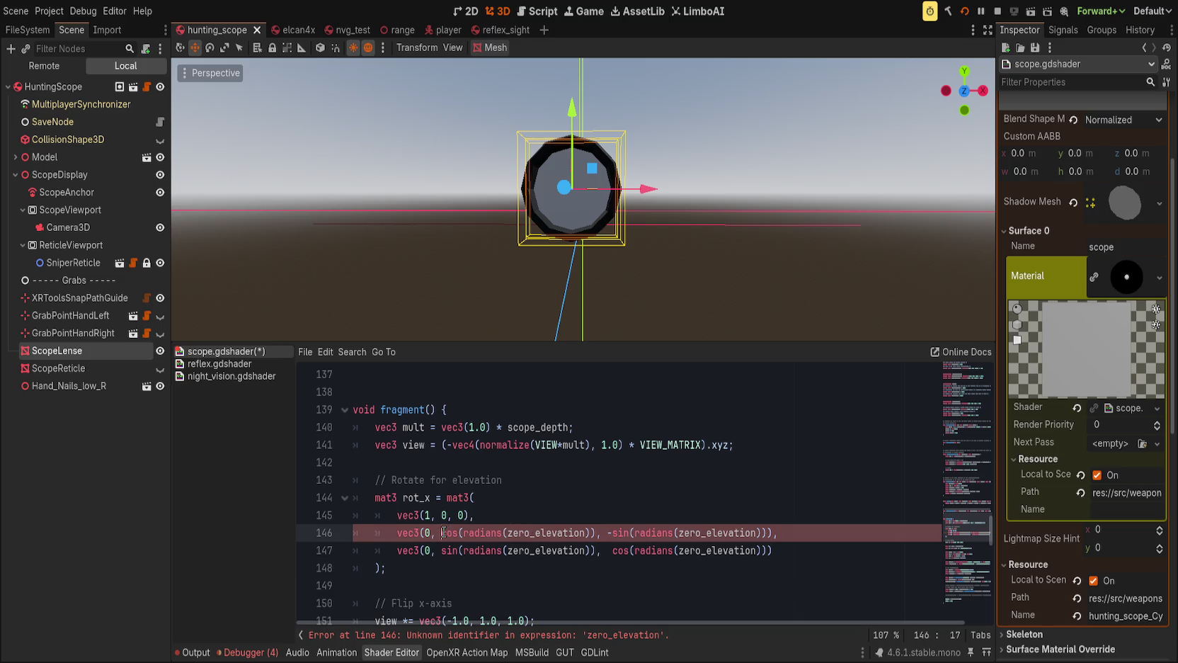
pyautogui.click(398, 515)
pyautogui.click(424, 514)
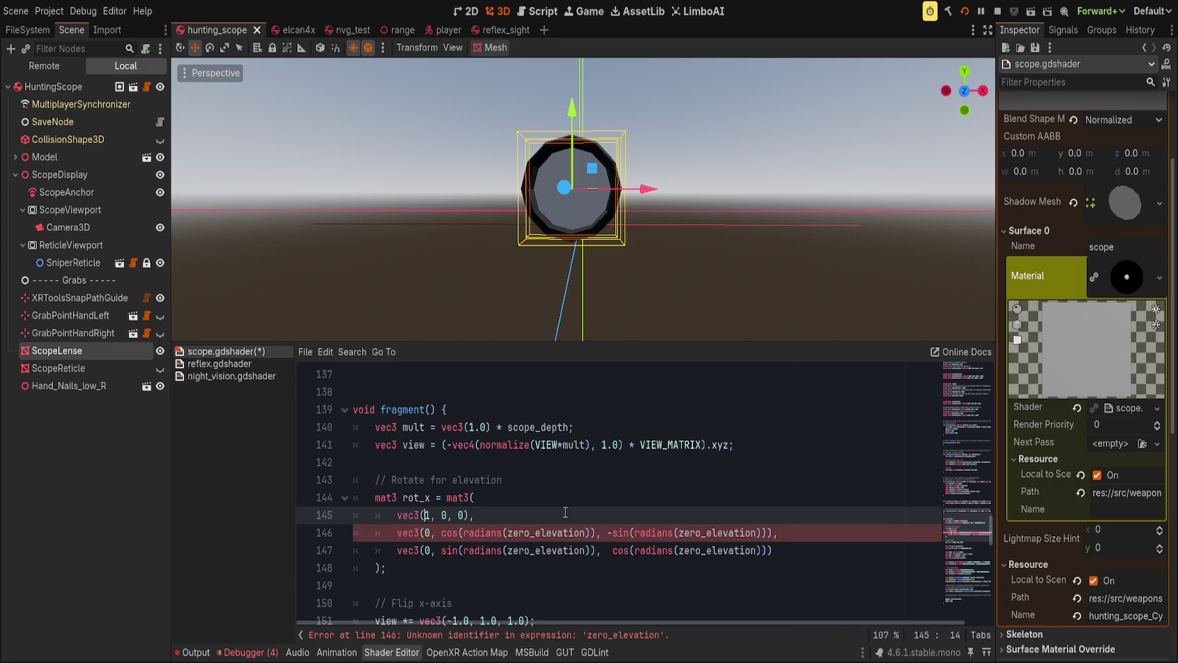
pyautogui.write('-')
# Remove the sin/cos zero_elevation terms from rows two and three of rot_x.
pyautogui.press('Down')
pyautogui.press('Right')
pyautogui.press('Right')
pyautogui.press('Right')
pyautogui.press('Left')
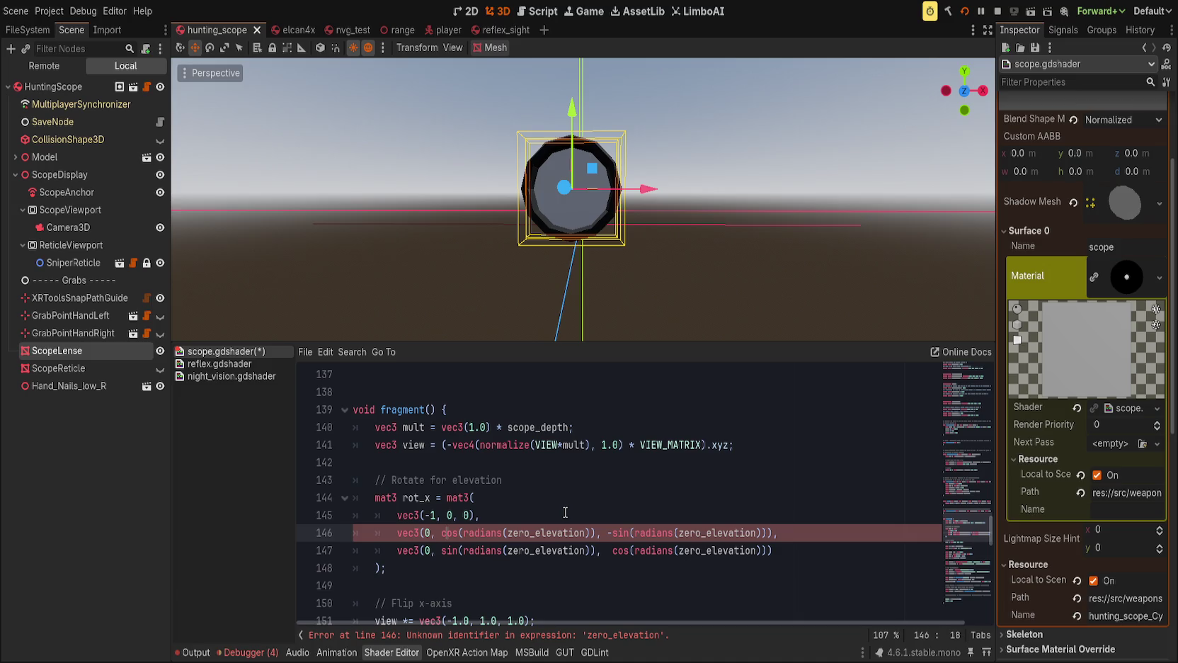
pyautogui.press('Left')
pyautogui.press('BackSpace')
pyautogui.press('Delete')
pyautogui.press('Delete')
pyautogui.press('Delete')
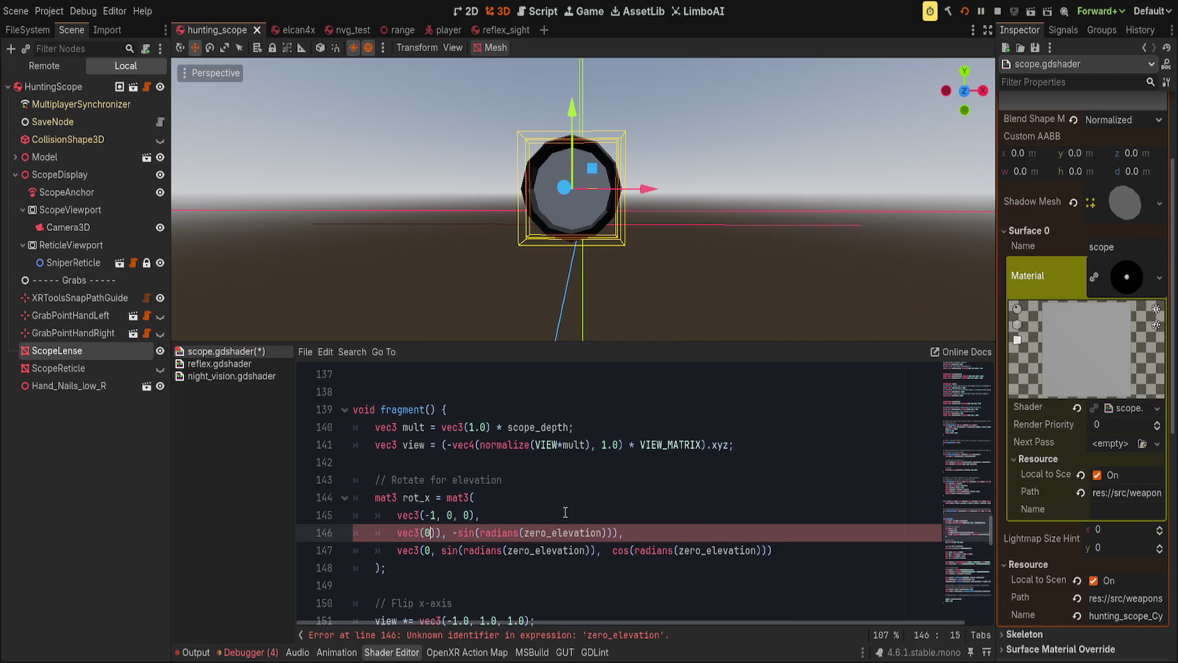
pyautogui.press('Delete')
pyautogui.press('Delete')
pyautogui.press('Delete')
pyautogui.press('Down')
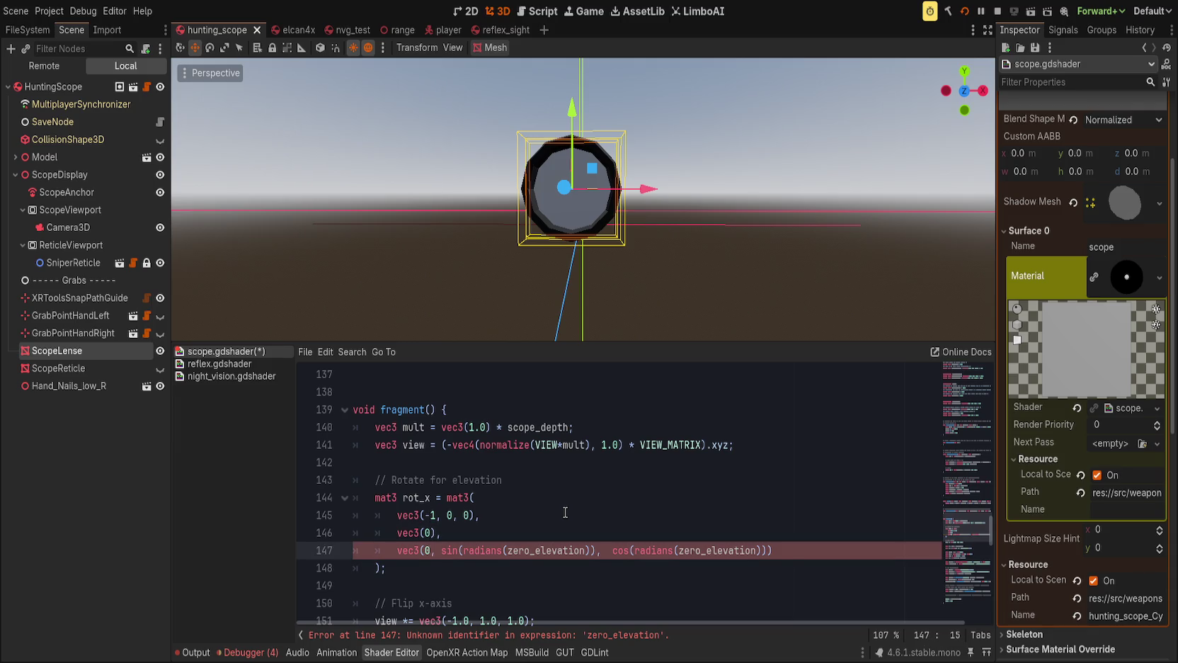
pyautogui.press('Delete')
pyautogui.press('Delete')
pyautogui.press('Delete')
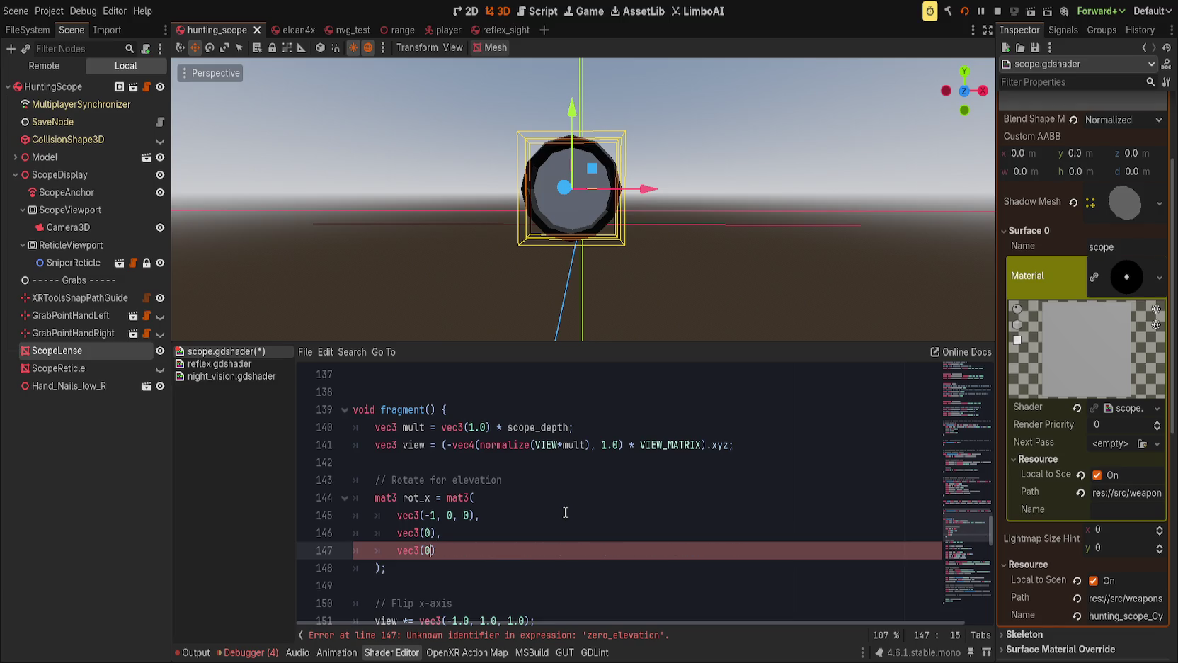
pyautogui.press('Up')
pyautogui.press('Up')
pyautogui.press('Up')
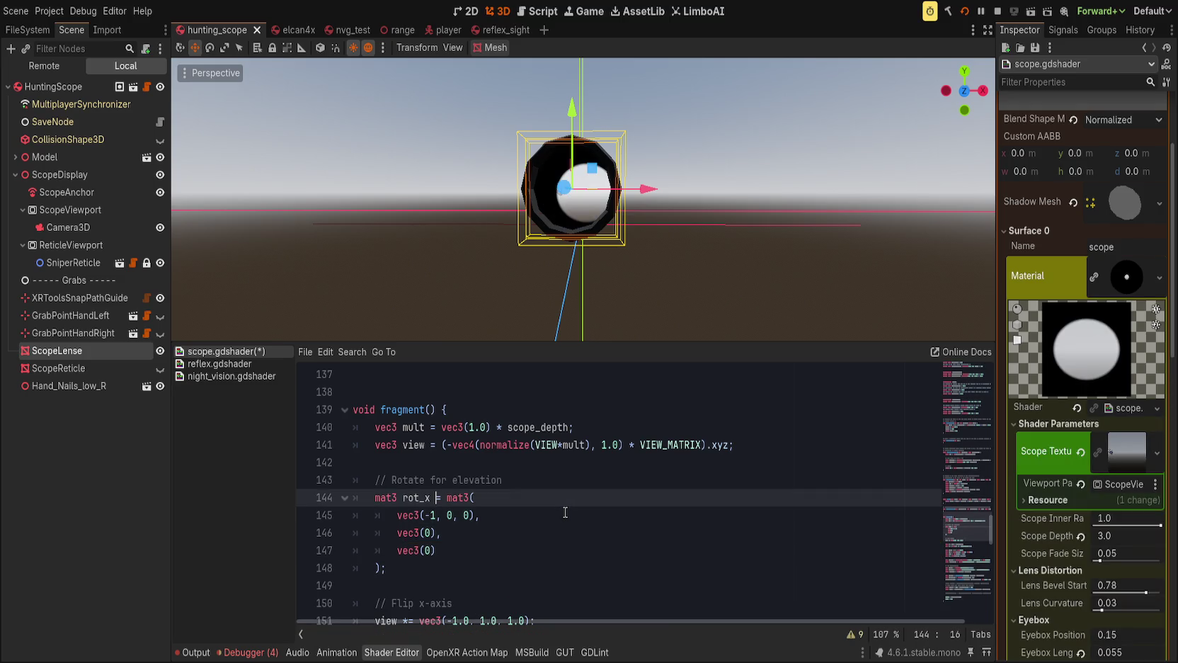
pyautogui.press('Left')
pyautogui.scroll(-4, 540, 574)
pyautogui.scroll(2, 539, 574)
# Replace view *= vec3(-1.0, 1.0, 1.0) with view *= rot_x; and save the shader.
pyautogui.click(622, 568)
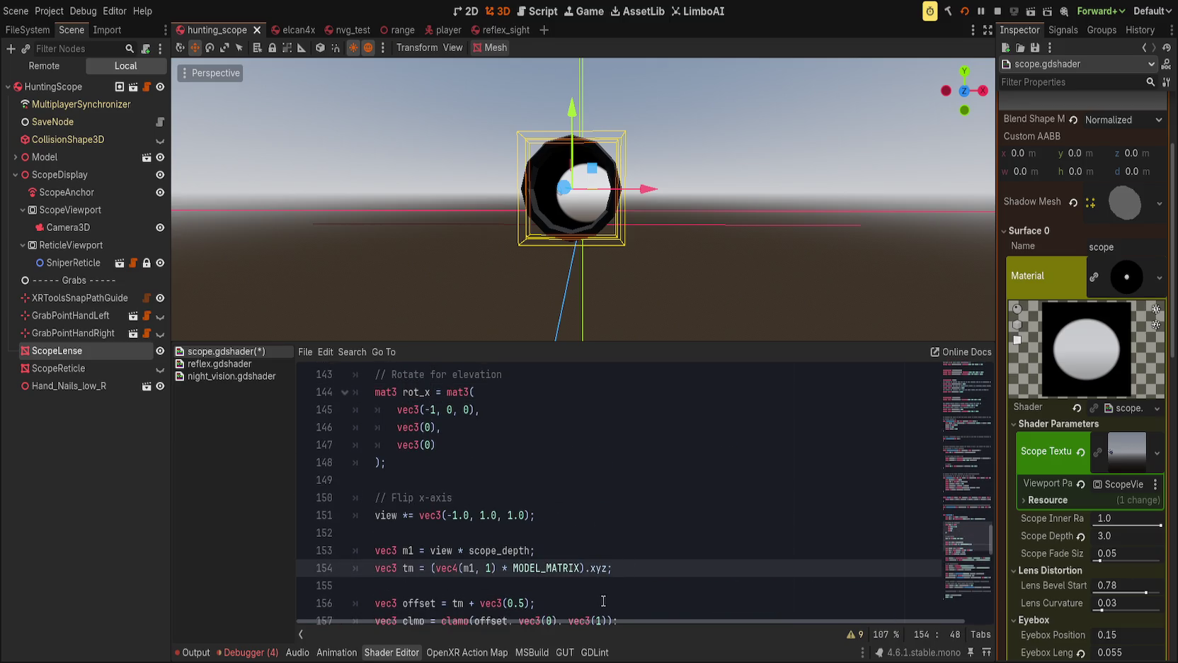
pyautogui.moveTo(414, 519); pyautogui.dragTo(583, 519)
pyautogui.write('rot_x')
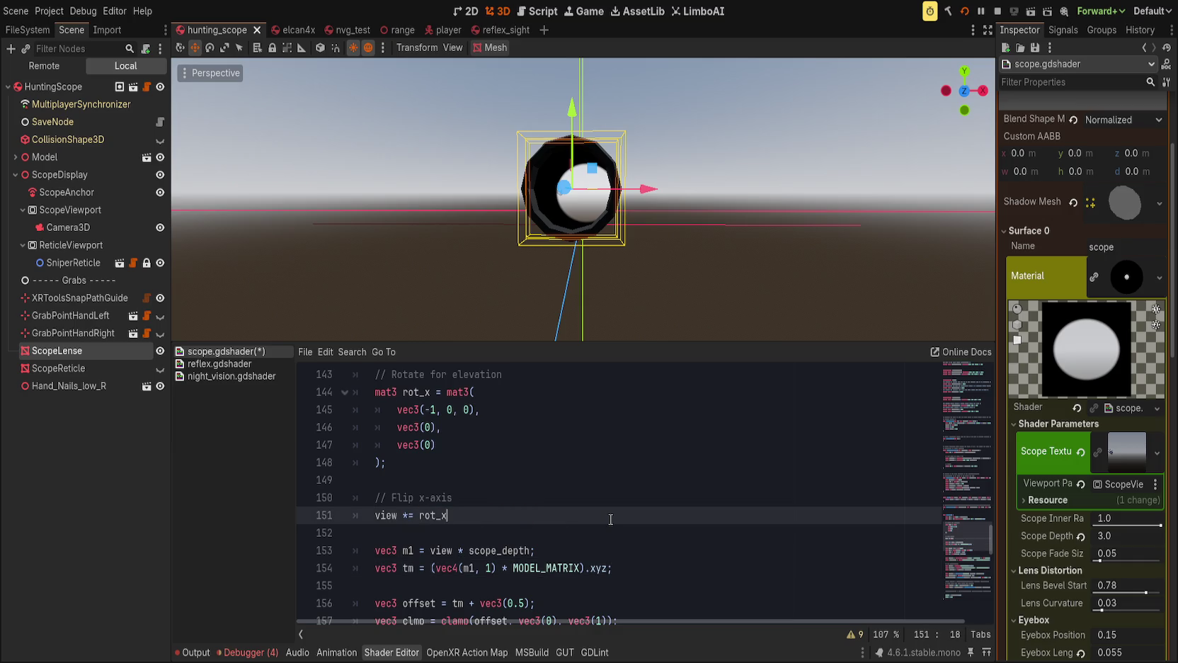
pyautogui.write(';')
pyautogui.hotkey('ctrl', 's')
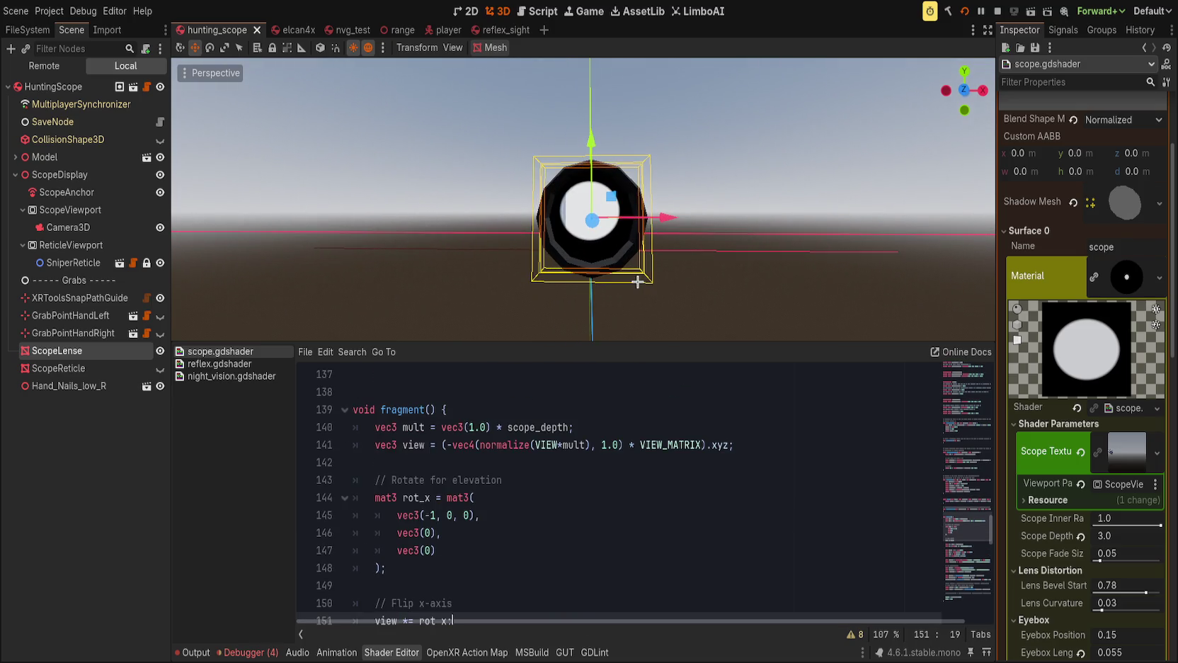
# Change the first row of the rot_x matrix to vec3(0).
pyautogui.click(433, 516)
pyautogui.press('BackSpace')
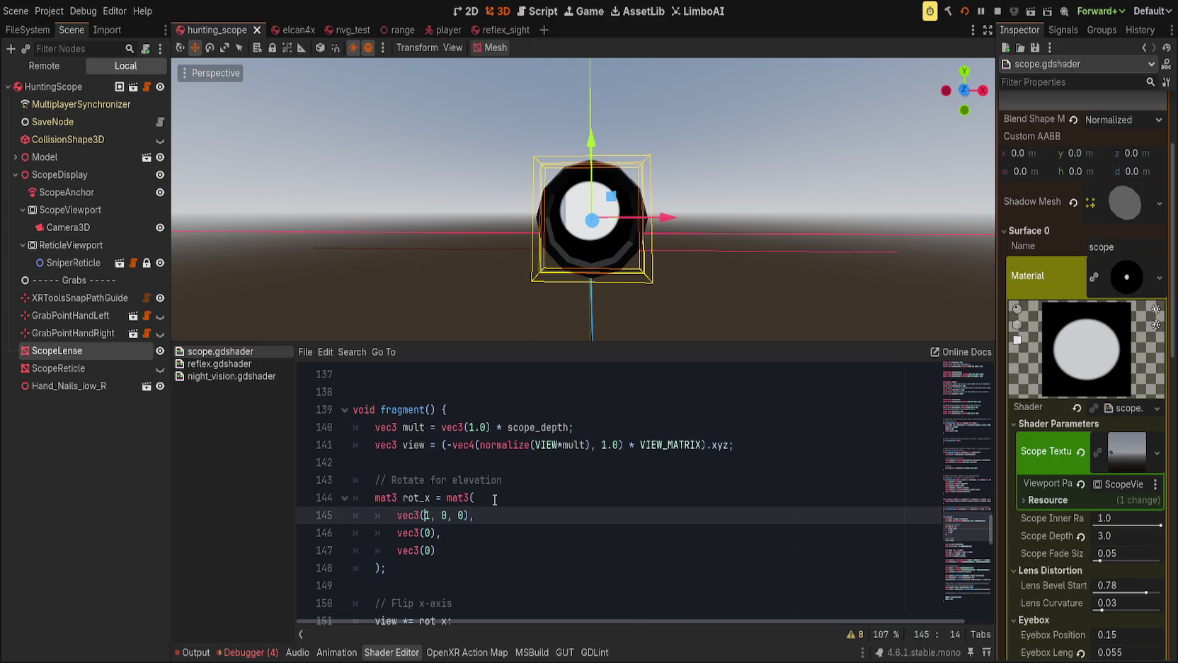
pyautogui.press('Delete')
pyautogui.write('0')
pyautogui.press('Delete')
pyautogui.press('Delete')
pyautogui.press('Delete')
pyautogui.press('Delete')
pyautogui.press('Delete')
pyautogui.press('Delete')
pyautogui.write(')')
# Try all three rows as vec3(1), save, then undo back to vec3(0).
pyautogui.press('Left')
pyautogui.press('BackSpace')
pyautogui.write('1')
pyautogui.press('Down')
pyautogui.press('BackSpace')
pyautogui.write('1')
pyautogui.press('Down')
pyautogui.press('BackSpace')
pyautogui.write('1')
pyautogui.hotkey('ctrl', 's')
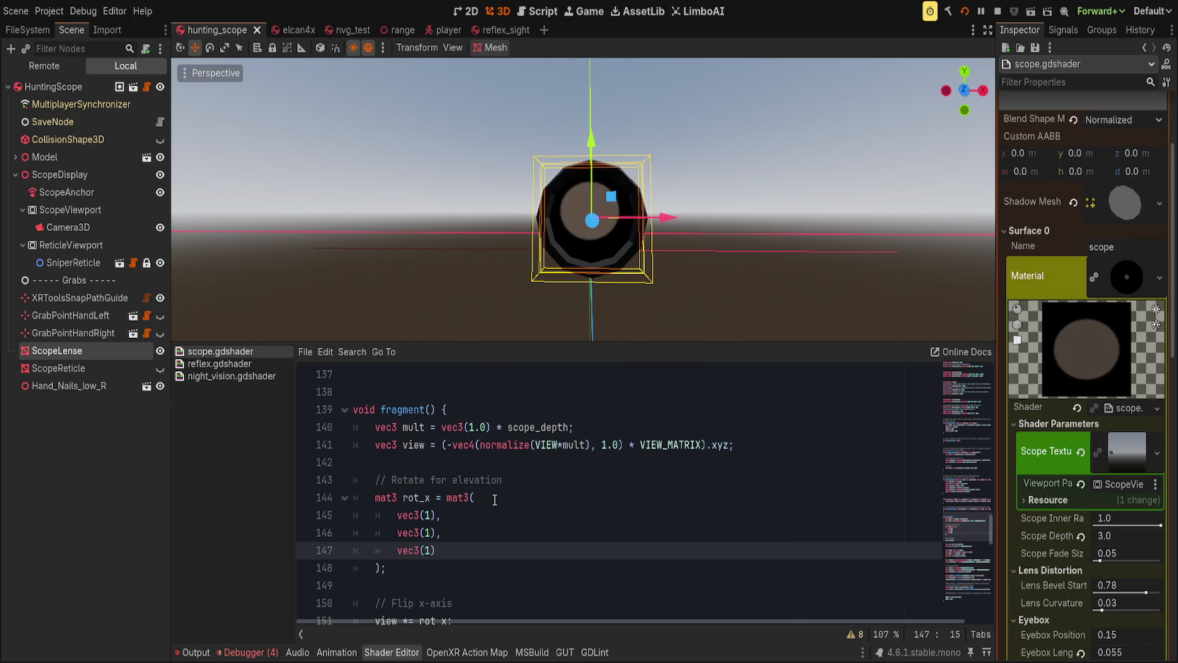
pyautogui.hotkey('ctrl', 'z')
pyautogui.hotkey('ctrl', 'z')
pyautogui.hotkey('ctrl', 'z')
pyautogui.hotkey('ctrl', 'z')
pyautogui.hotkey('ctrl', 'z')
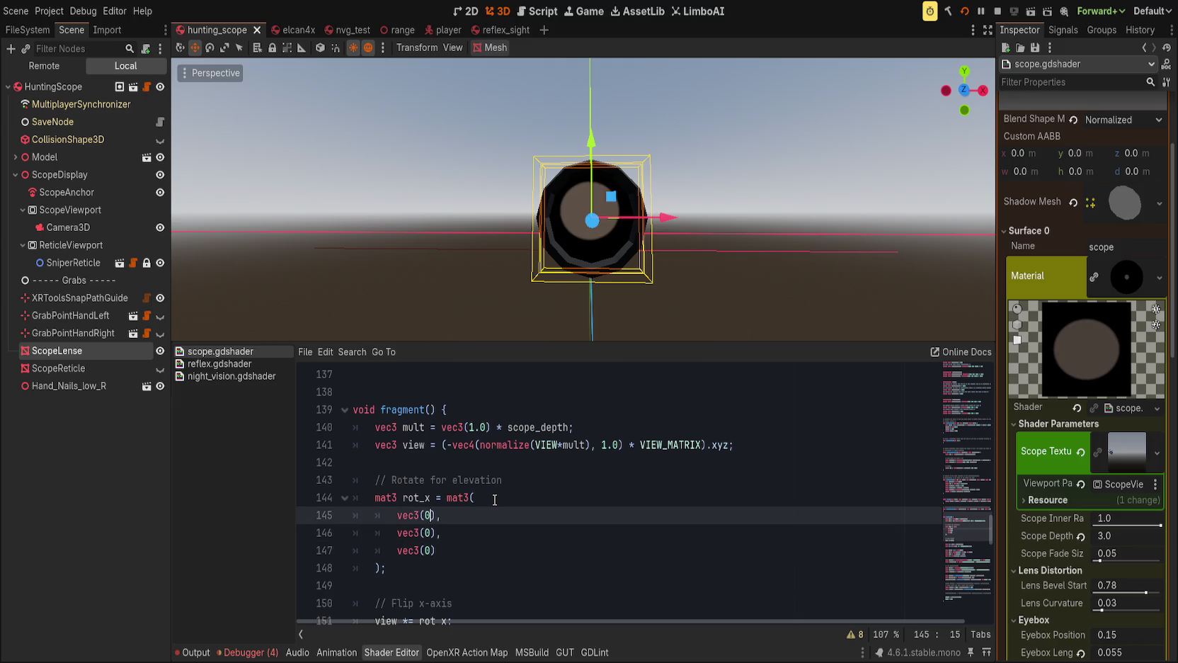
# Add an empty line below the Rotate for elevation comment.
pyautogui.press('Right')
pyautogui.click(545, 472)
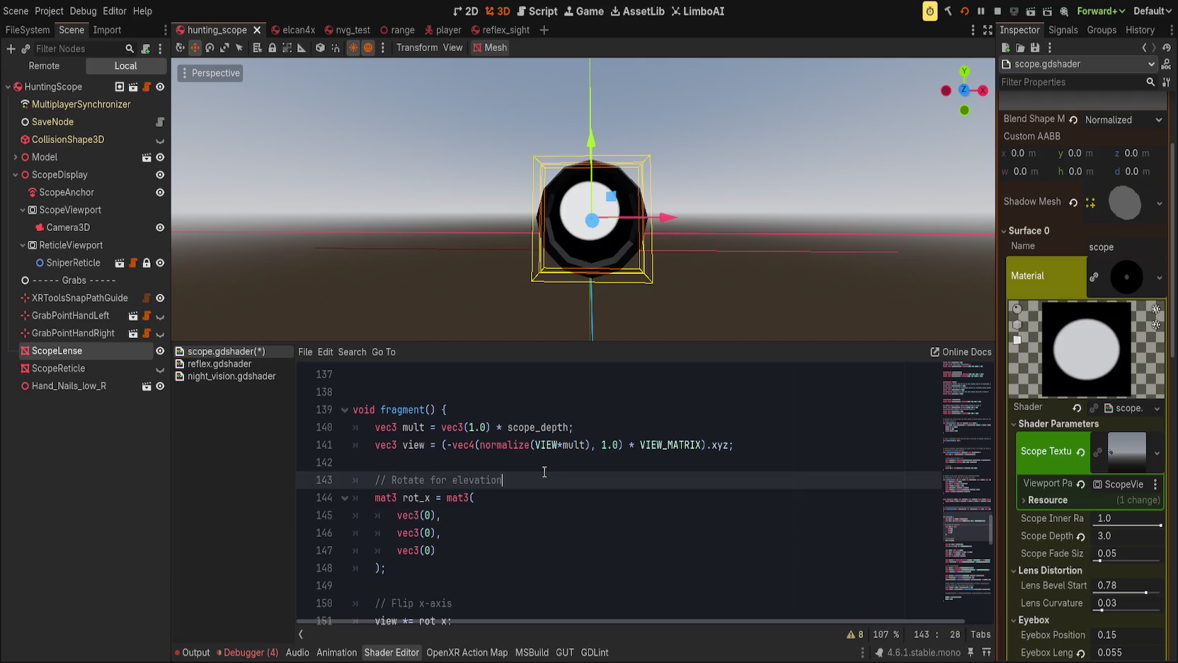
pyautogui.press('Return')
pyautogui.write('rotate')
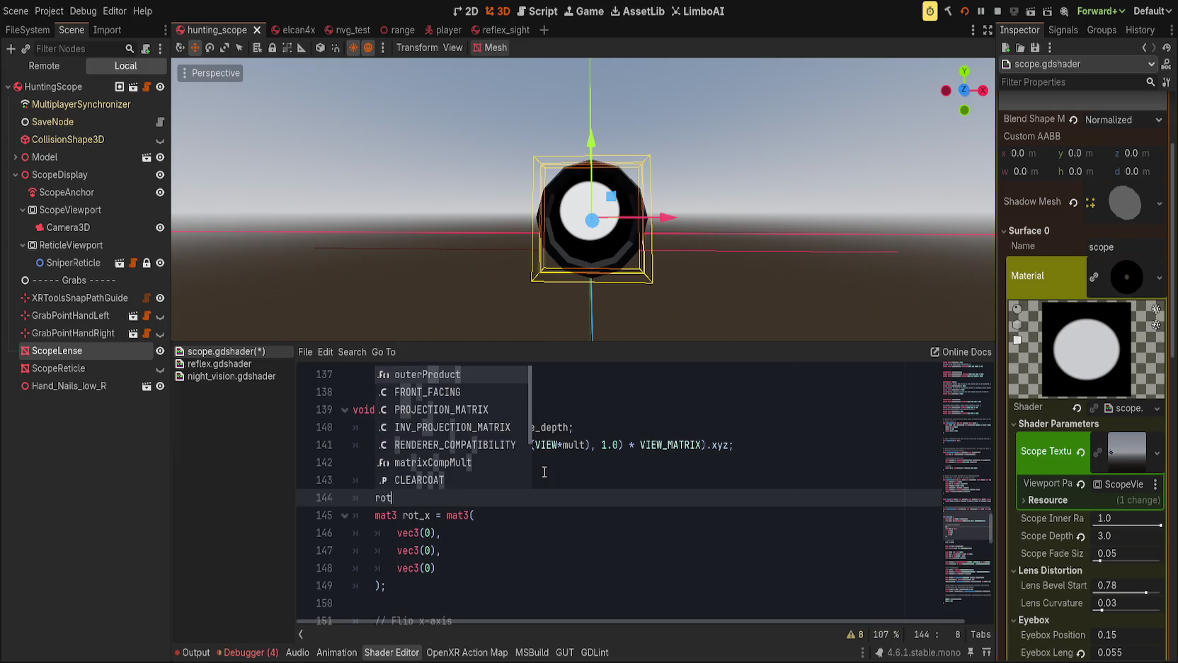
pyautogui.press('BackSpace')
pyautogui.press('BackSpace')
pyautogui.press('BackSpace')
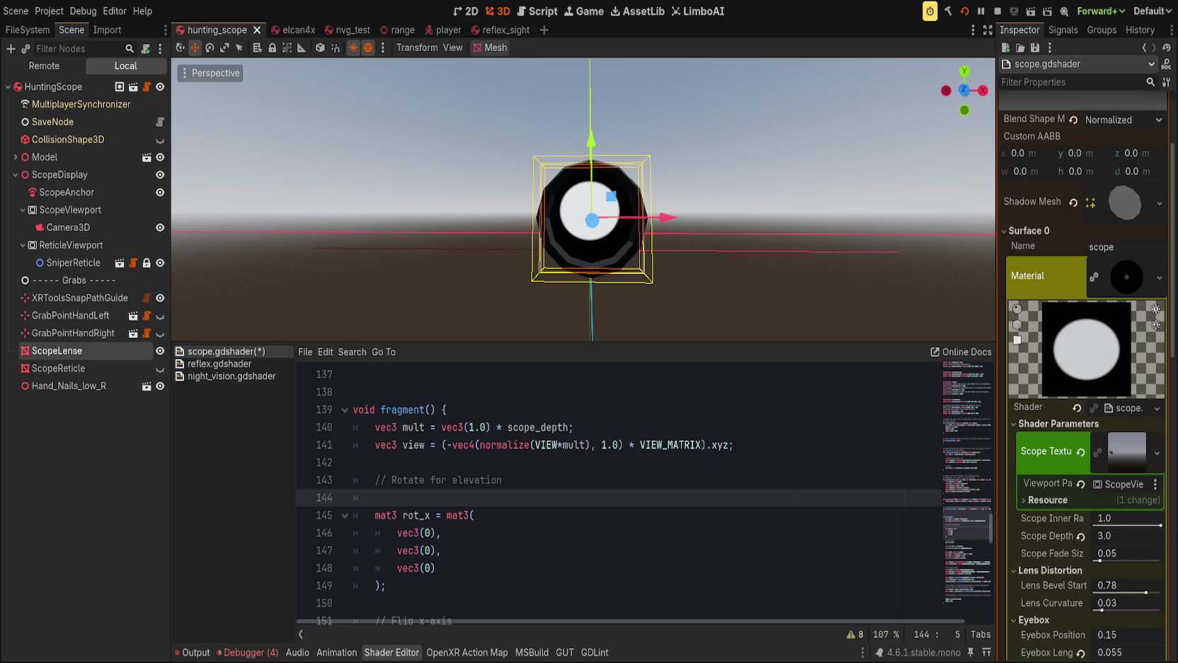
# Replace the rot_x rows with the one-line identity matrix mat3(1.0).
pyautogui.click(444, 535)
pyautogui.click(495, 516)
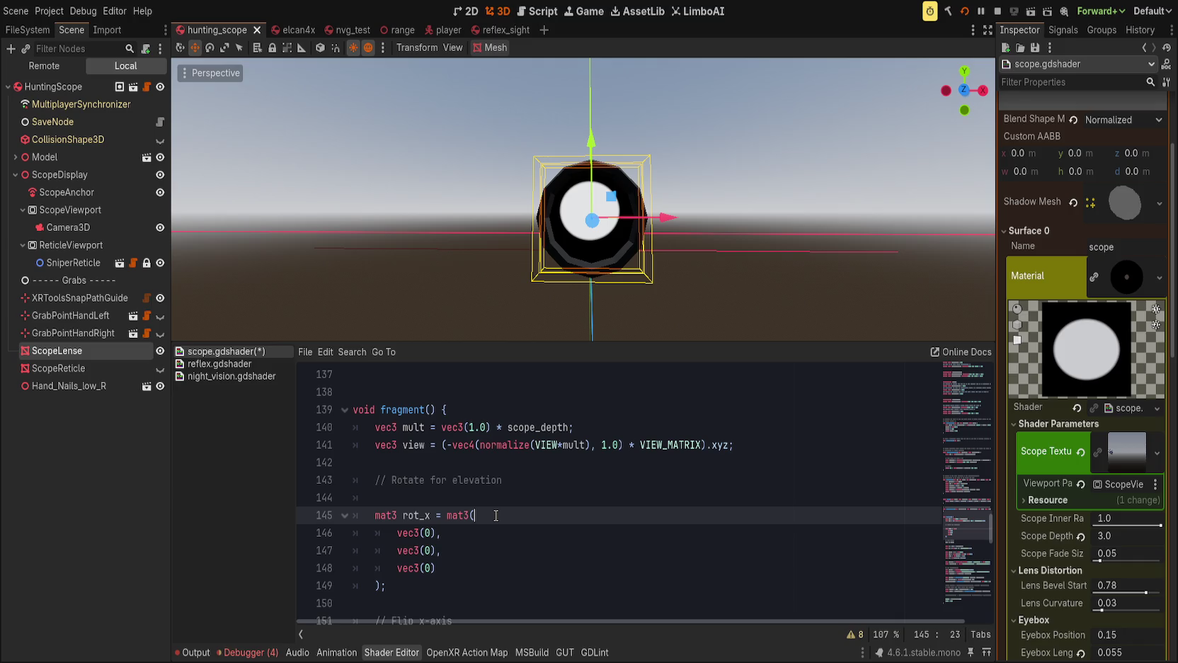
pyautogui.hotkey('shift', 'Down')
pyautogui.hotkey('shift', 'Down')
pyautogui.hotkey('shift', 'Down')
pyautogui.press('Delete')
pyautogui.write('1.0')
pyautogui.press('Delete')
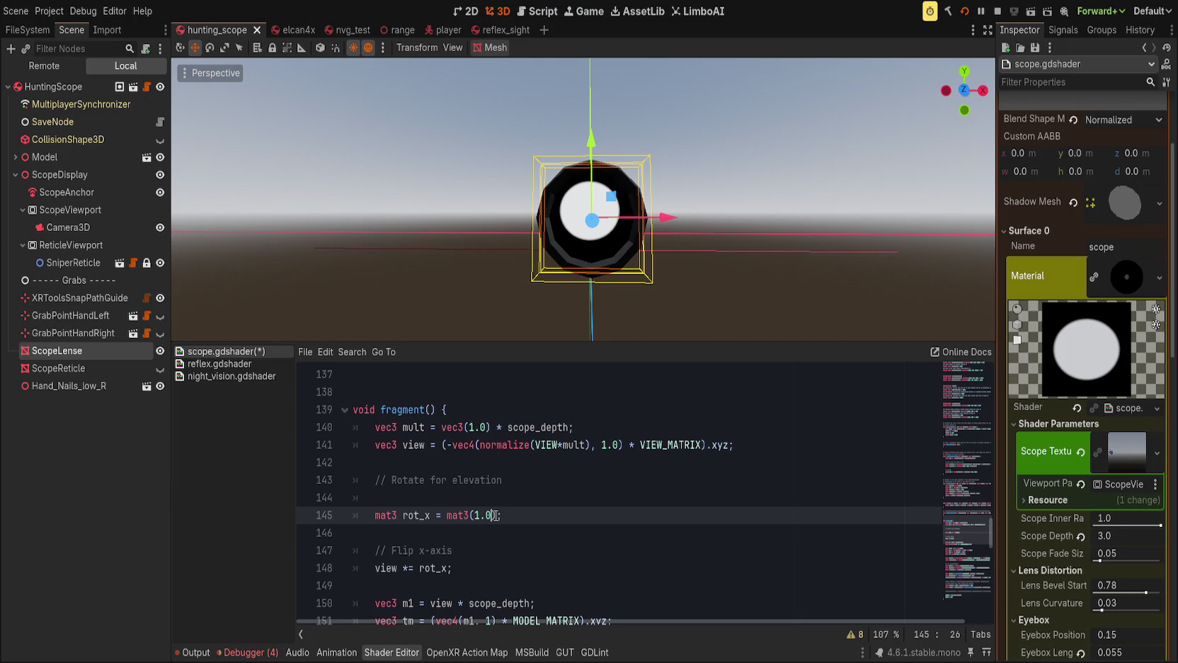
# Add rot_x[0].r *= -1.0; on the next line and save the shader.
pyautogui.press('Return')
pyautogui.write('[0].')
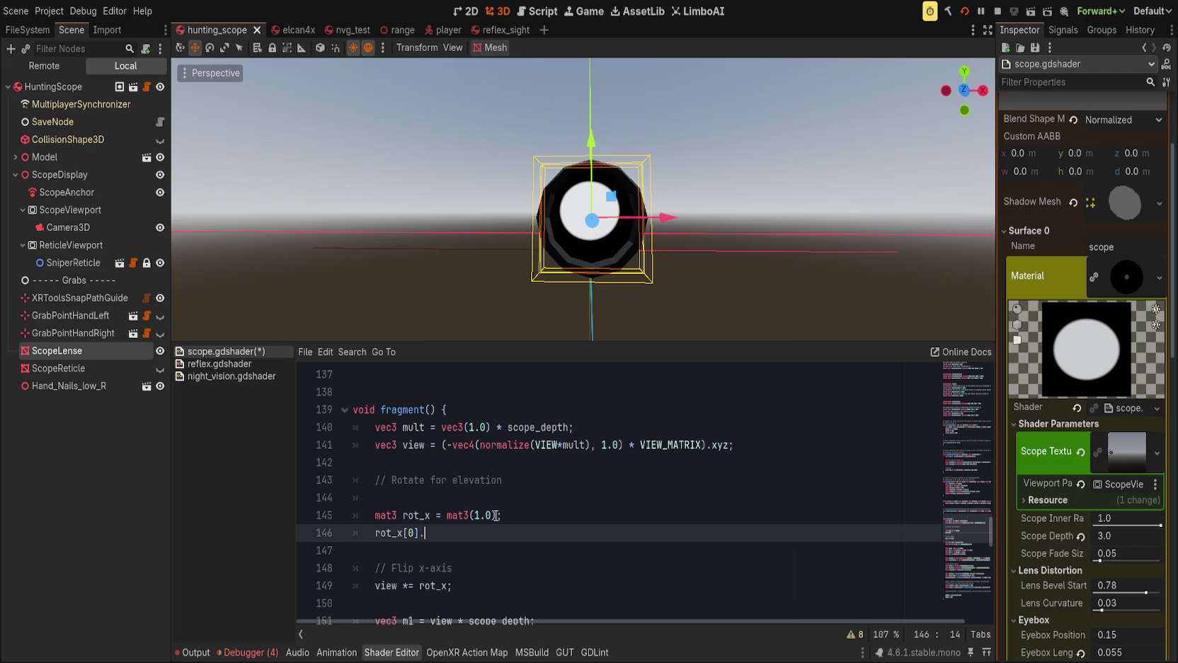
pyautogui.write('x')
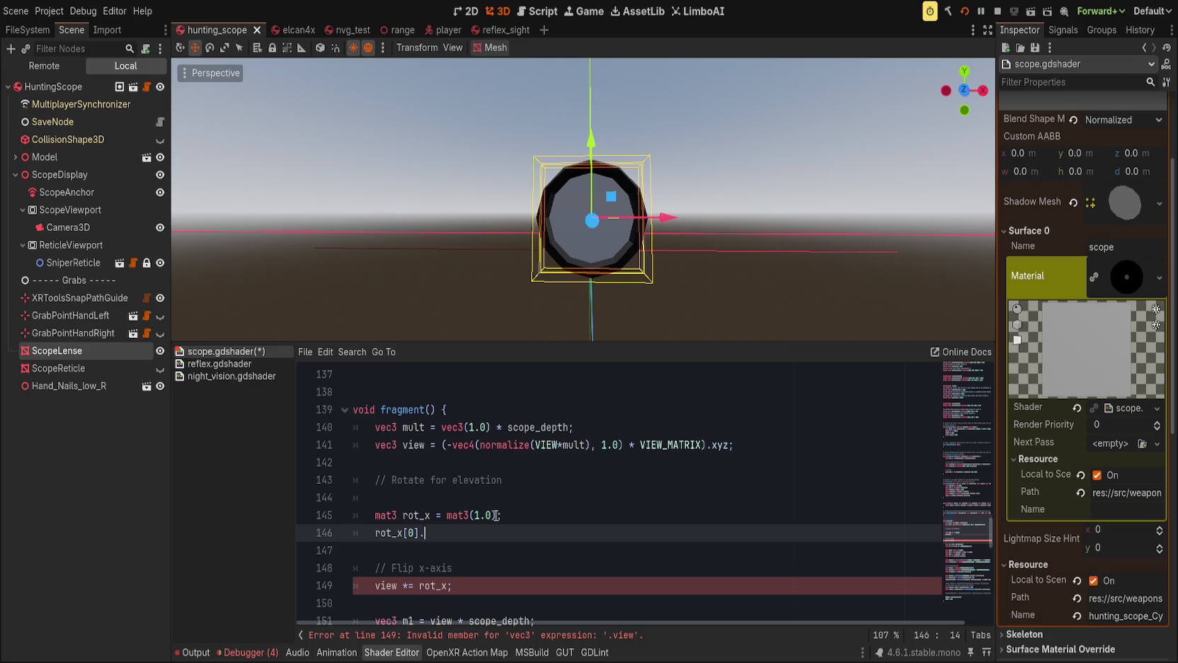
pyautogui.write('*= -1;')
pyautogui.hotkey('ctrl', 's')
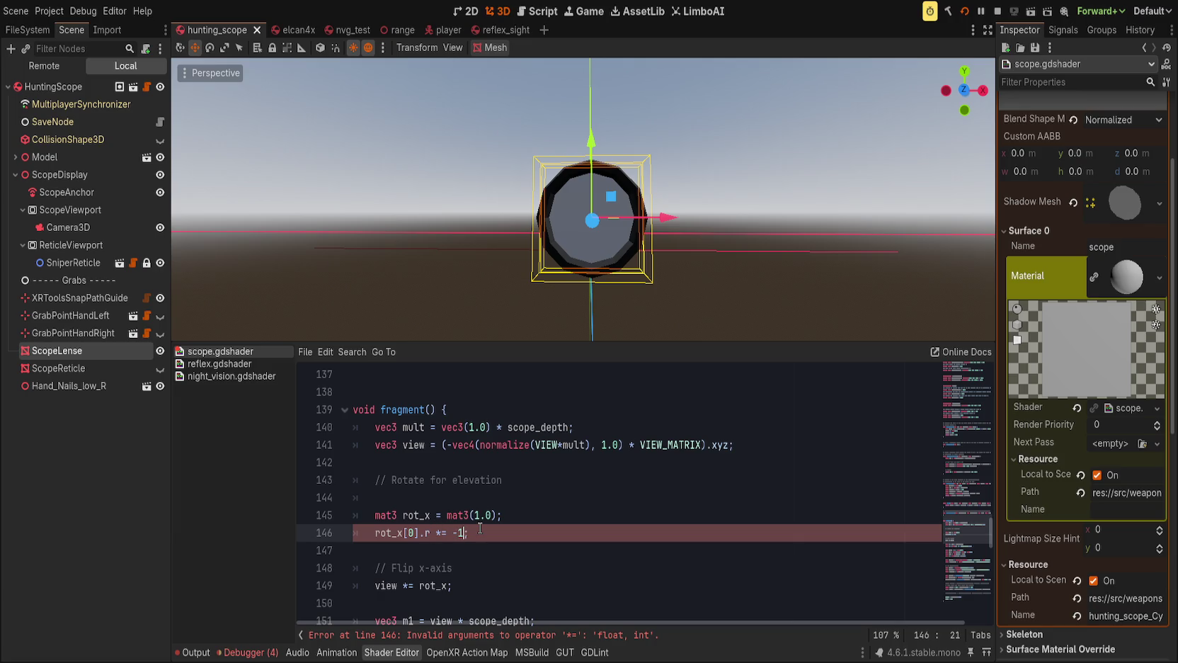
pyautogui.hotkey('ctrl', 's')
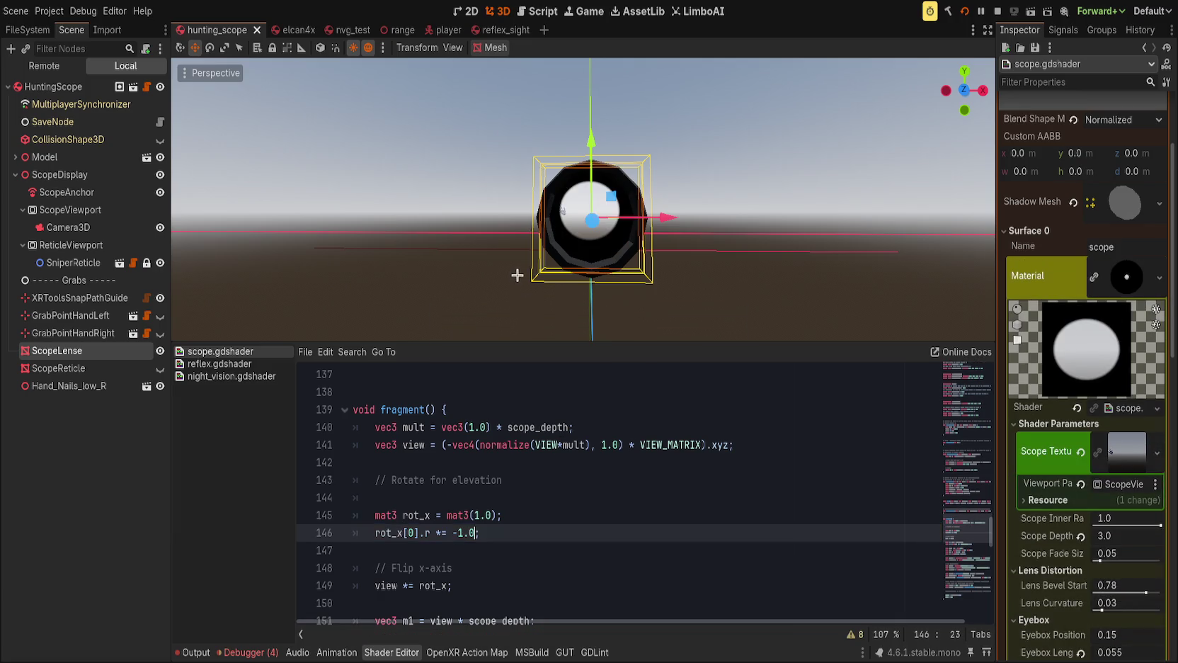
pyautogui.write('e')
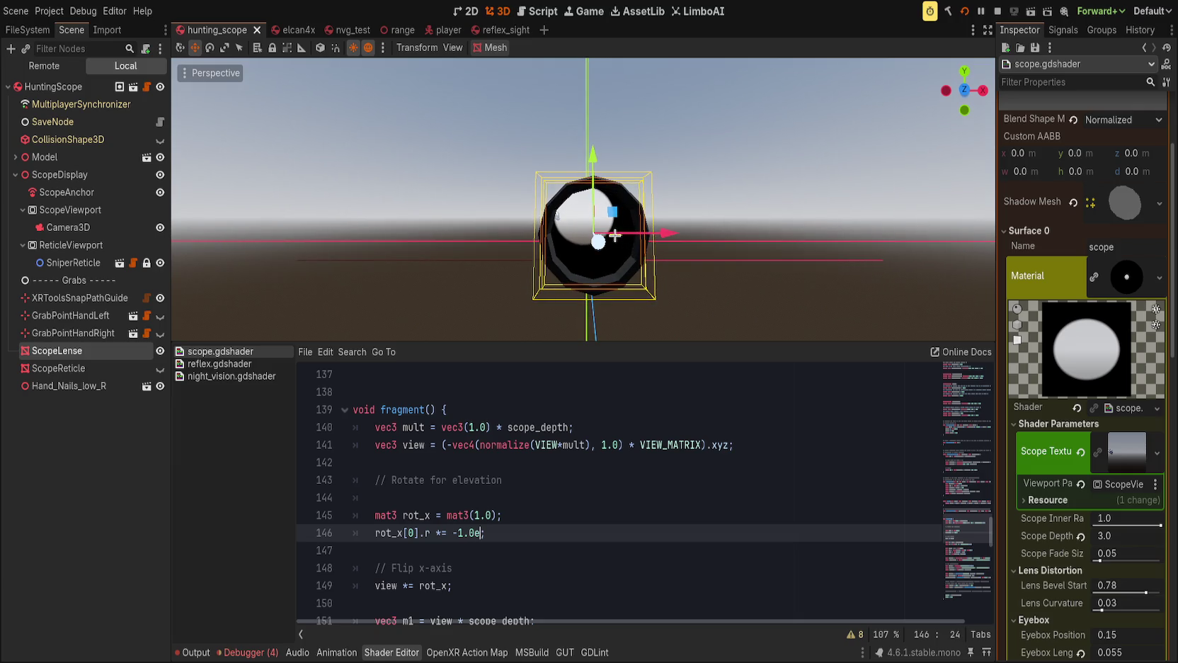
pyautogui.press('BackSpace')
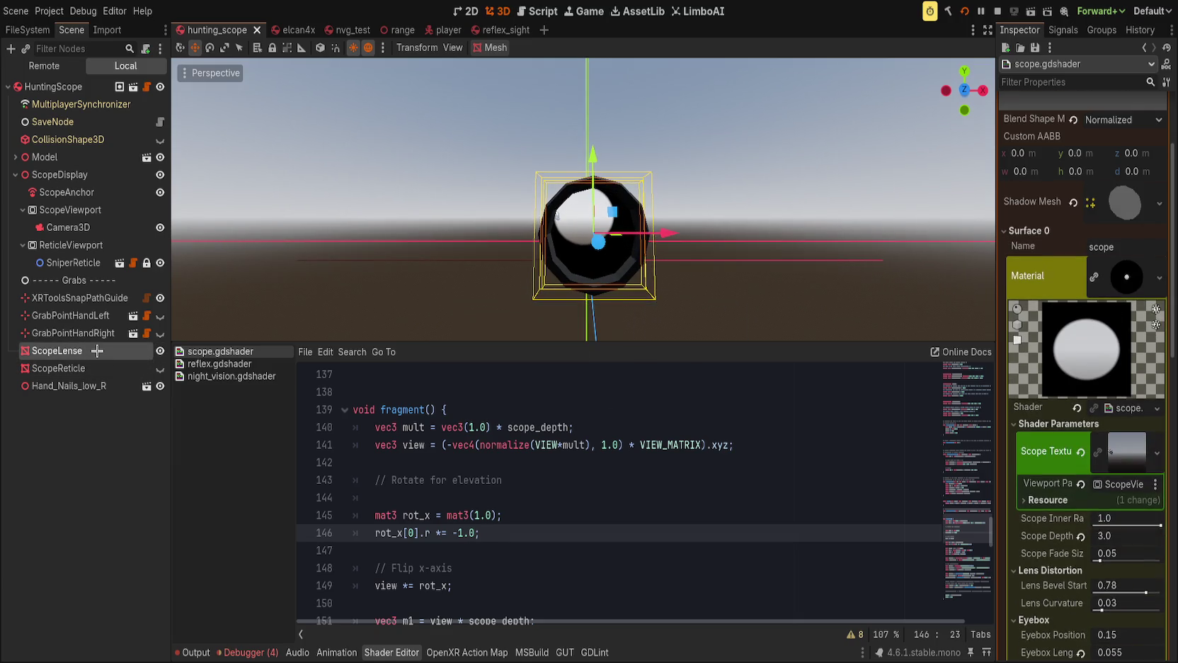
pyautogui.click(61, 174)
# Try rotating ScopeDisplay, cancel back to zero rotation, then run and close the game.
pyautogui.press('e')
pyautogui.moveTo(621, 228)
pyautogui.mouseDown()
pyautogui.moveTo(632, 230)
pyautogui.moveTo(618, 229)
pyautogui.mouseUp()
pyautogui.press('Escape')
pyautogui.hotkey('ctrl', 's')
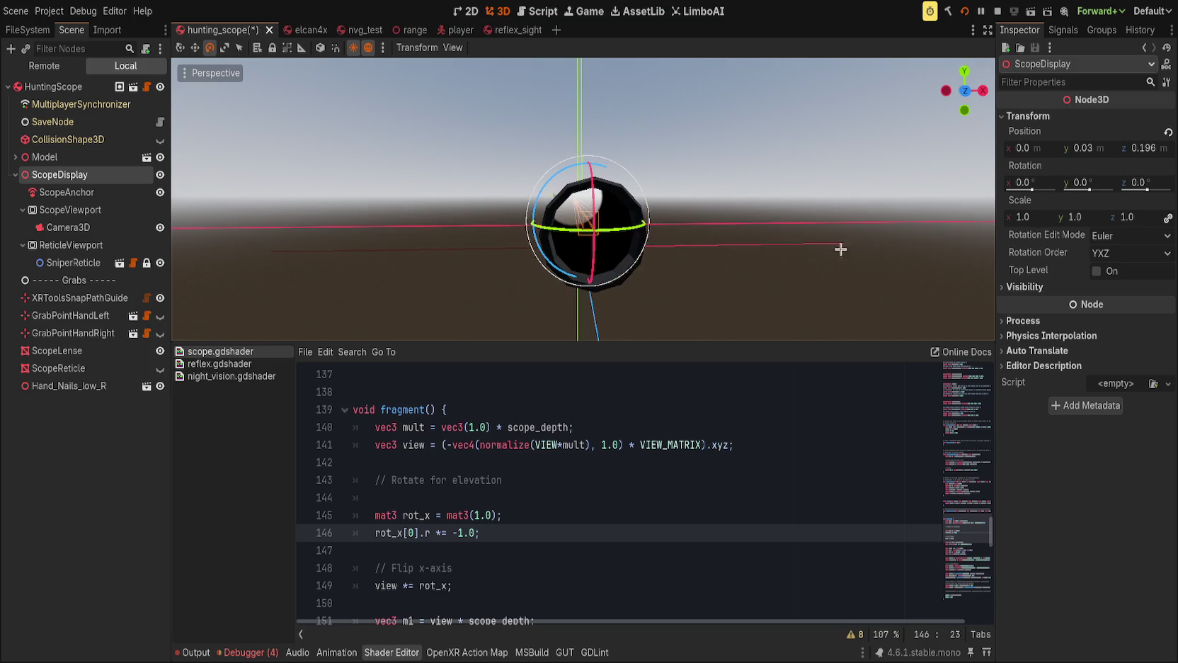
pyautogui.moveTo(807, 253); pyautogui.dragTo(736, 305)
pyautogui.hotkey('ctrl', 's')
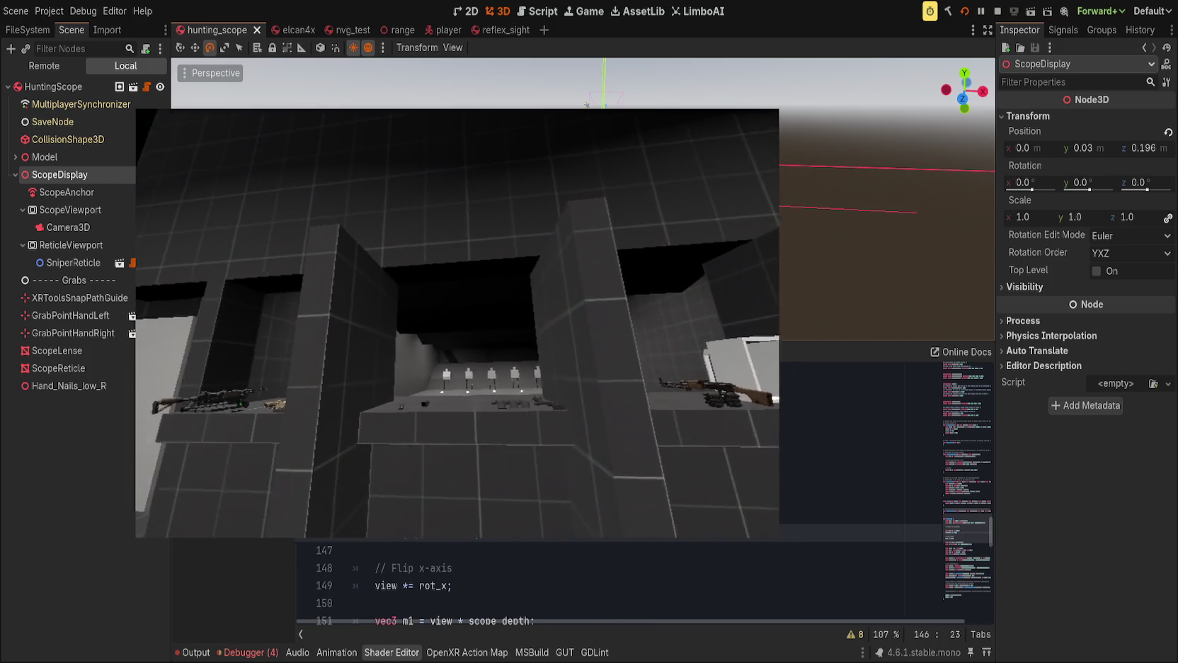
pyautogui.hotkey('alt', 'Tab')
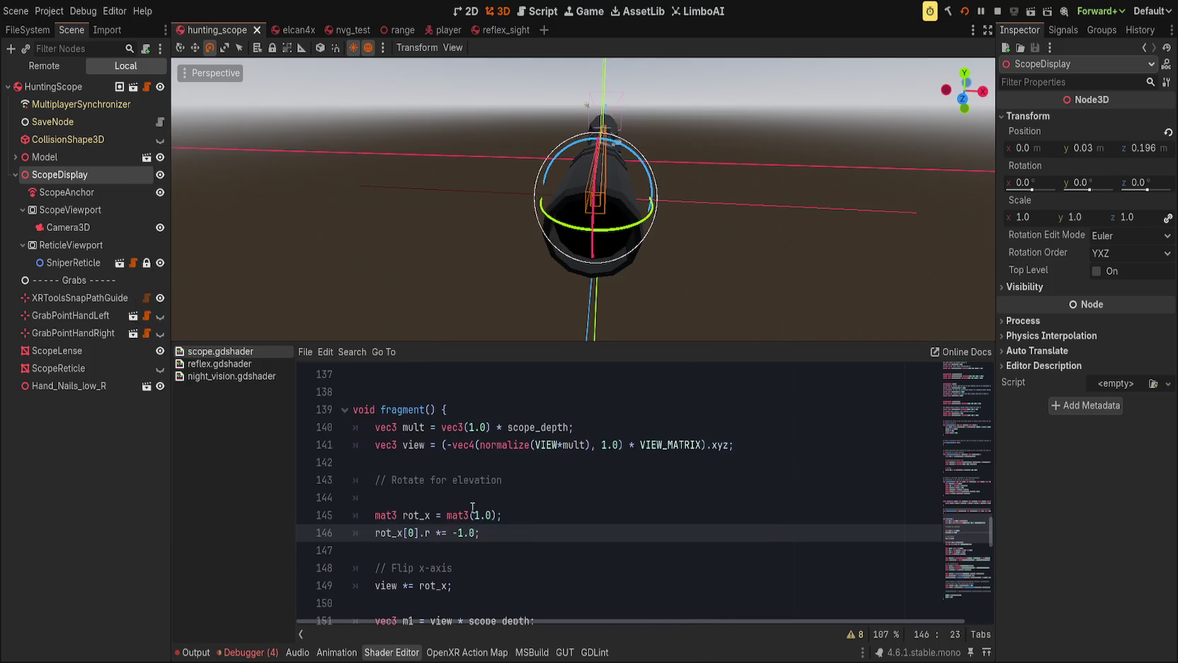
# Step back and forth through the shader's undo history around the elevation code.
pyautogui.press('Up')
pyautogui.press('Up')
pyautogui.press('Up')
pyautogui.hotkey('ctrl', 'shift', 'k')
pyautogui.hotkey('ctrl', 'shift', 'k')
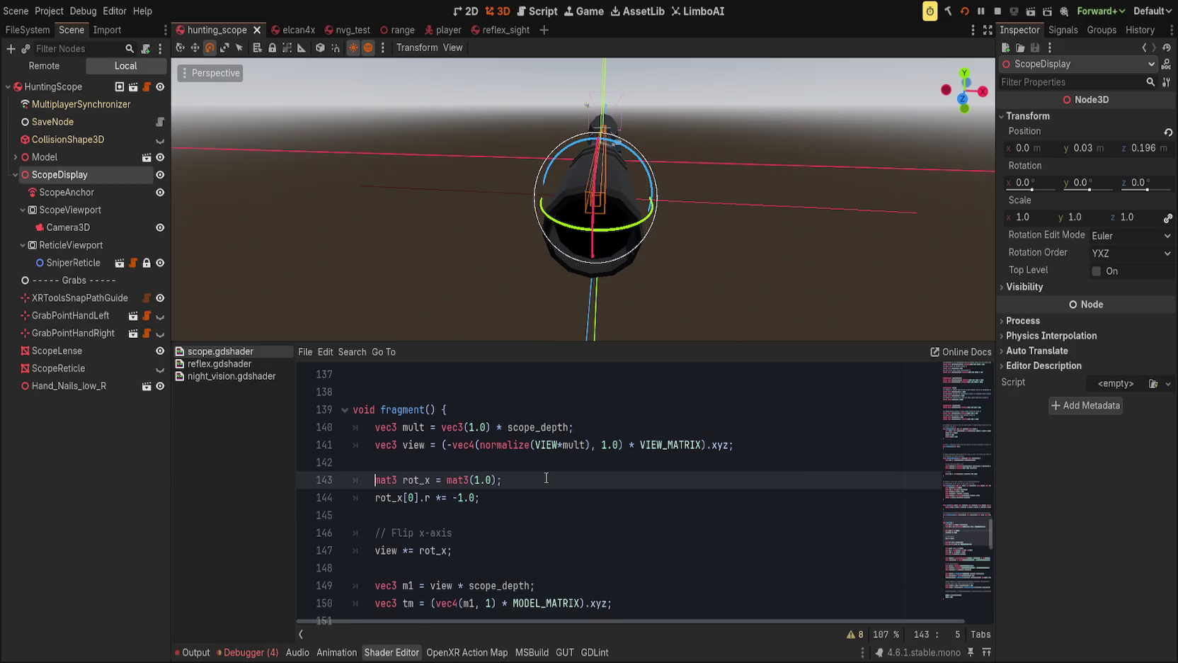
pyautogui.hotkey('ctrl', 'z')
pyautogui.hotkey('ctrl', 'z')
pyautogui.hotkey('ctrl', 'z')
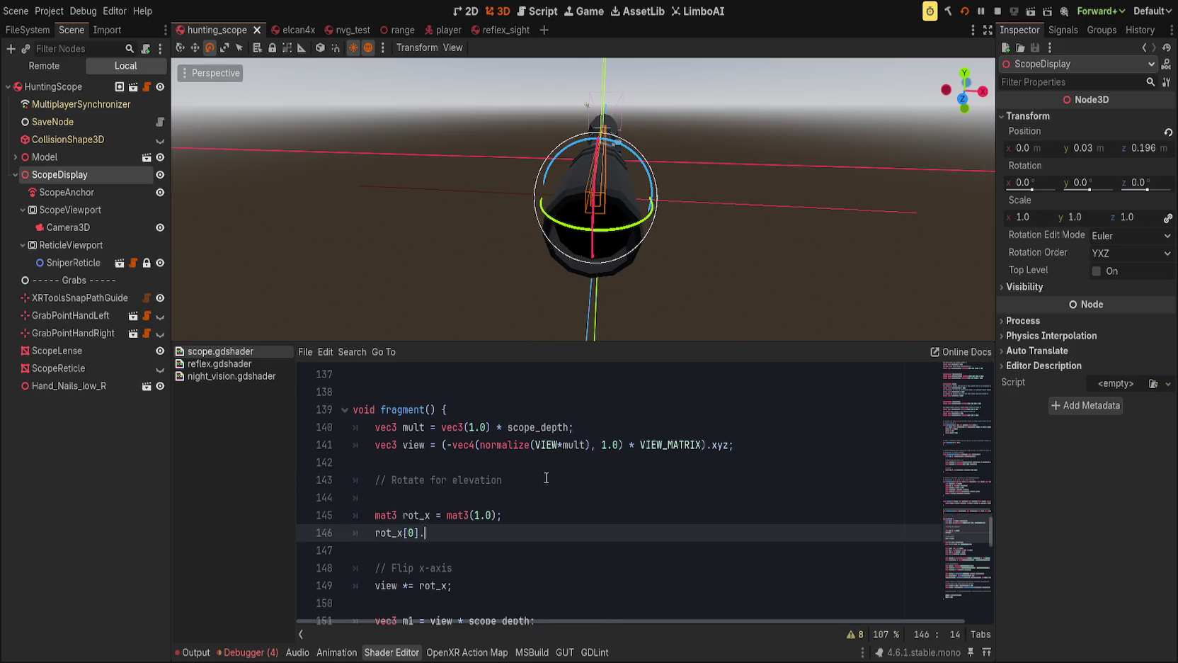
pyautogui.write('x')
pyautogui.hotkey('ctrl', 'z')
pyautogui.hotkey('ctrl', 'z')
pyautogui.hotkey('ctrl', 'z')
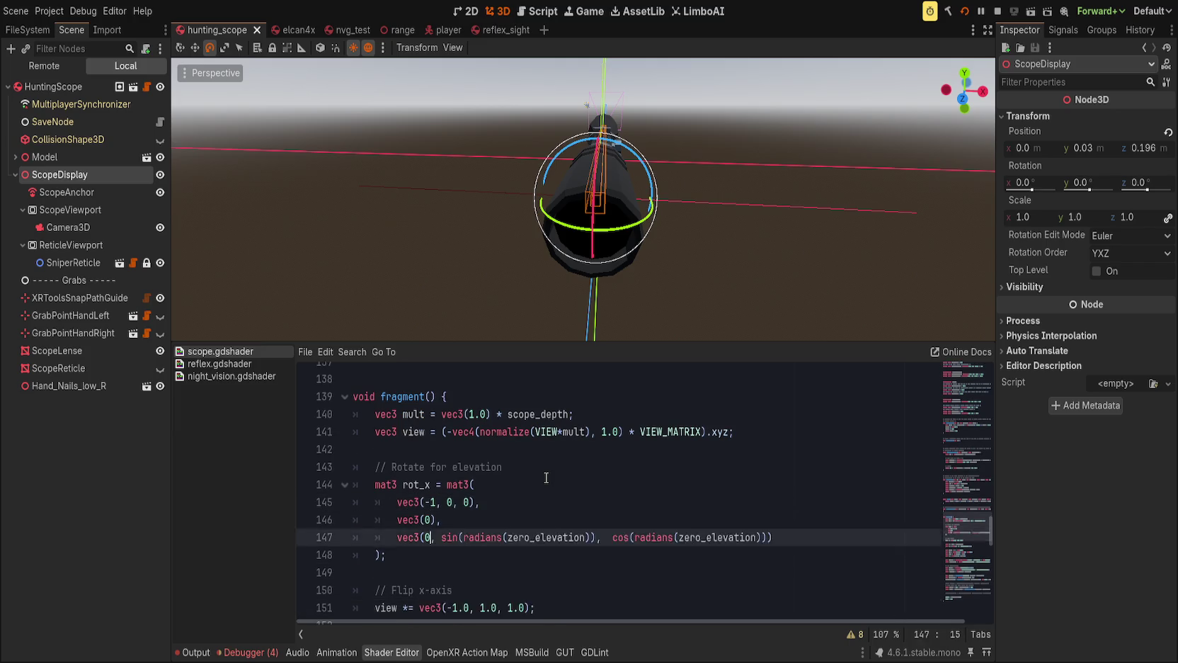
pyautogui.hotkey('ctrl', 'y')
pyautogui.hotkey('ctrl', 'y')
pyautogui.hotkey('ctrl', 'y')
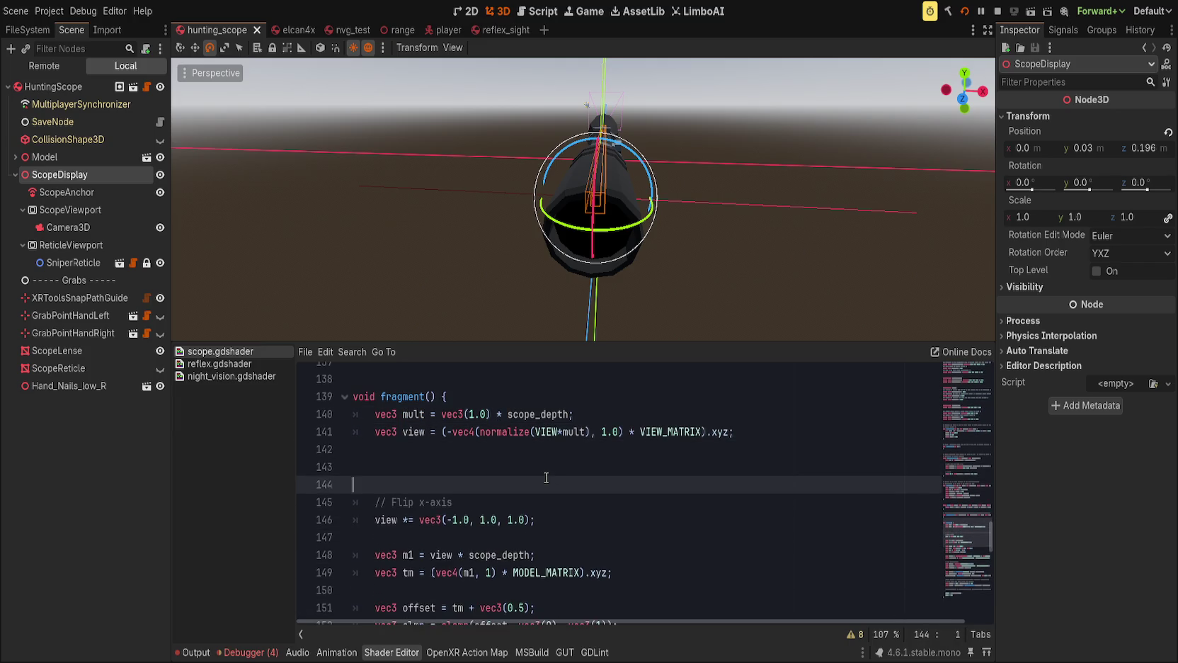
pyautogui.hotkey('ctrl', 'y')
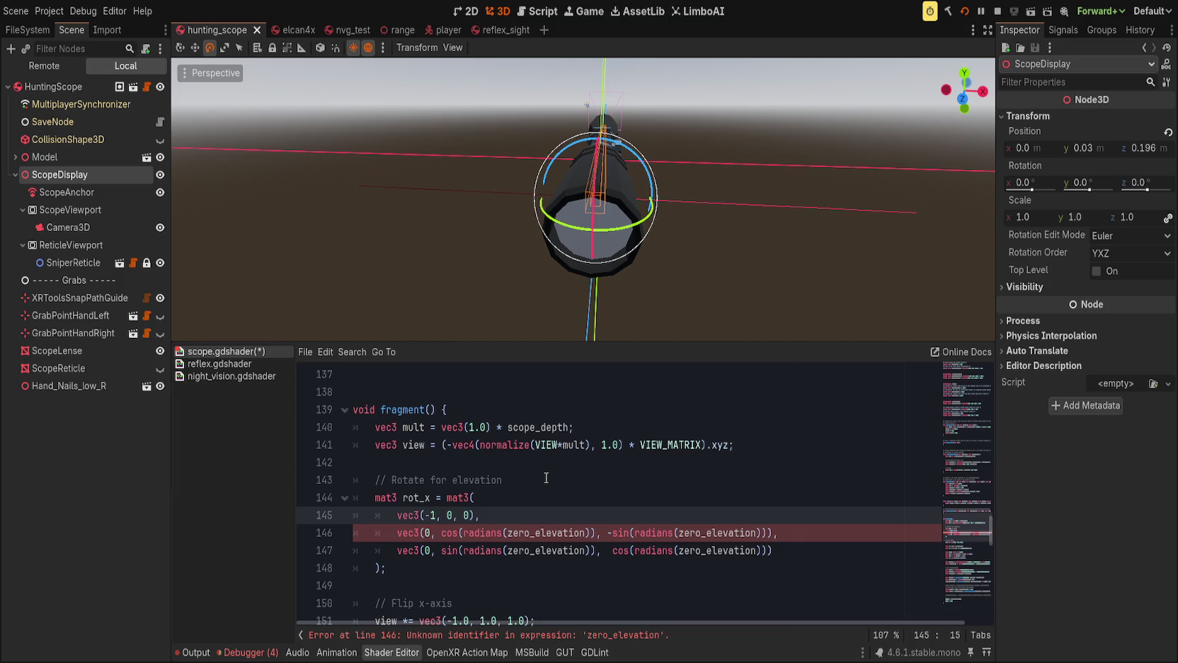
# Change the view calculation on line 141 to use MODEL_MATRIX * VIEW_MATRIX.
pyautogui.click(678, 446)
pyautogui.hotkey('ctrl', 'Delete')
pyautogui.write('MODEL_MATRIX * VIEW')
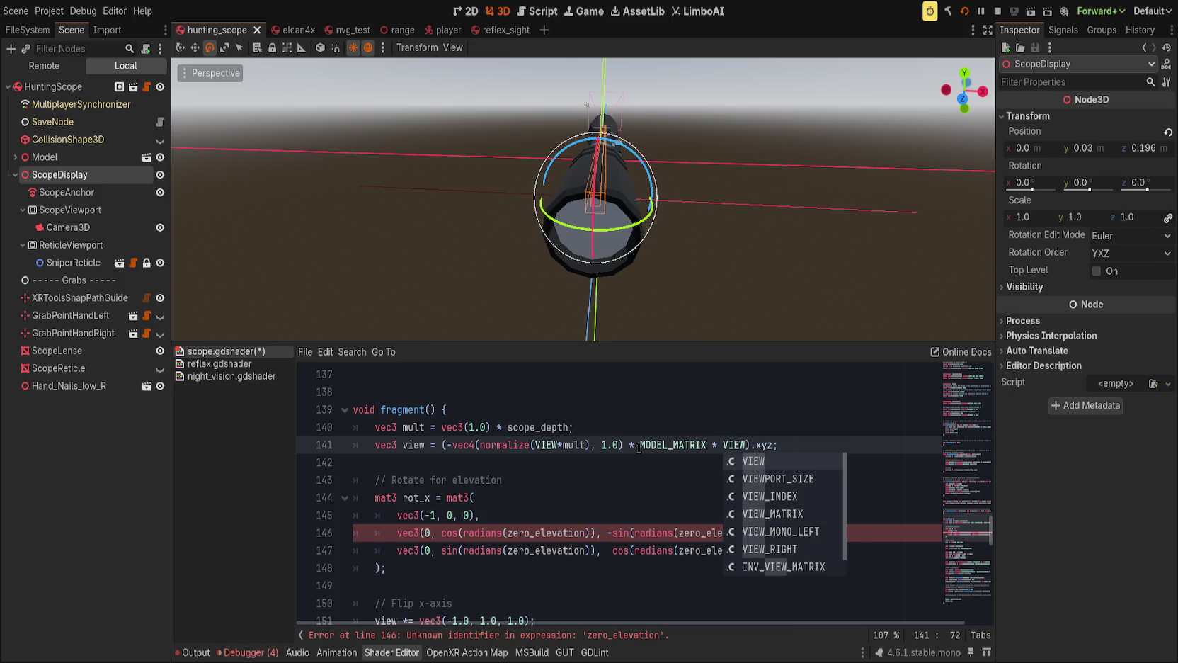
pyautogui.write('_MATRIX')
pyautogui.moveTo(623, 300); pyautogui.dragTo(619, 196)
# Delete the rot_x matrix block and Rotate for elevation comment, then save the shader.
pyautogui.click(541, 485)
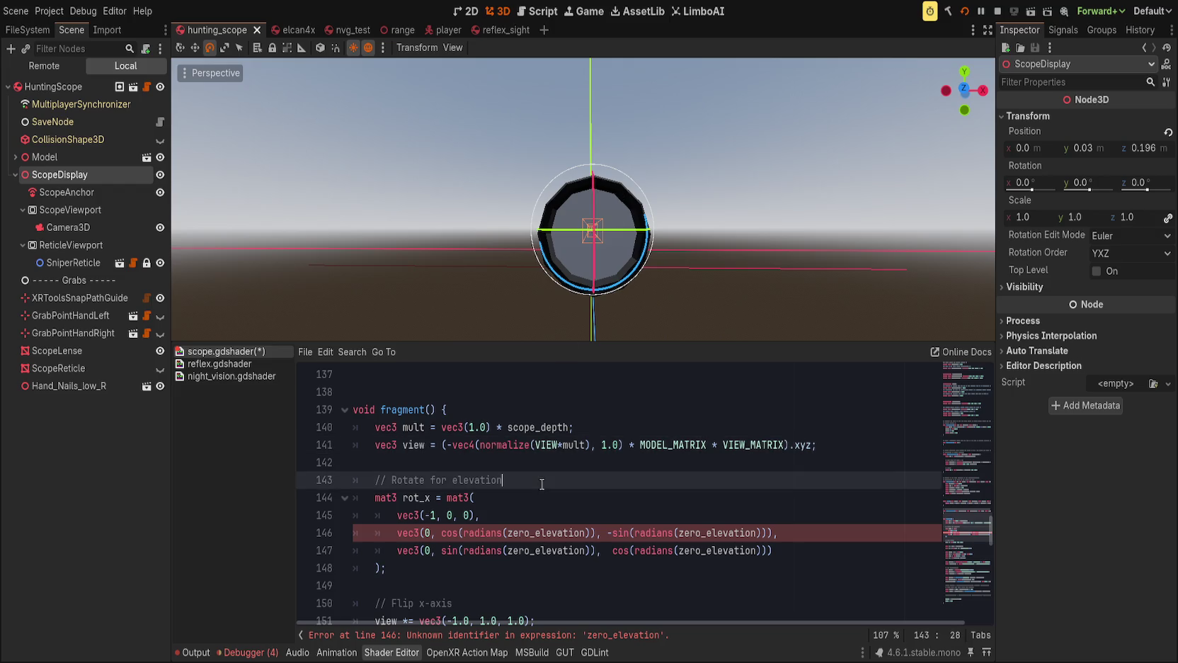
pyautogui.press('Down')
pyautogui.hotkey('ctrl', 'shift', 'k')
pyautogui.hotkey('ctrl', 'shift', 'k')
pyautogui.hotkey('ctrl', 'shift', 'k')
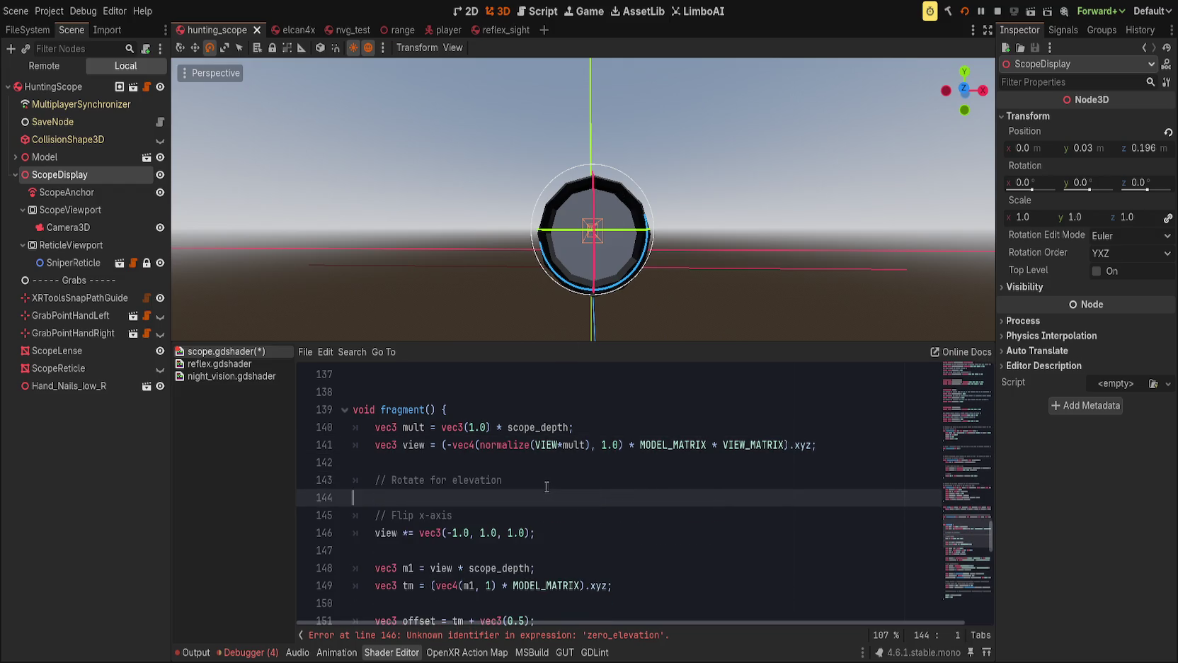
pyautogui.press('BackSpace')
pyautogui.hotkey('ctrl', 'shift', 'k')
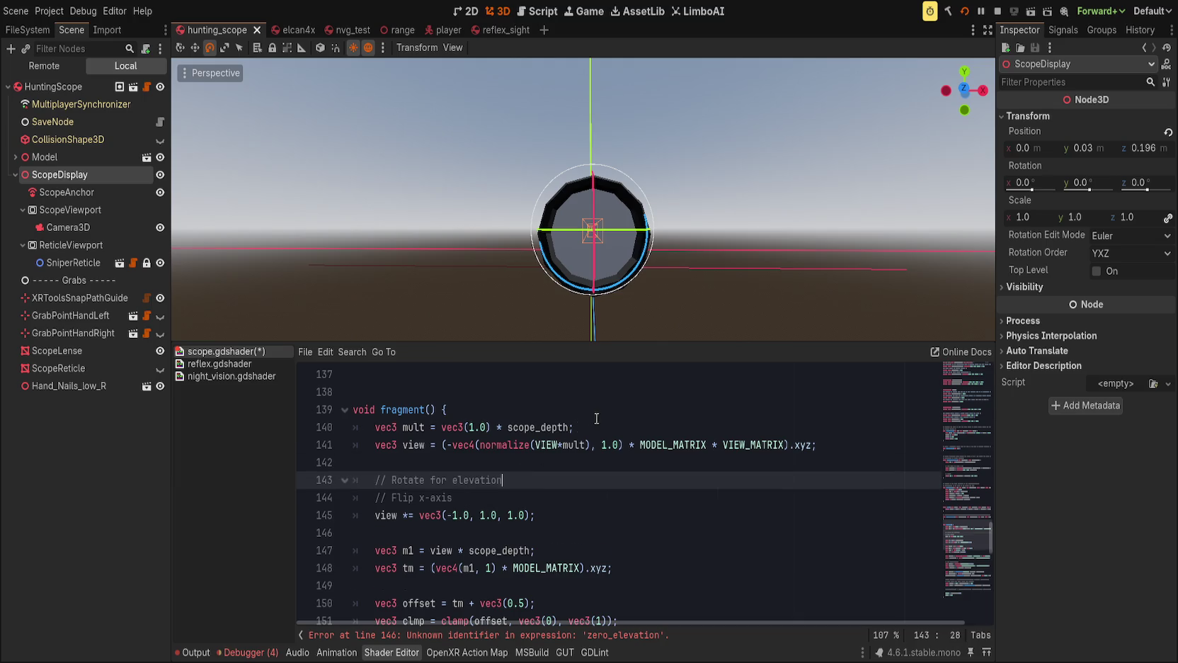
pyautogui.press('Down')
pyautogui.press('Down')
pyautogui.press('Down')
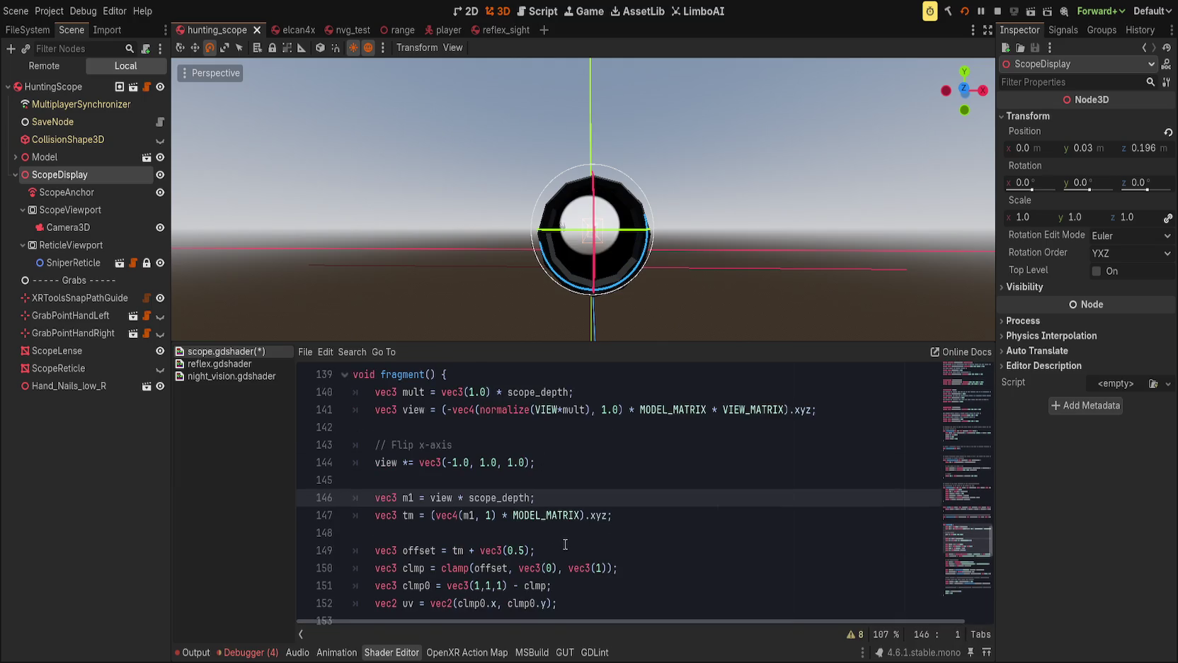
pyautogui.hotkey('ctrl', 's')
# Preview a ScopeDisplay Y rotation, undo it, and save the scene.
pyautogui.moveTo(648, 238)
pyautogui.mouseDown()
pyautogui.moveTo(619, 242)
pyautogui.moveTo(637, 248)
pyautogui.mouseUp()
pyautogui.hotkey('ctrl', 's')
pyautogui.click(620, 510)
pyautogui.hotkey('ctrl', 's')
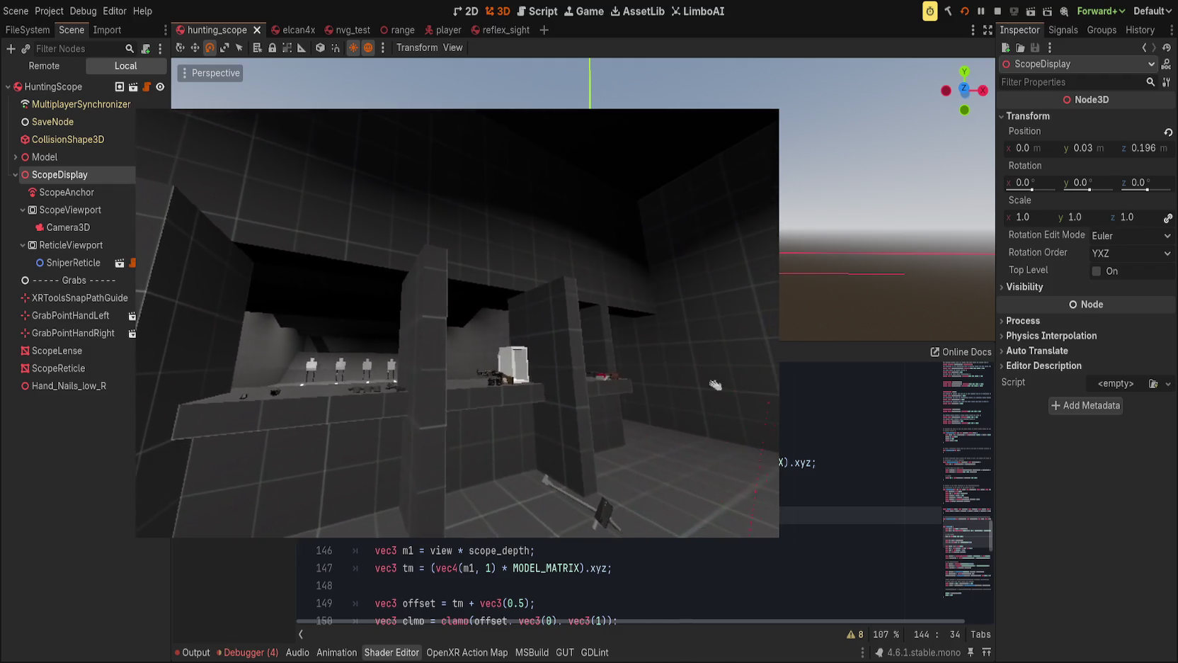
pyautogui.press('`')
pyautogui.write('res')
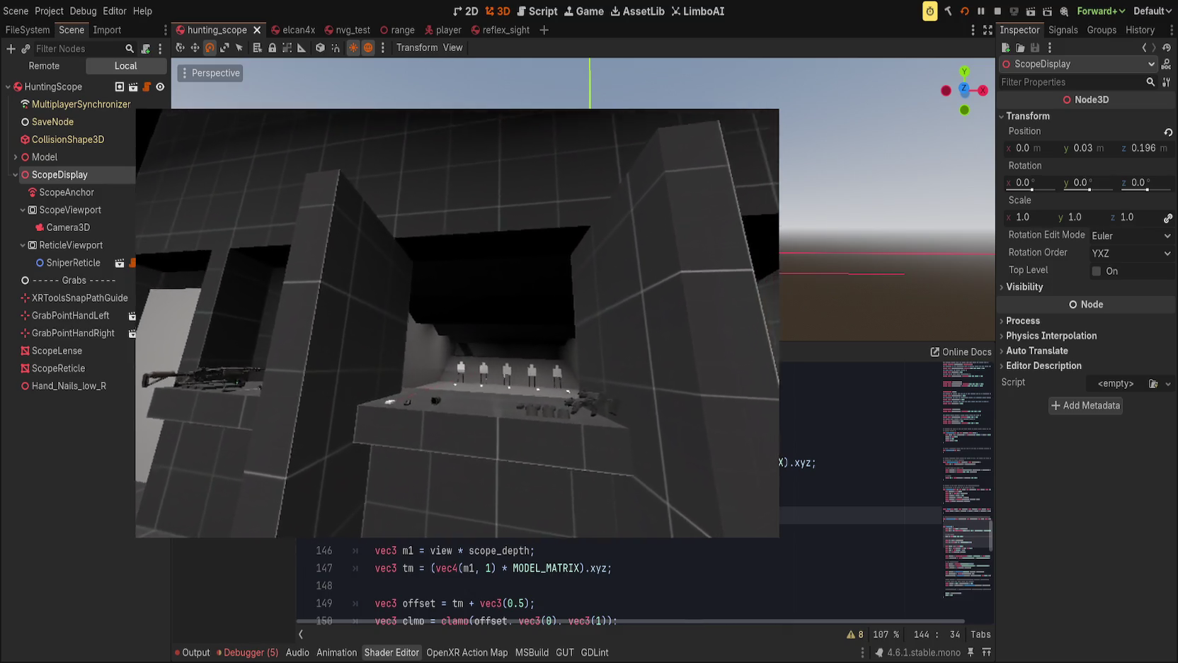
pyautogui.click(964, 11)
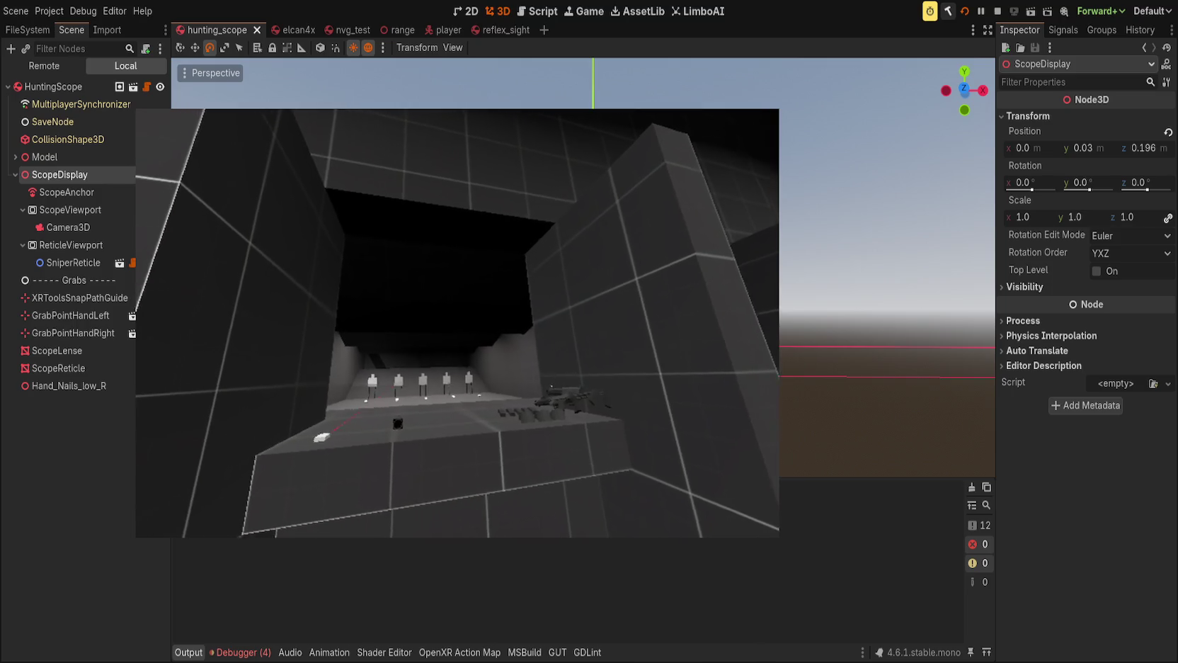
pyautogui.click(385, 652)
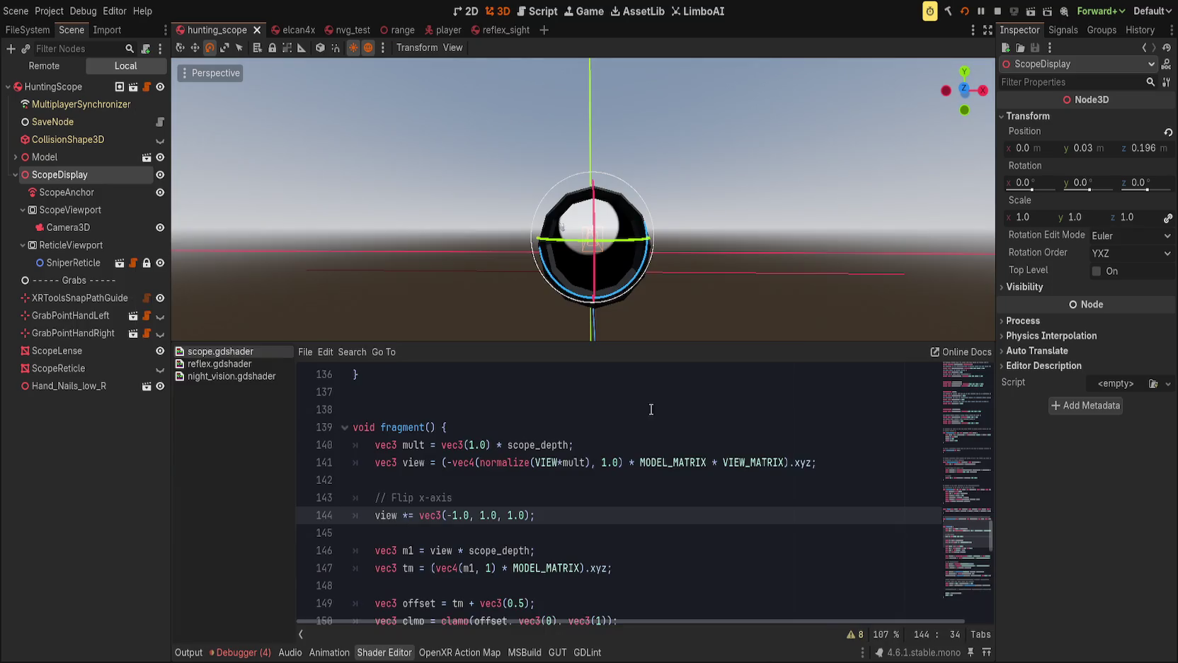
# Enlarge the shader code panel and scroll through scope.gdshader to review it.
pyautogui.click(581, 531)
pyautogui.moveTo(613, 342); pyautogui.dragTo(613, 260)
pyautogui.scroll(-5, 595, 373)
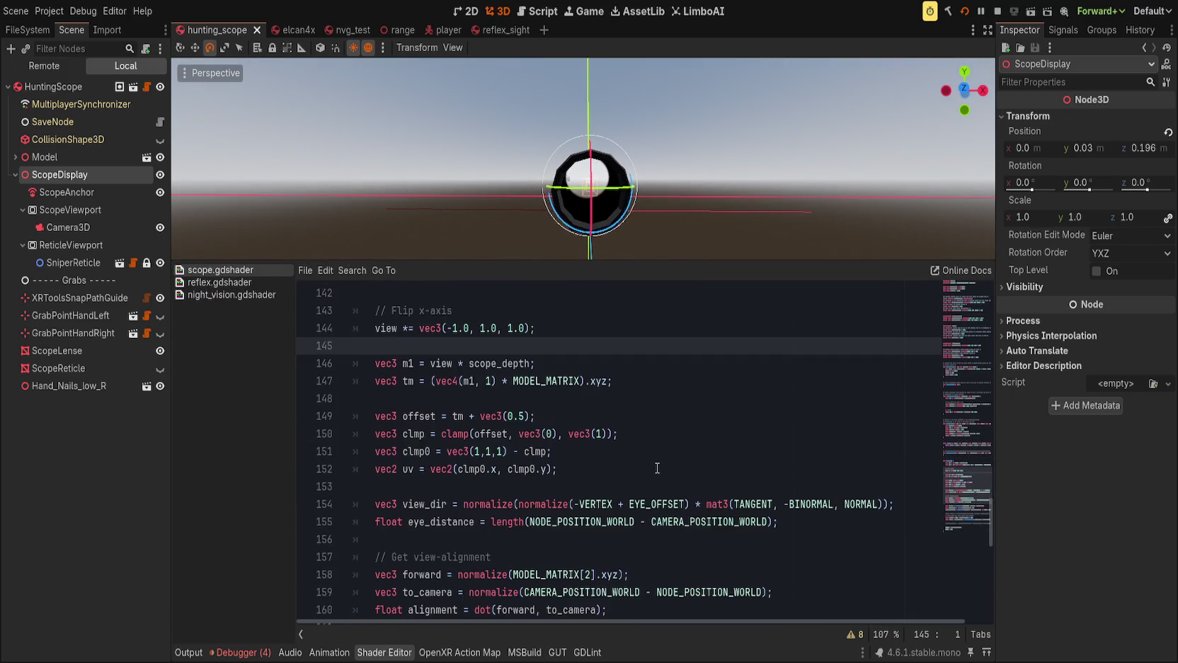
pyautogui.scroll(-2, 657, 467)
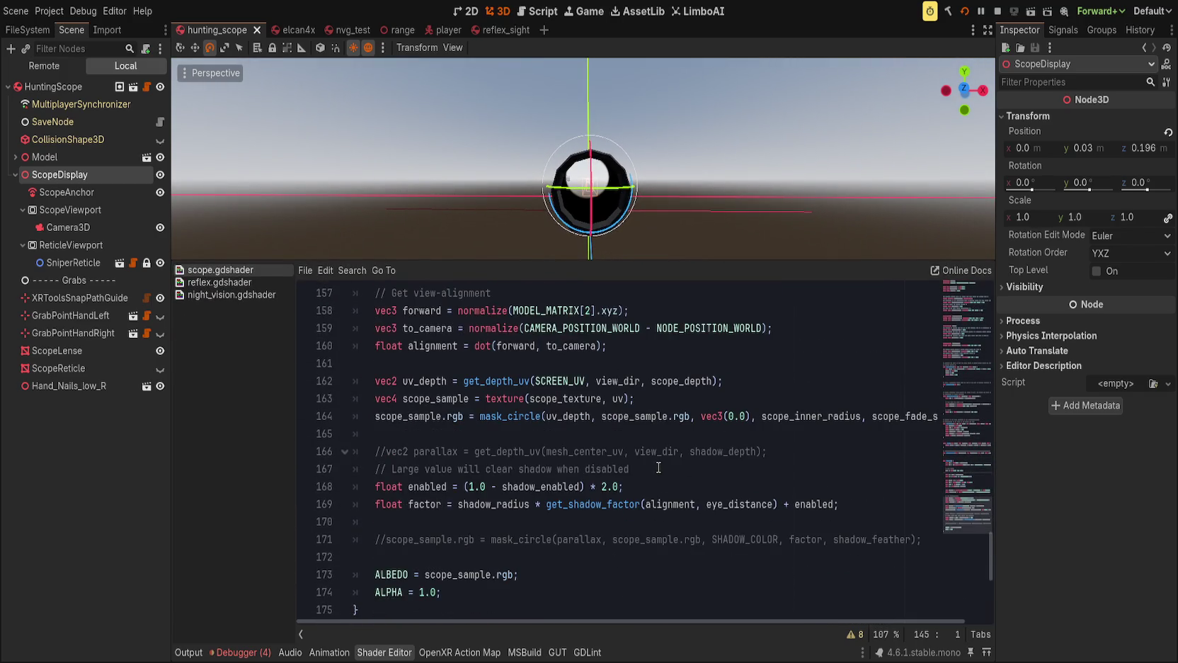
pyautogui.scroll(-2, 658, 467)
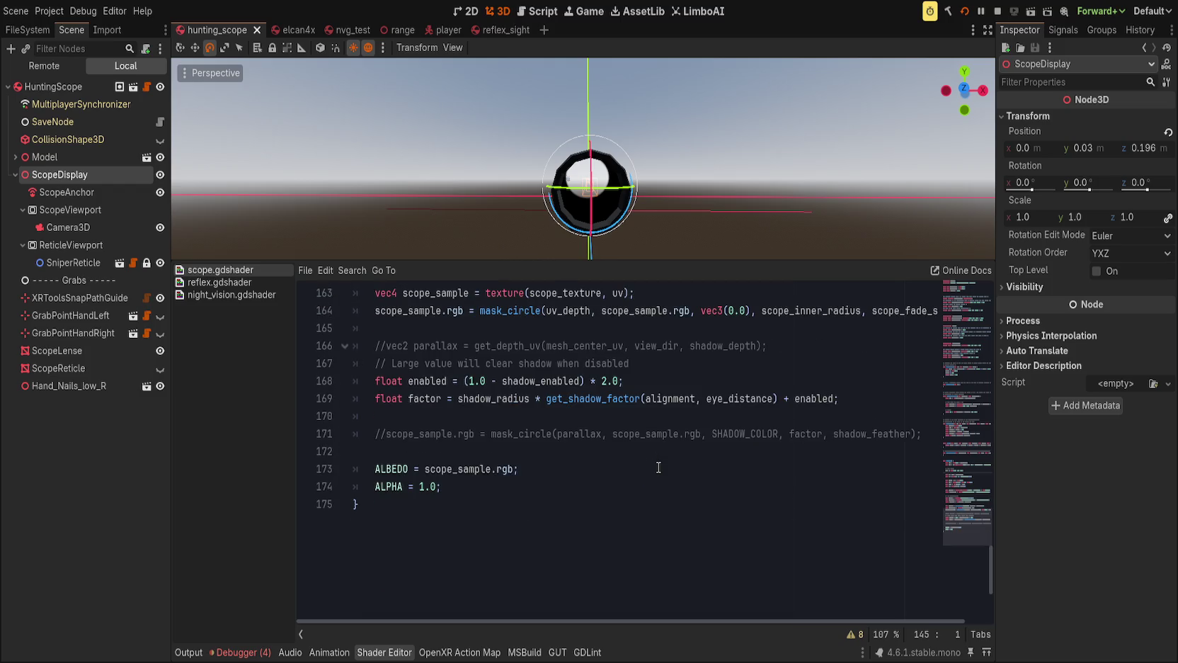
pyautogui.scroll(1, 659, 467)
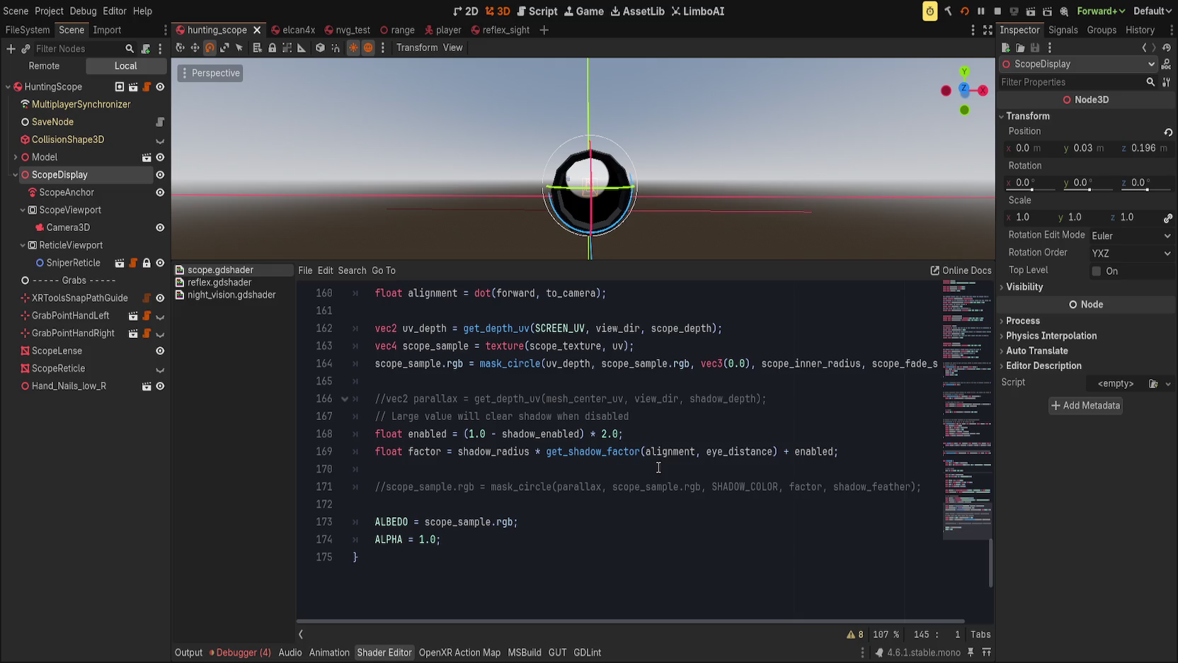
pyautogui.scroll(6, 611, 526)
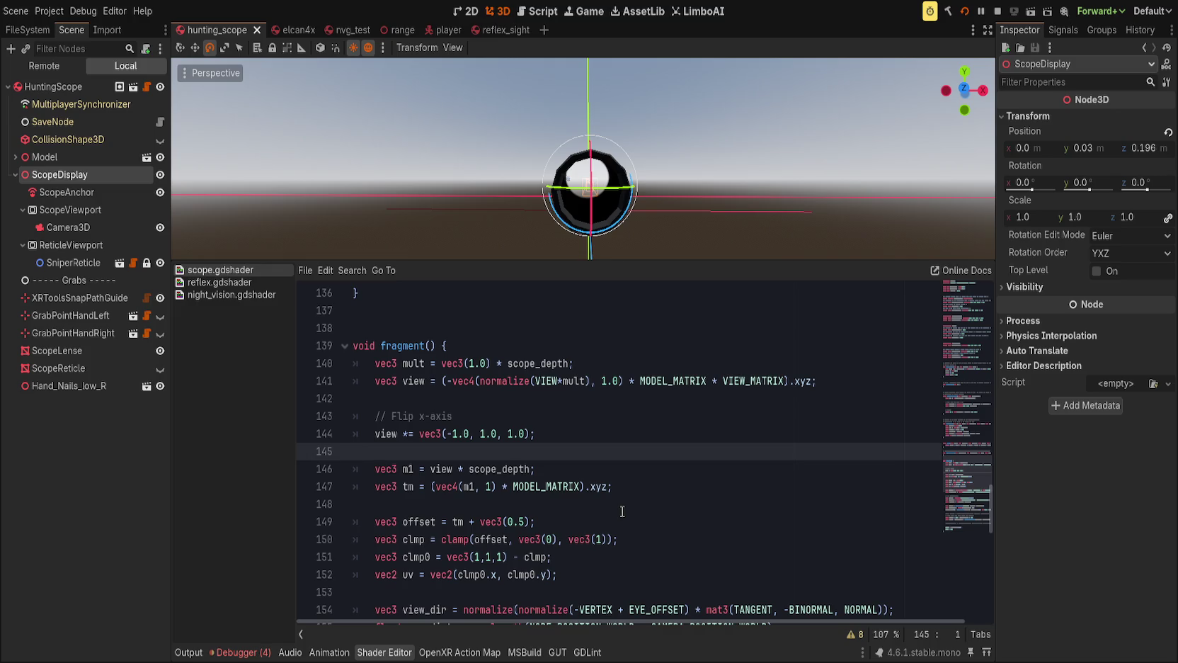
pyautogui.scroll(18, 622, 512)
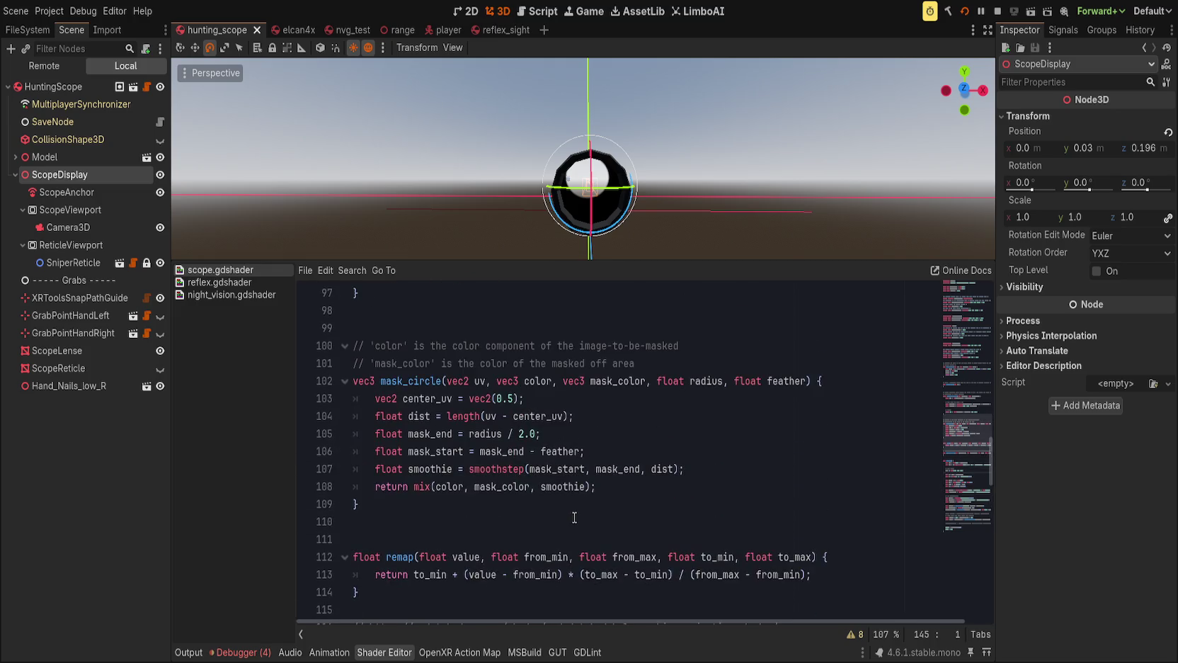
pyautogui.scroll(4, 565, 513)
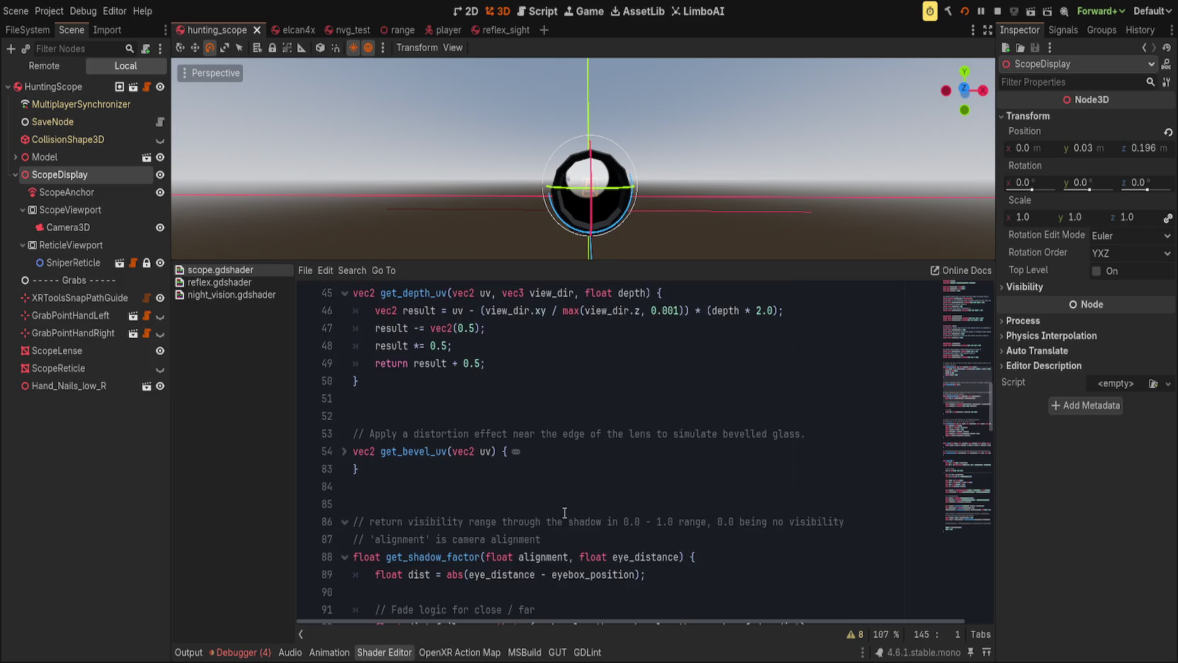
pyautogui.scroll(1, 564, 512)
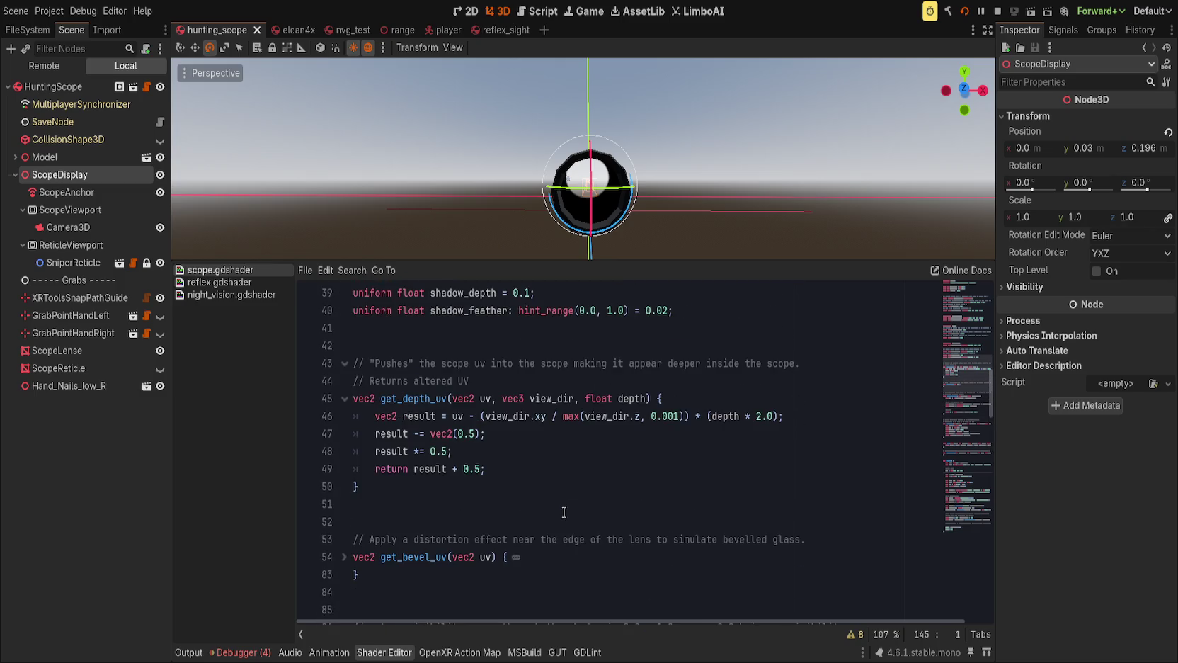
pyautogui.scroll(-20, 564, 512)
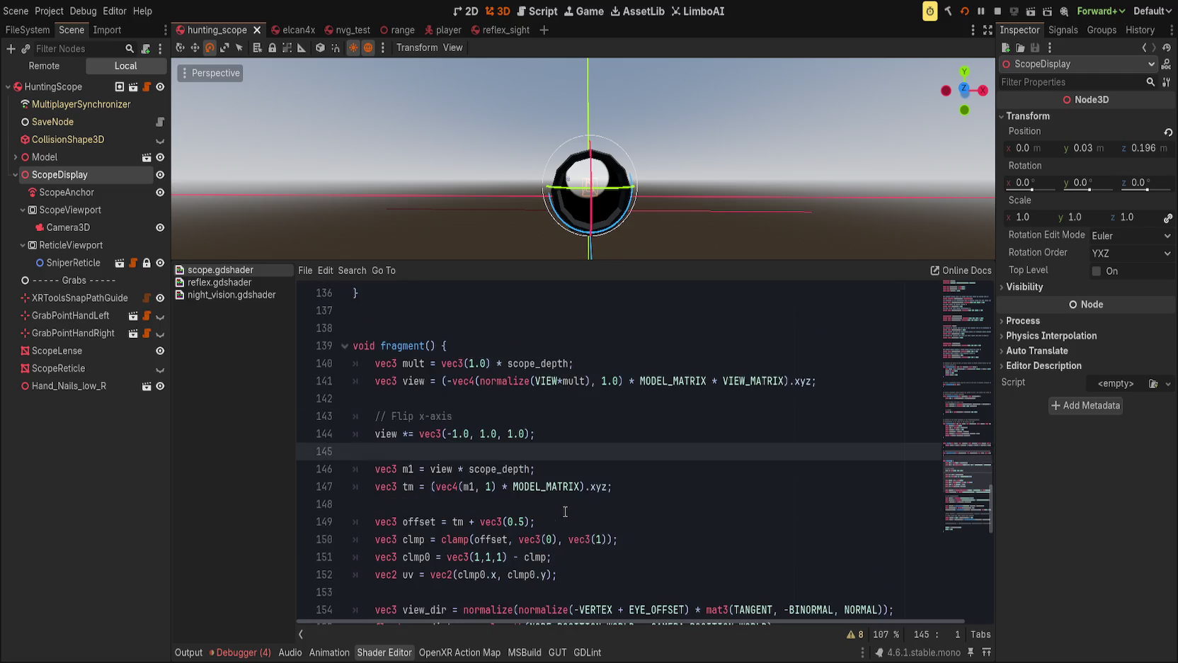
# Select the old view and uv calculation, lines 140–152, in fragment().
pyautogui.moveTo(508, 347)
pyautogui.mouseDown()
pyautogui.moveTo(581, 446)
pyautogui.moveTo(754, 498)
pyautogui.moveTo(704, 415)
pyautogui.mouseUp()
pyautogui.scroll(-3, 754, 497)
pyautogui.scroll(3, 651, 459)
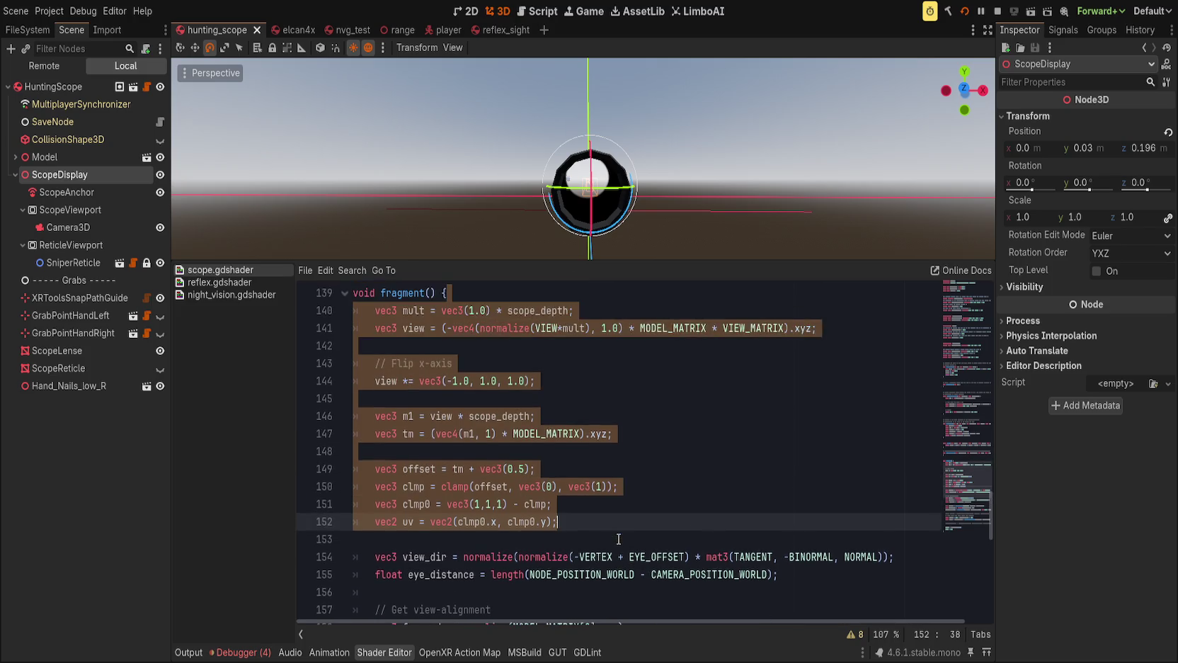
# Delete the old view and uv calculation lines from fragment(), including the leftover blank line.
pyautogui.press('Delete')
pyautogui.press('Delete')
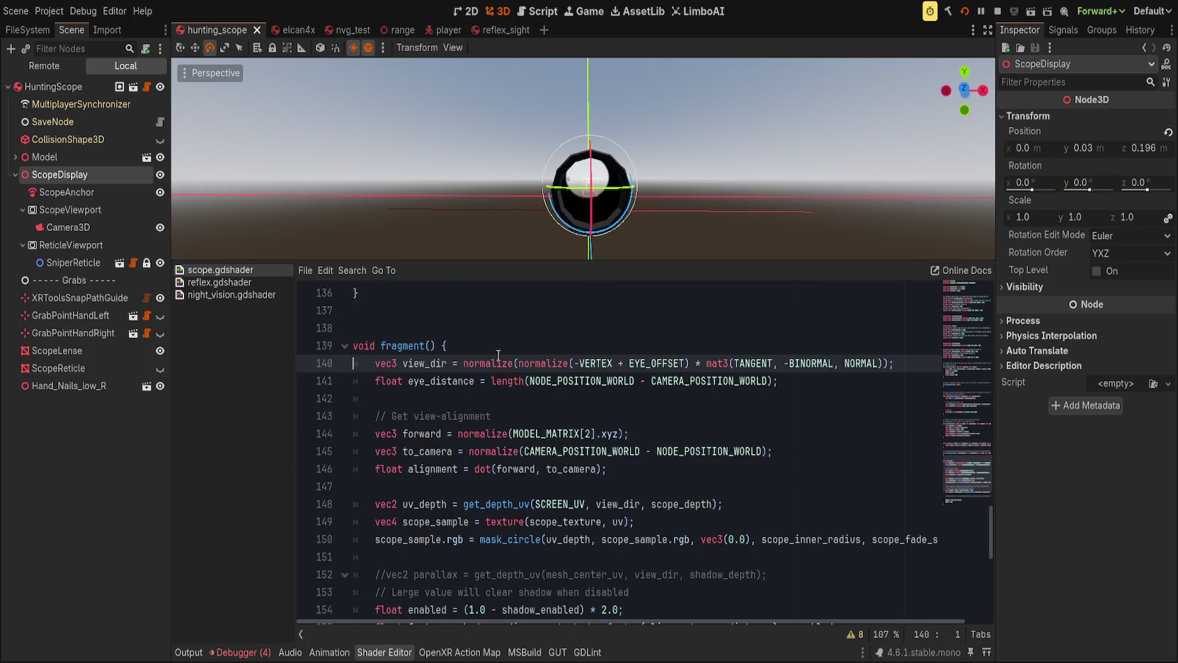
pyautogui.click(633, 451)
pyautogui.scroll(-1, 602, 504)
pyautogui.scroll(-1, 603, 504)
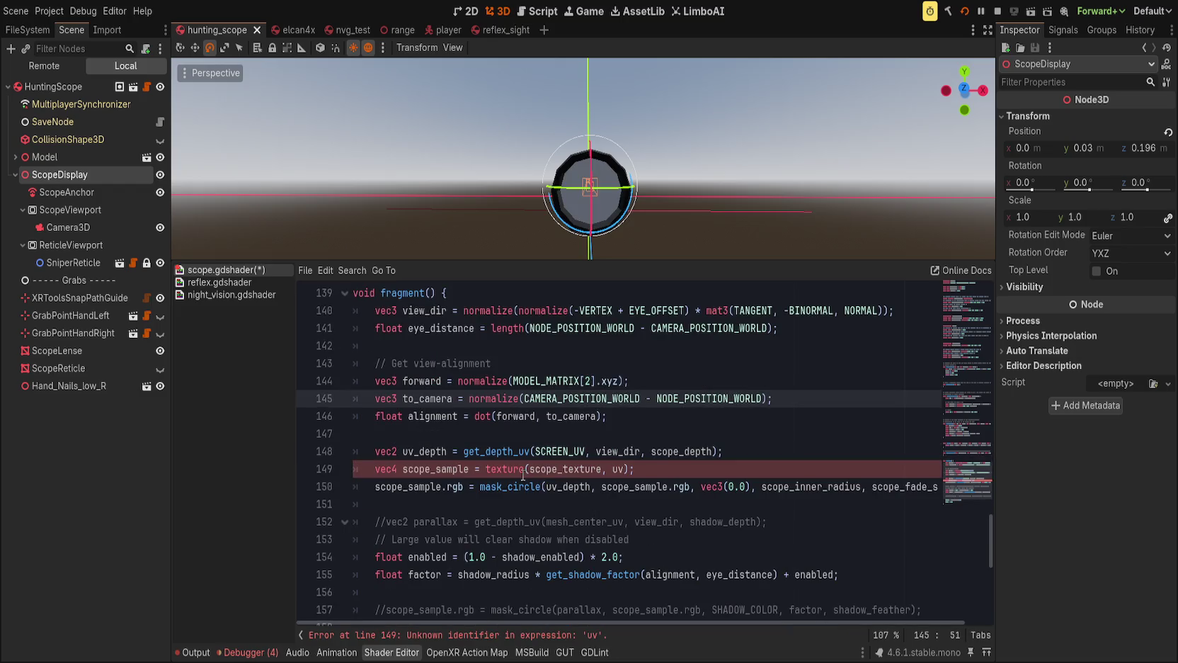
# Replace uv with uv_depth in texture(scope_texture, uv) and save scope.gdshader.
pyautogui.click(657, 469)
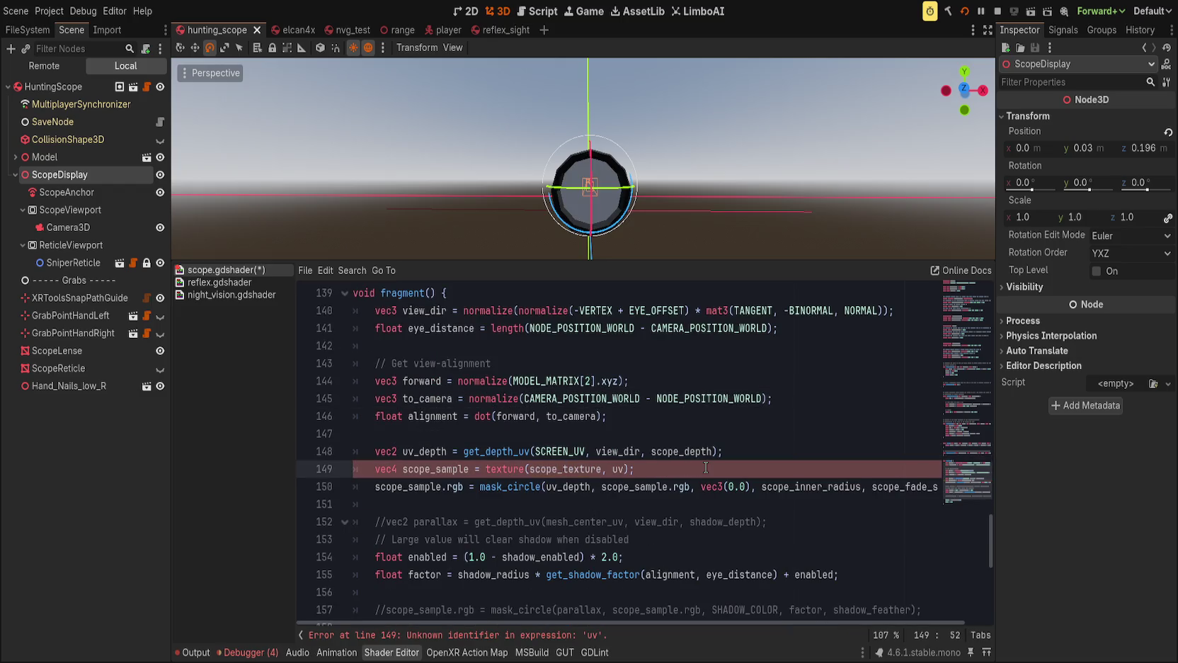
pyautogui.press('Up')
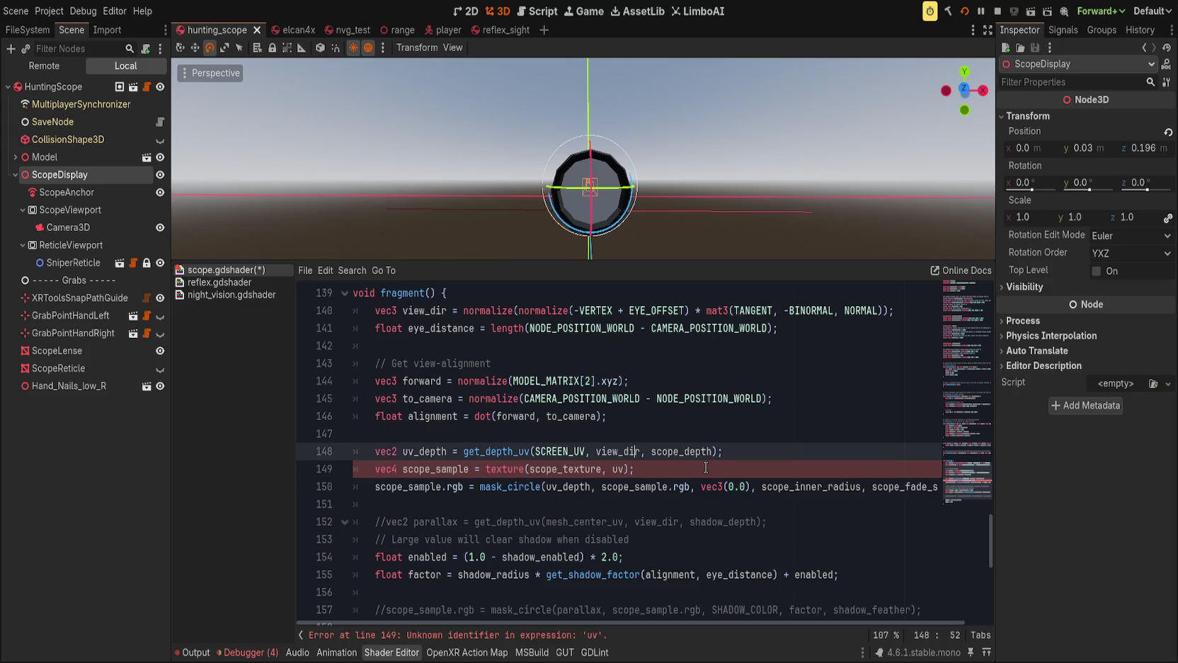
pyautogui.press('Down')
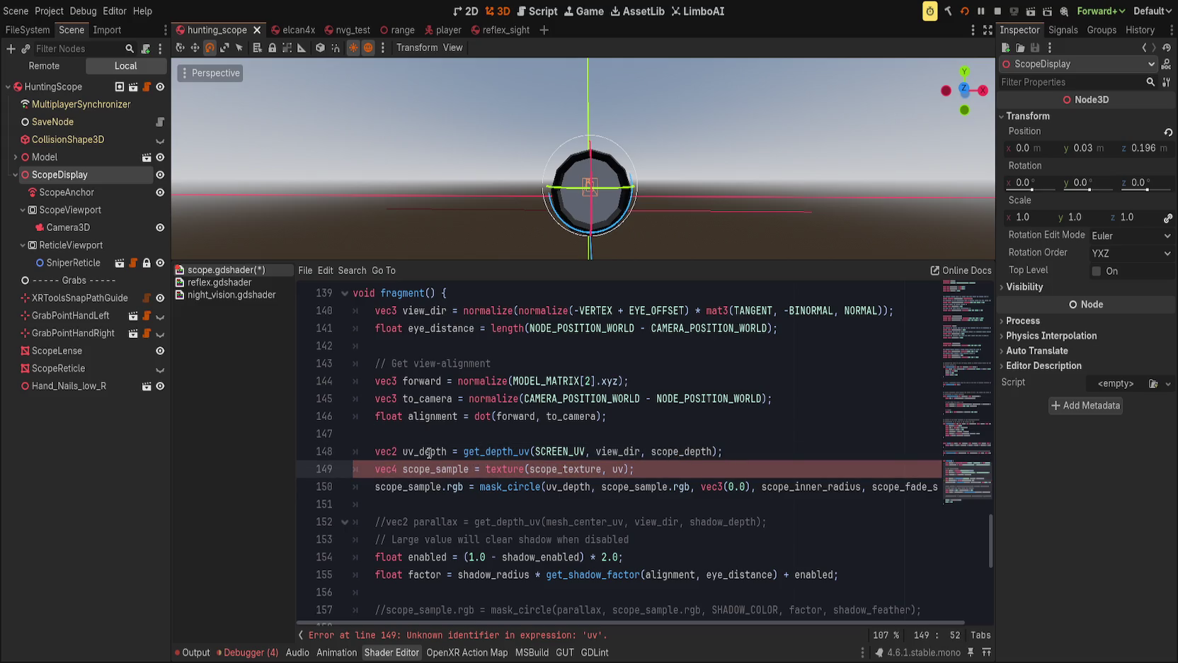
pyautogui.doubleClick(429, 451)
pyautogui.doubleClick(616, 468)
pyautogui.write('uv_depth')
pyautogui.hotkey('ctrl', 's')
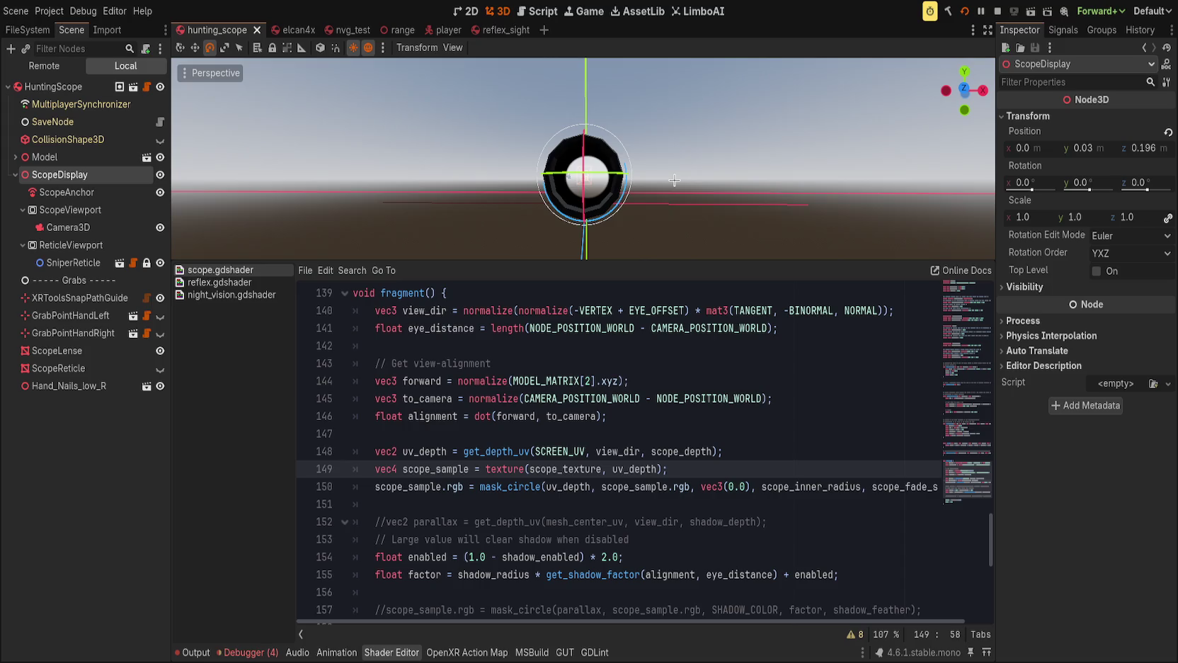
pyautogui.moveTo(678, 186); pyautogui.dragTo(610, 225)
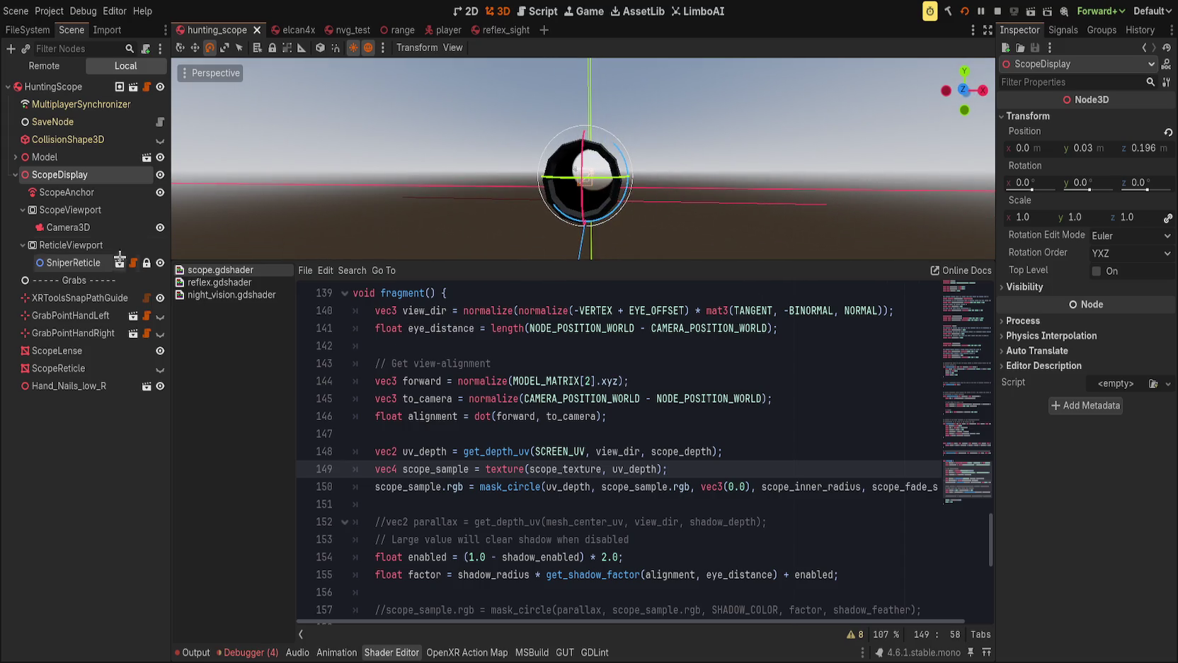
# Delete Hand_Nails_low_R, run 'restart' in the in-game console, then stop the game.
pyautogui.click(81, 385)
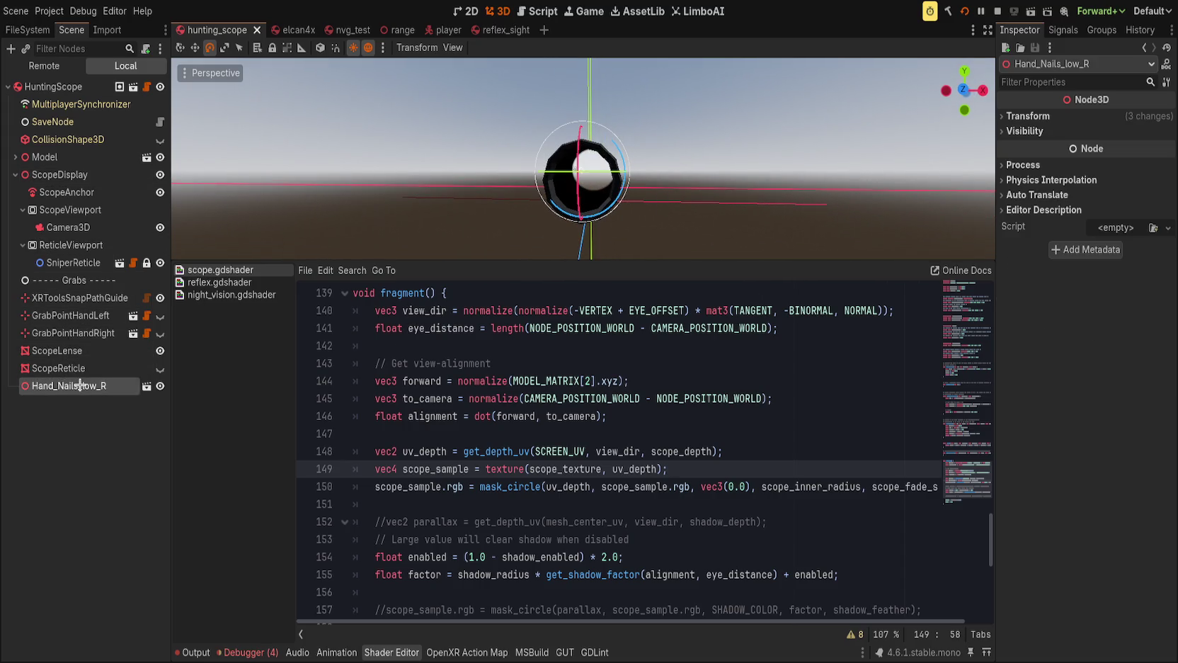
pyautogui.press('Delete')
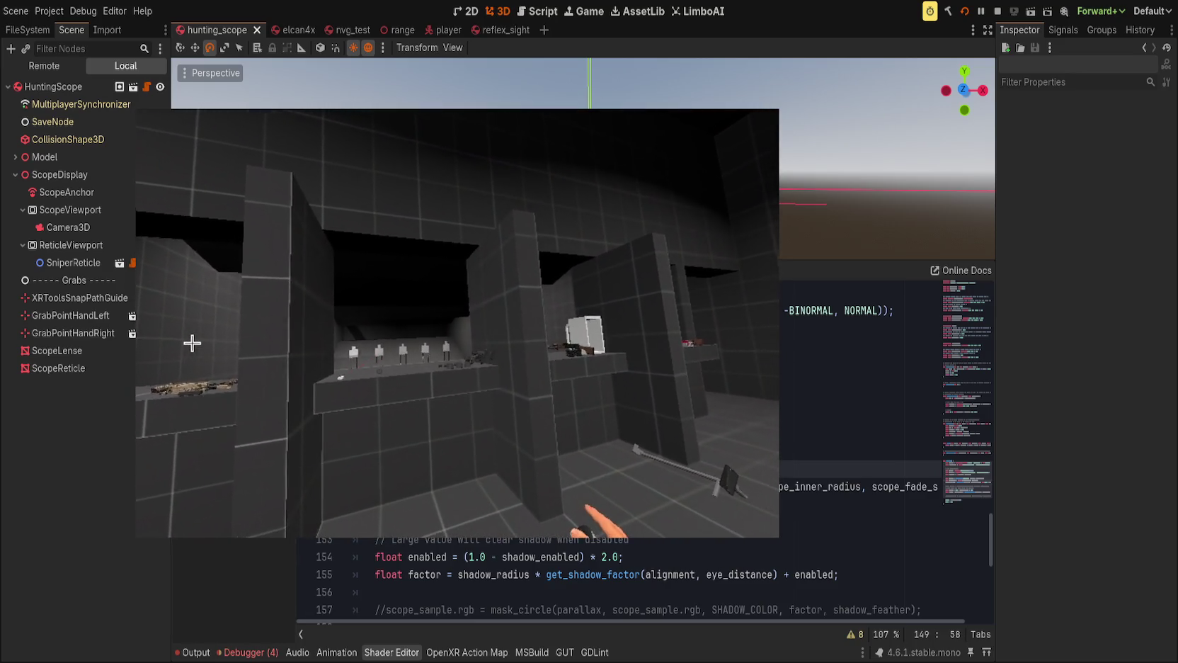
pyautogui.press('`')
pyautogui.write('restart')
pyautogui.press('Return')
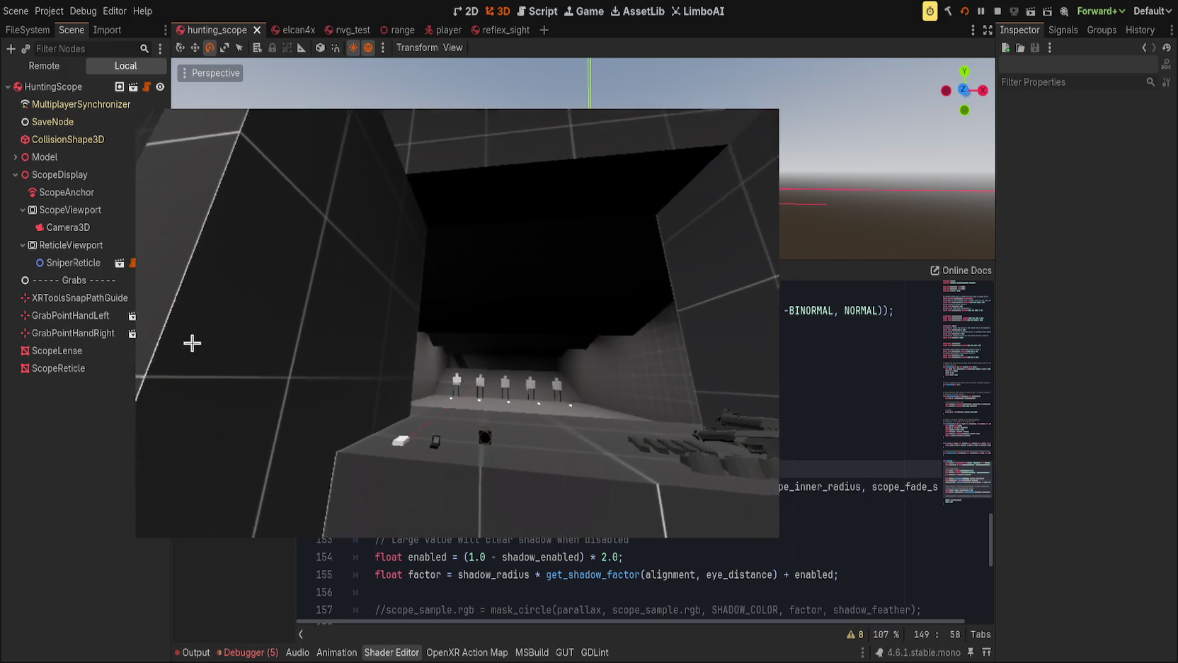
pyautogui.click(964, 11)
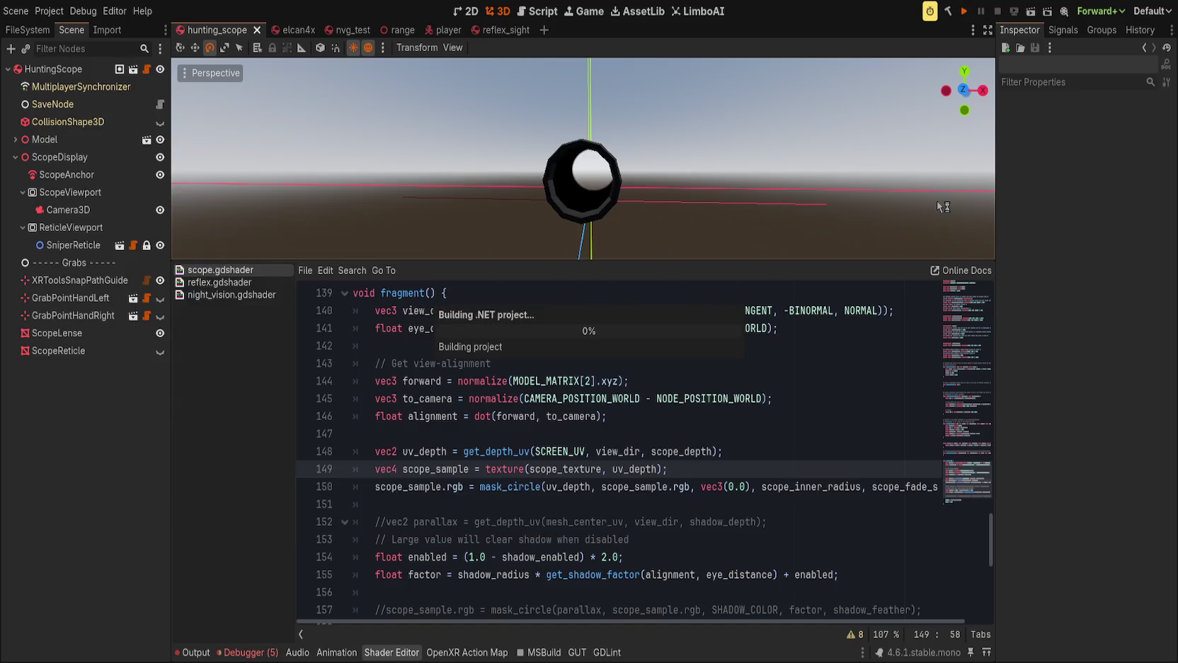
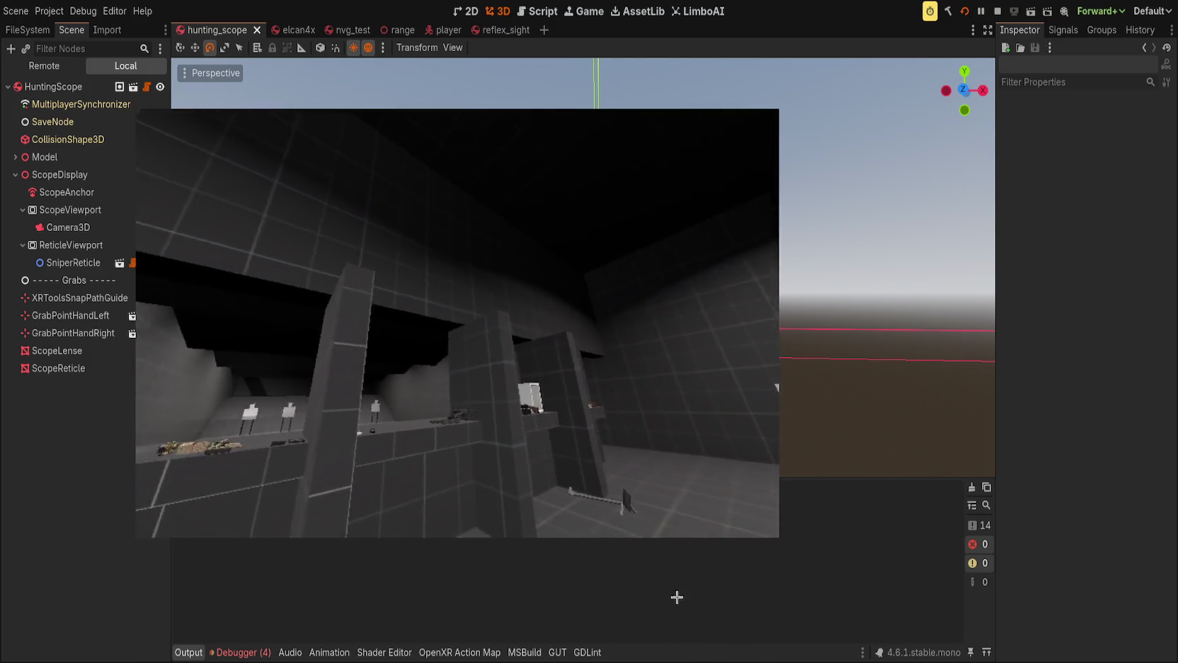
# Return to the editor and scroll scope.gdshader up to its uniform declarations at line 1.
pyautogui.click(710, 596)
pyautogui.click(384, 652)
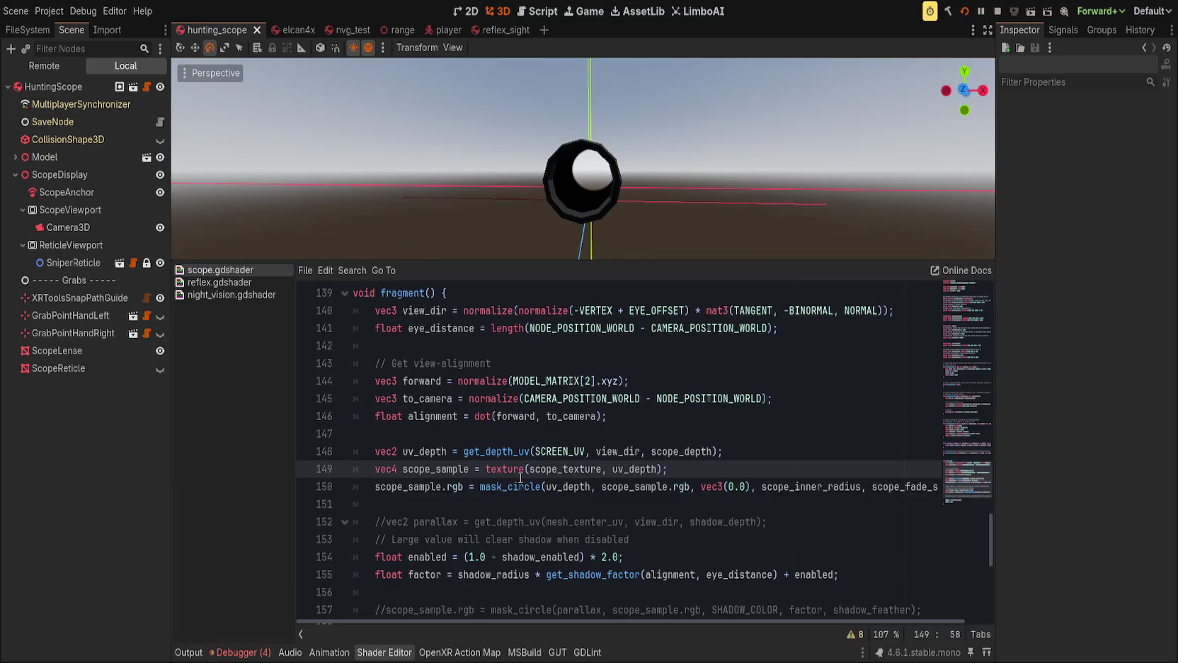
pyautogui.scroll(10, 571, 507)
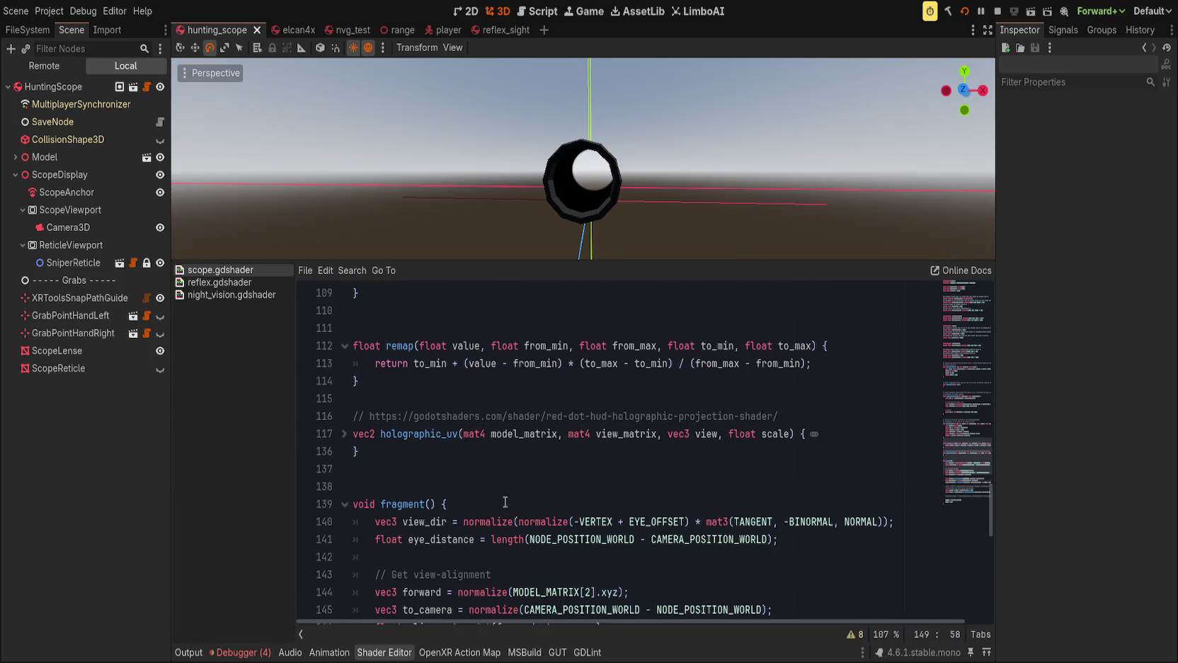
pyautogui.click(481, 460)
pyautogui.scroll(20, 480, 462)
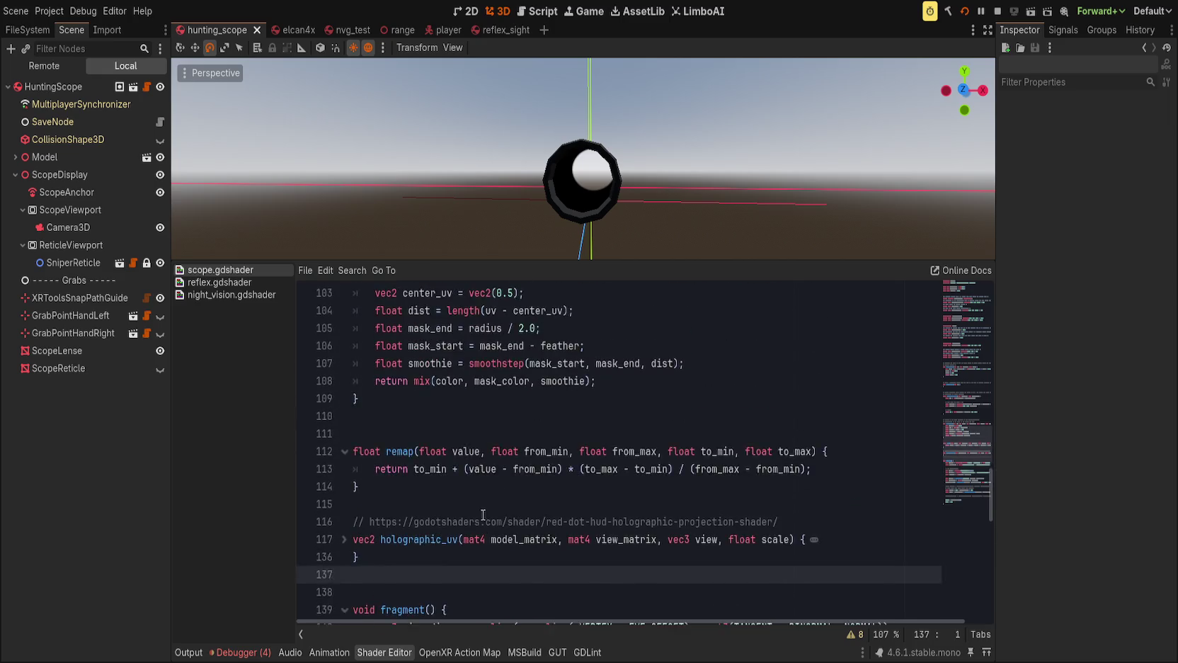
pyautogui.scroll(3, 486, 527)
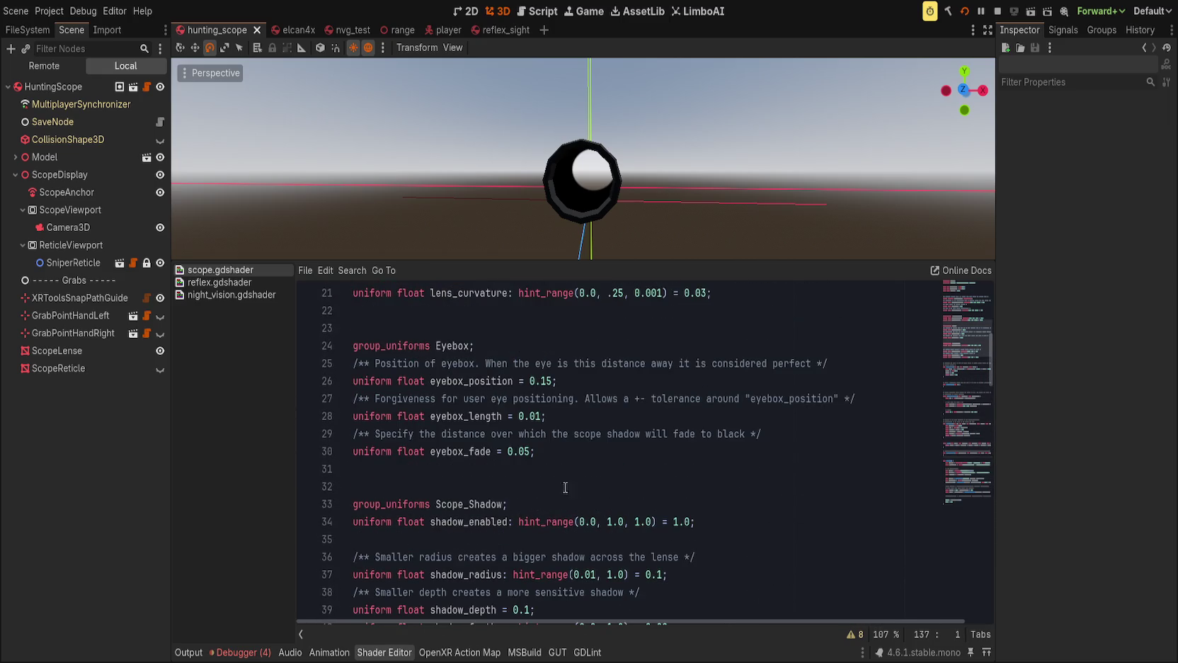
pyautogui.scroll(7, 559, 503)
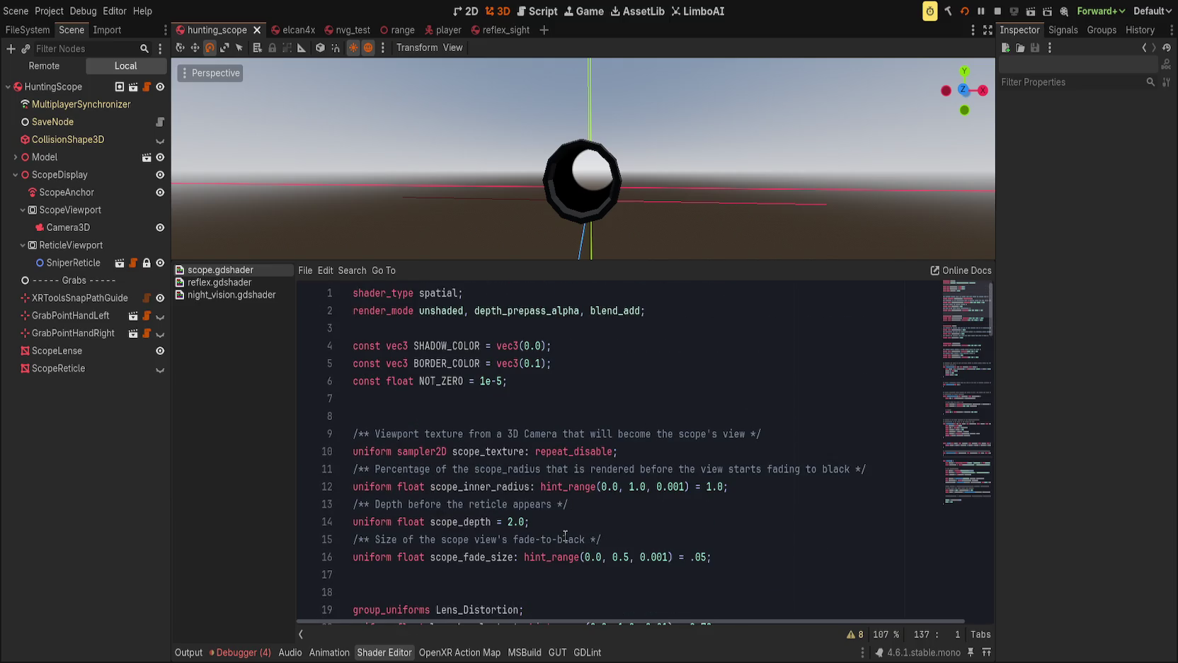
pyautogui.click(760, 555)
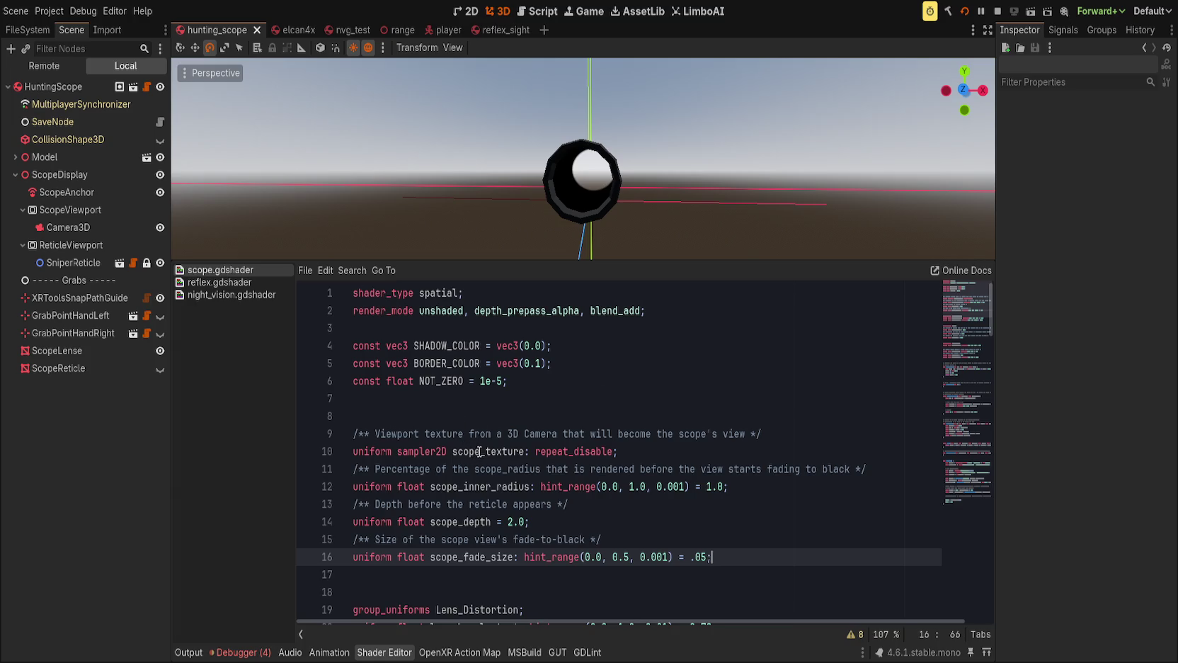
# Add 'uniform sampler2D reticle_texture: repeat_disable;' and 'uniform float reticle_scale = 1.0;' after the scope uniforms.
pyautogui.click(456, 451)
pyautogui.click(706, 570)
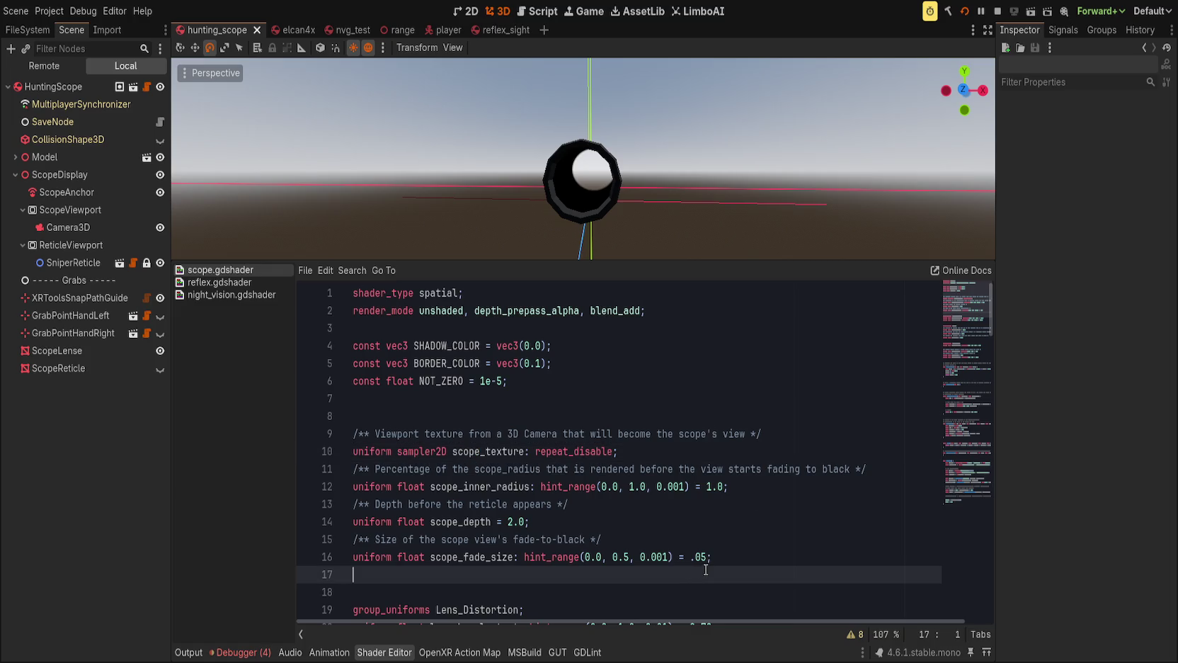
pyautogui.press('Return')
pyautogui.write('unifo')
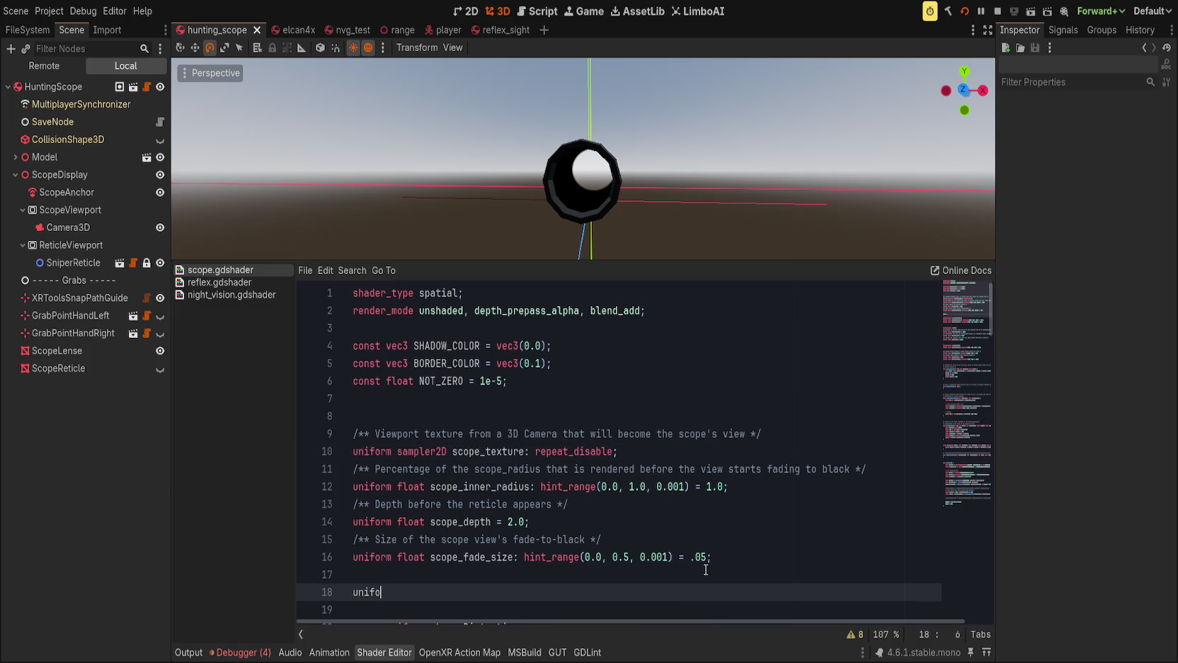
pyautogui.write('rm sampler2D ')
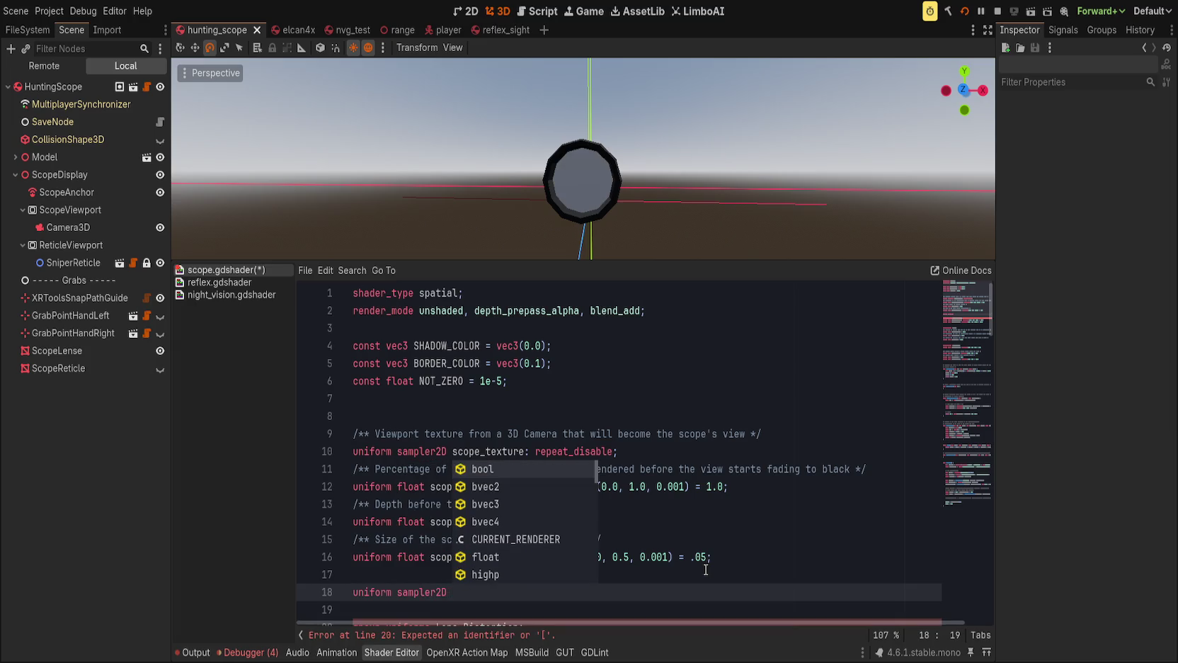
pyautogui.write('reticl')
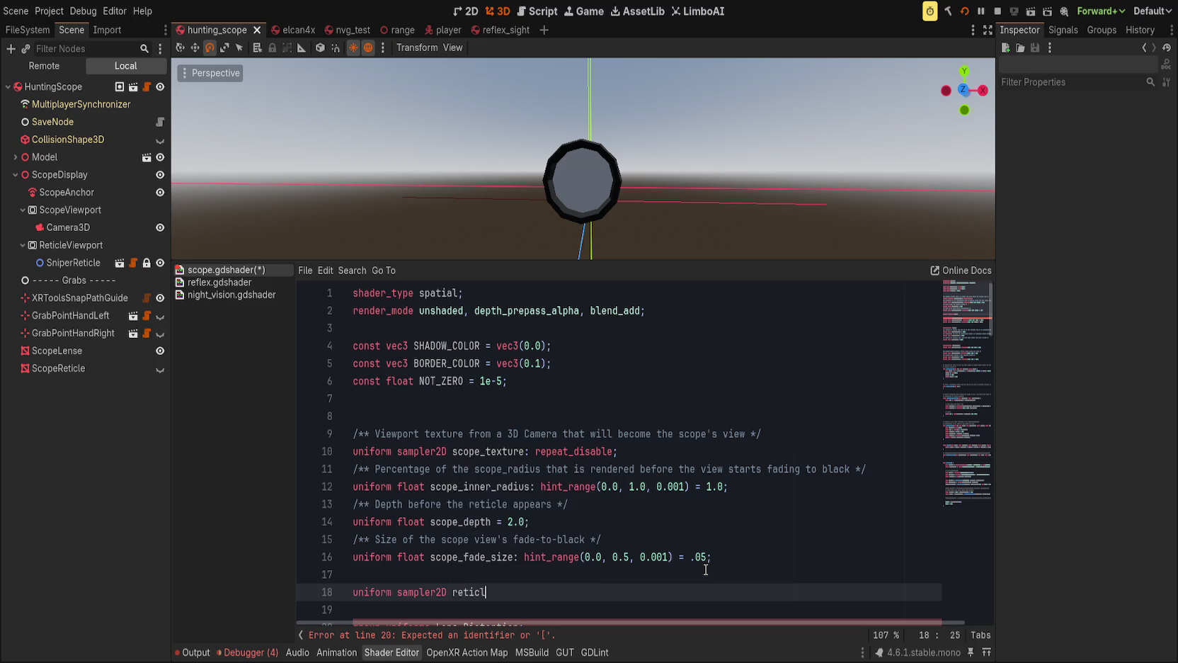
pyautogui.write('e_texture: ')
pyautogui.write('repeat')
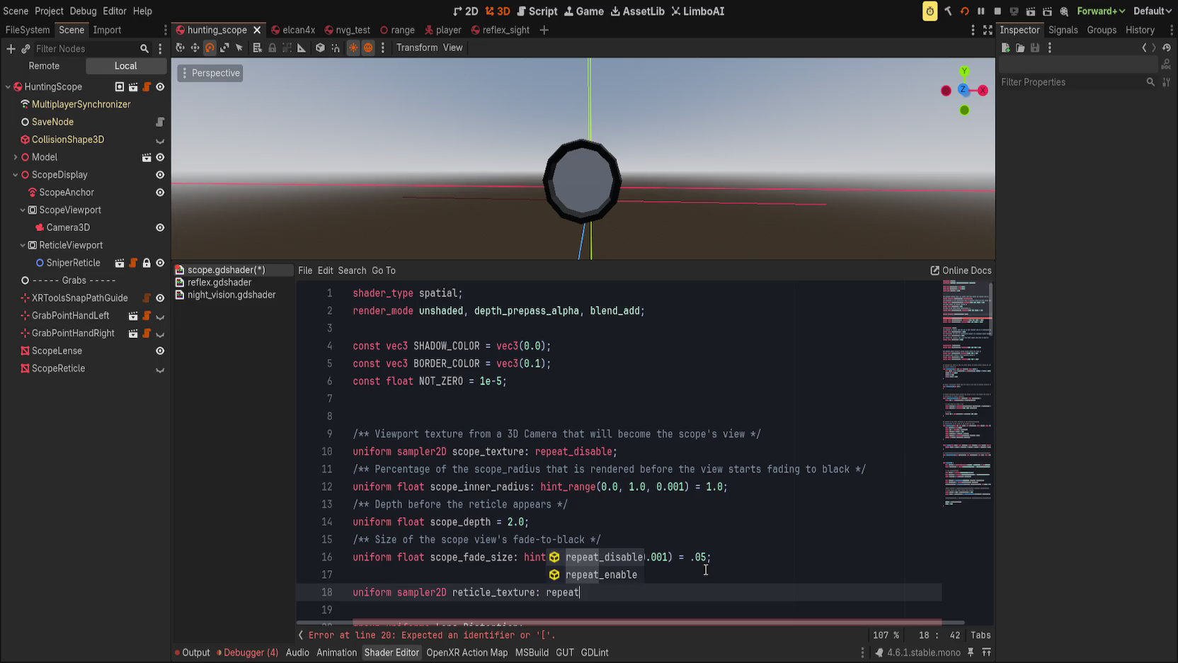
pyautogui.press('Return')
pyautogui.write(';')
pyautogui.press('Return')
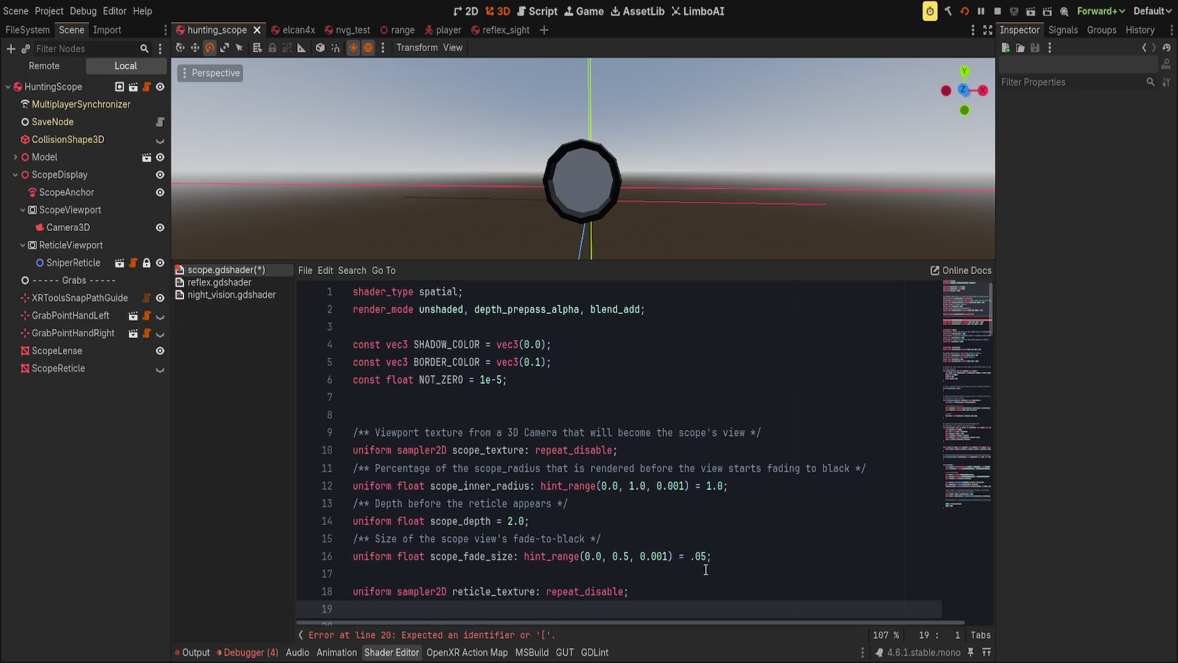
pyautogui.write('uniform')
pyautogui.write(' float ')
pyautogui.write('reticle_scale')
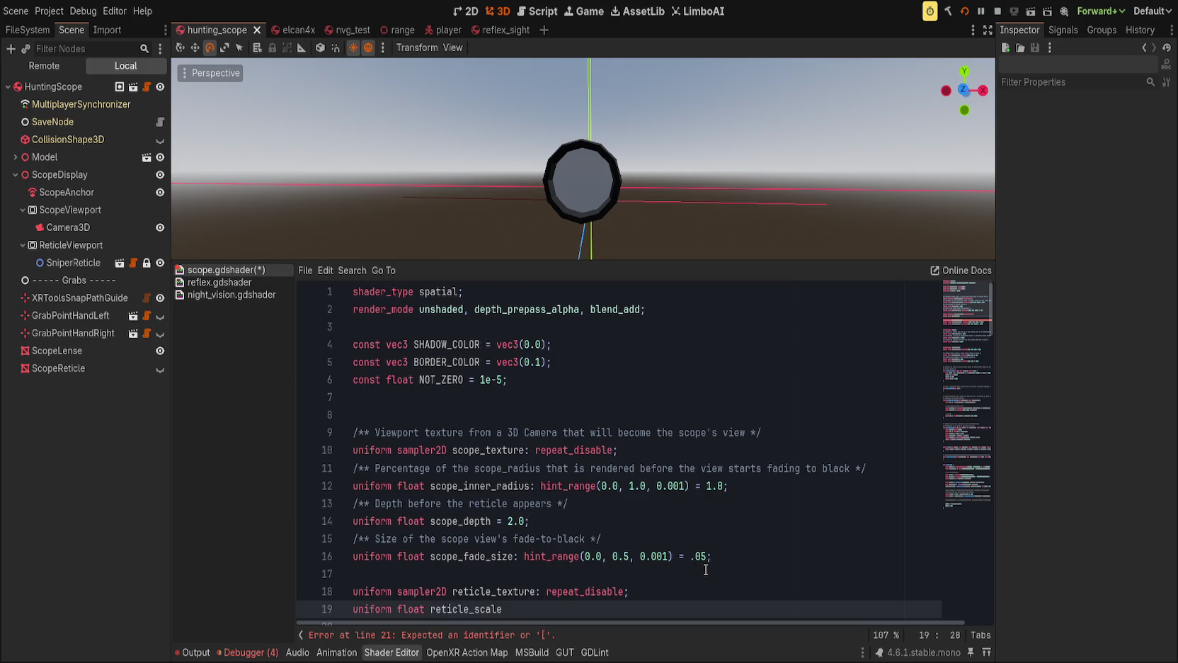
pyautogui.write(': hint')
pyautogui.write('_range')
pyautogui.write('(0')
pyautogui.write('.0')
pyautogui.press('BackSpace')
pyautogui.press('BackSpace')
pyautogui.press('BackSpace')
pyautogui.write('1.0;')
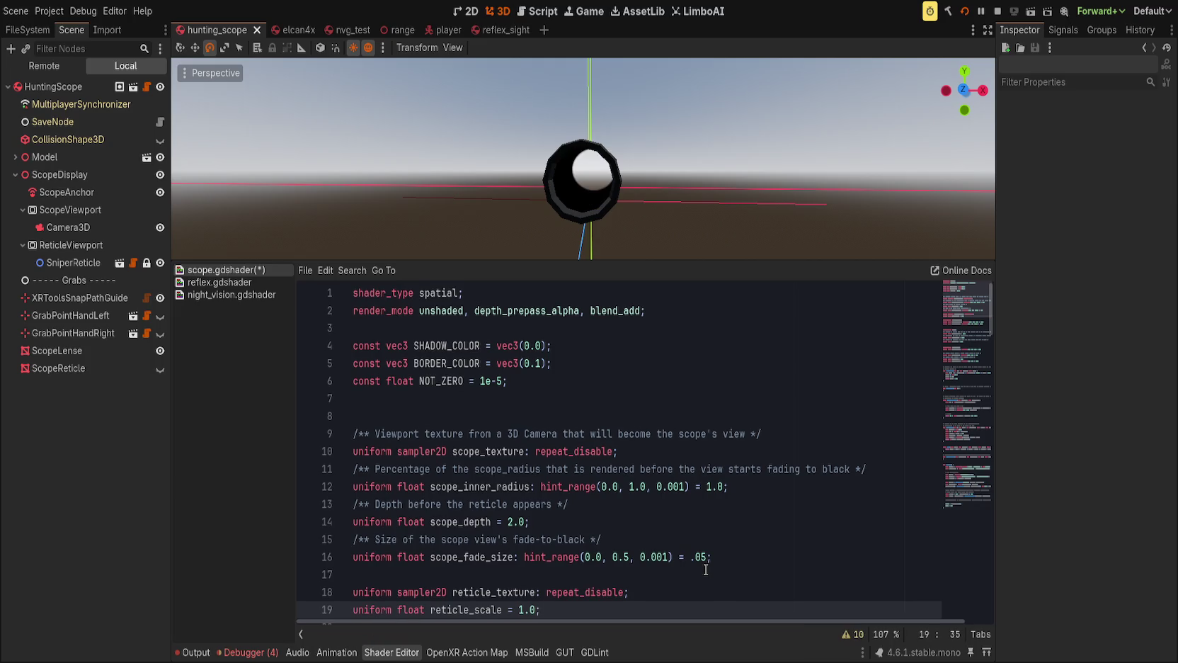
# Save scope.gdshader, then save the hunting_scope scene.
pyautogui.scroll(-13, 588, 480)
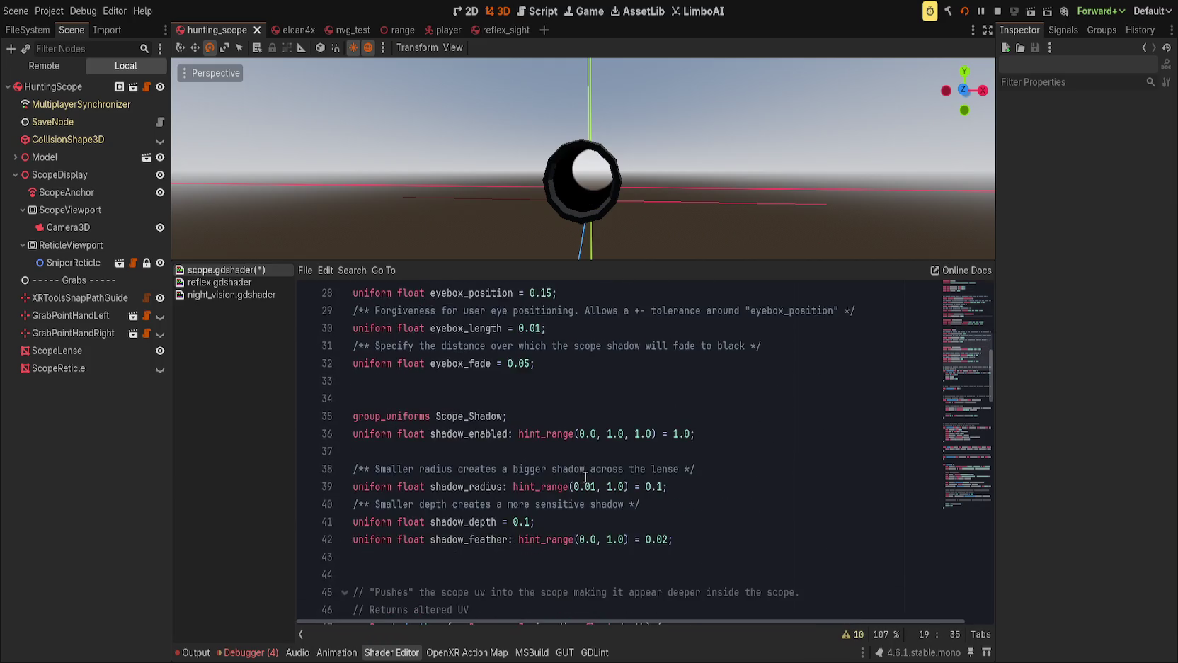
pyautogui.hotkey('ctrl', 's')
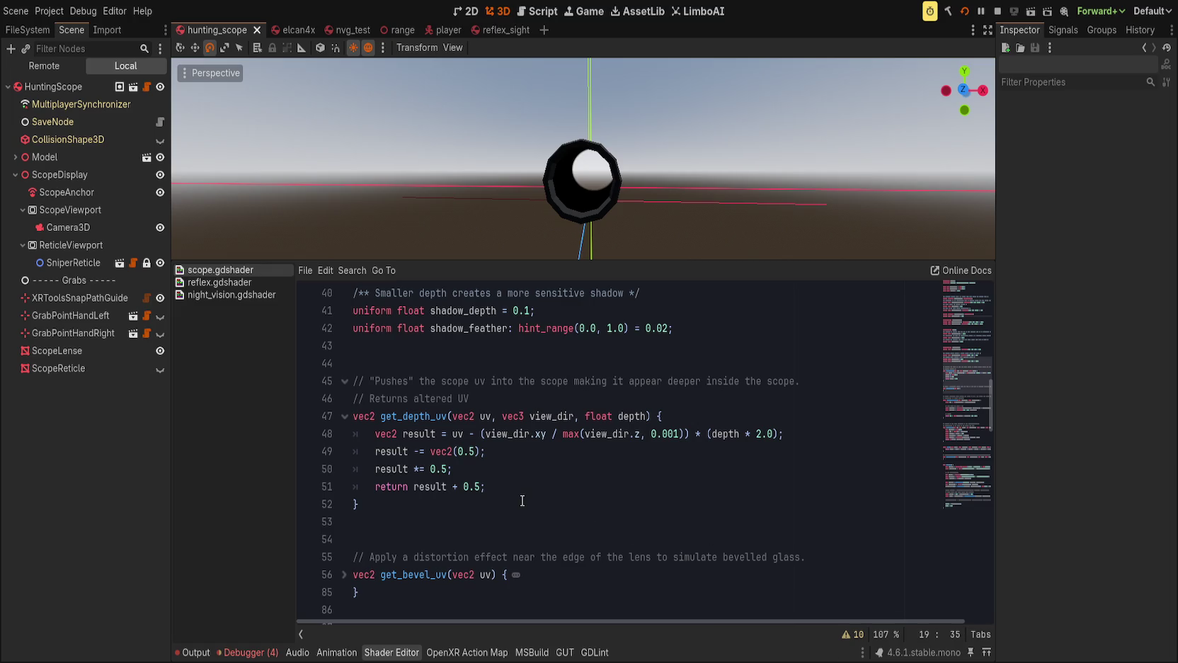
pyautogui.click(626, 506)
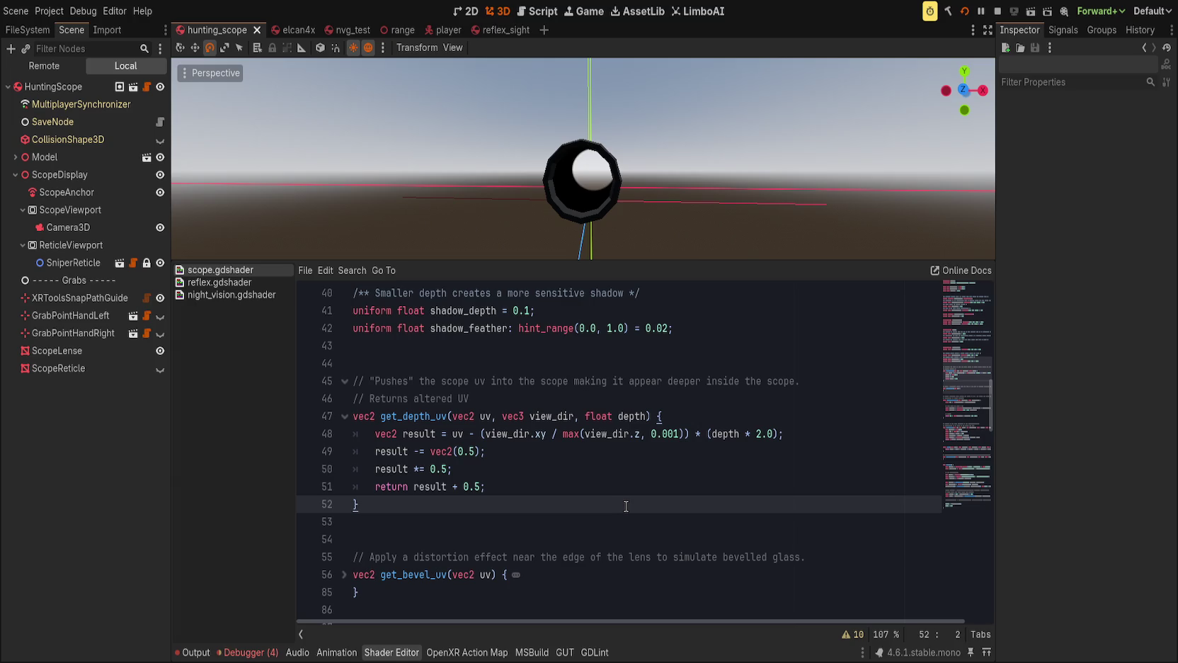
pyautogui.hotkey('ctrl', 's')
pyautogui.press('Down')
# Scroll past the mask_circle and remap helpers to the scope_sample line at the end of fragment().
pyautogui.scroll(-9, 645, 490)
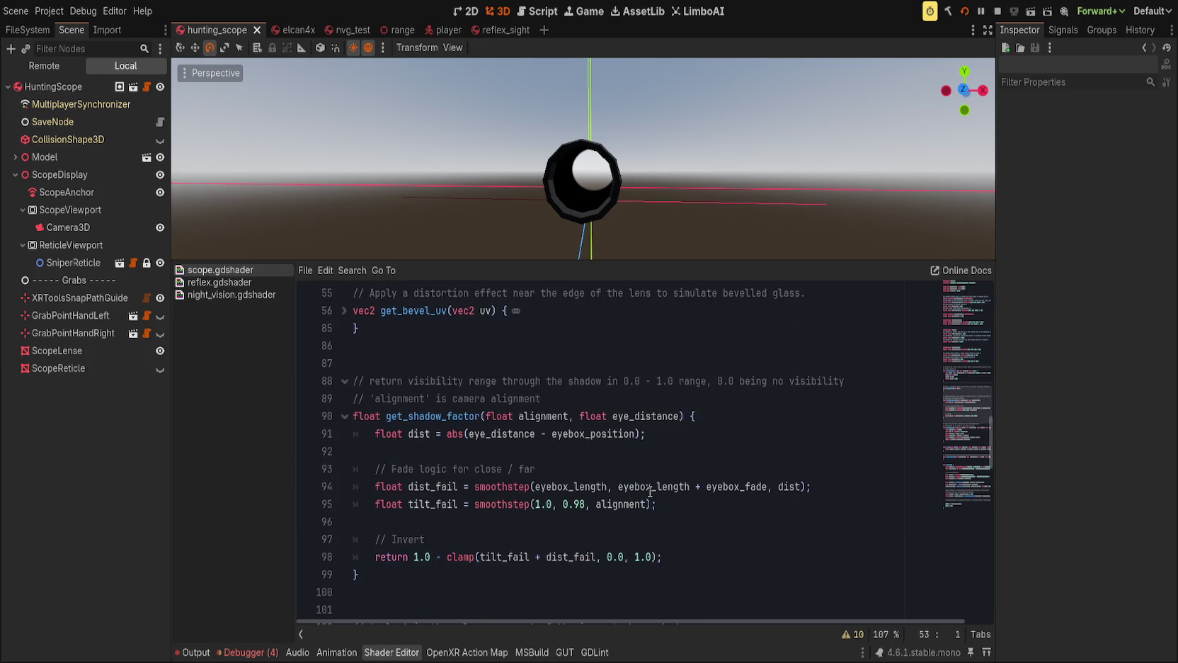
pyautogui.scroll(-3, 645, 489)
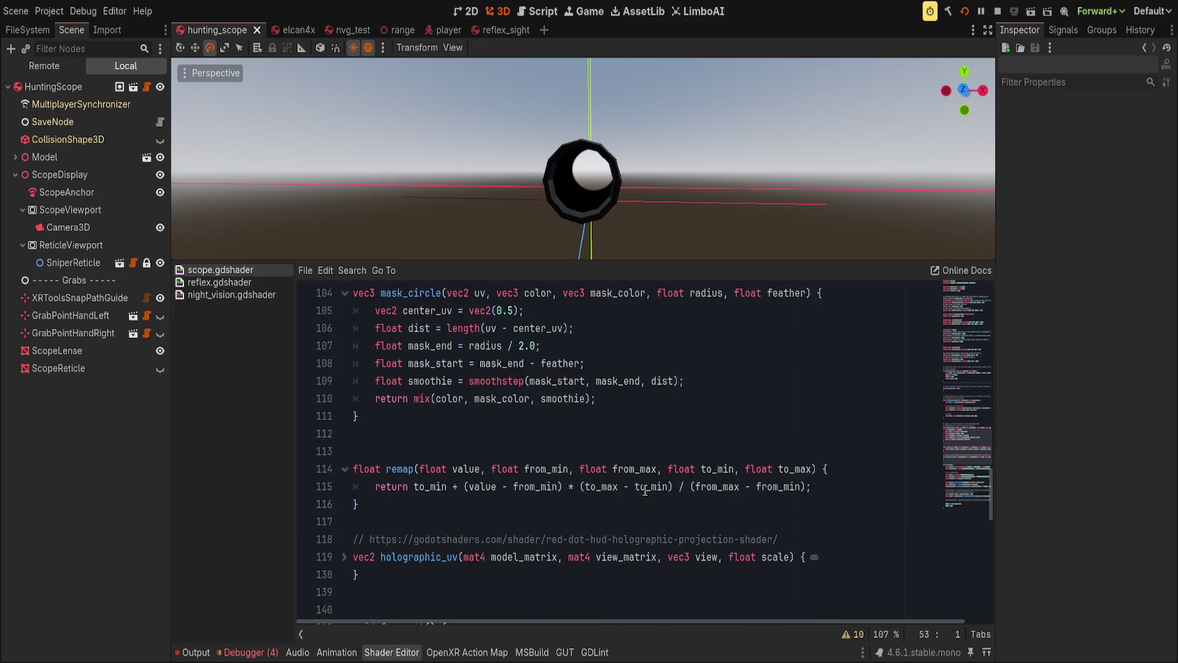
pyautogui.scroll(-3, 645, 490)
pyautogui.scroll(3, 641, 489)
pyautogui.click(579, 468)
pyautogui.scroll(-15, 575, 504)
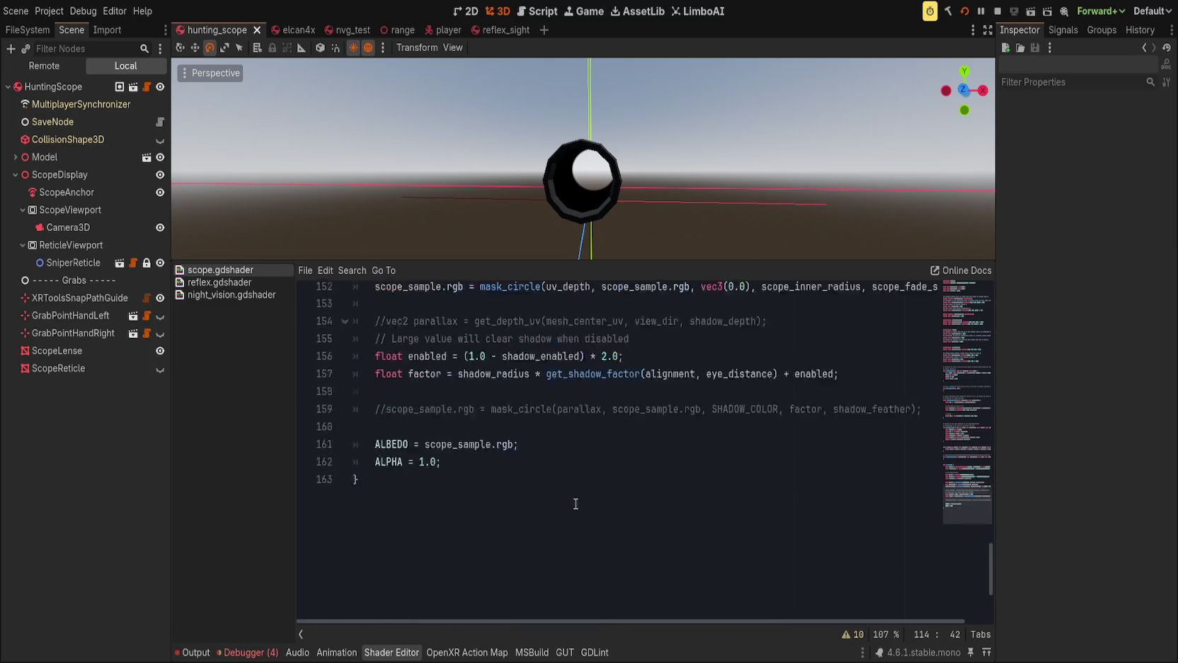
pyautogui.scroll(5, 576, 504)
pyautogui.scroll(-4, 577, 499)
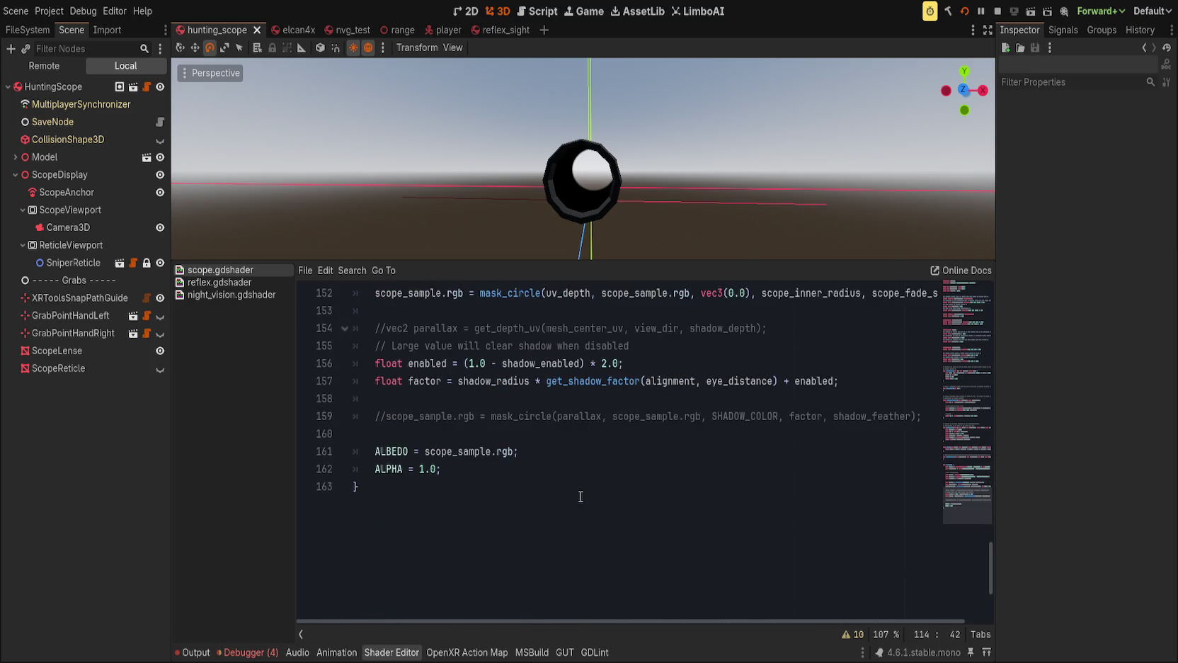
pyautogui.scroll(2, 580, 496)
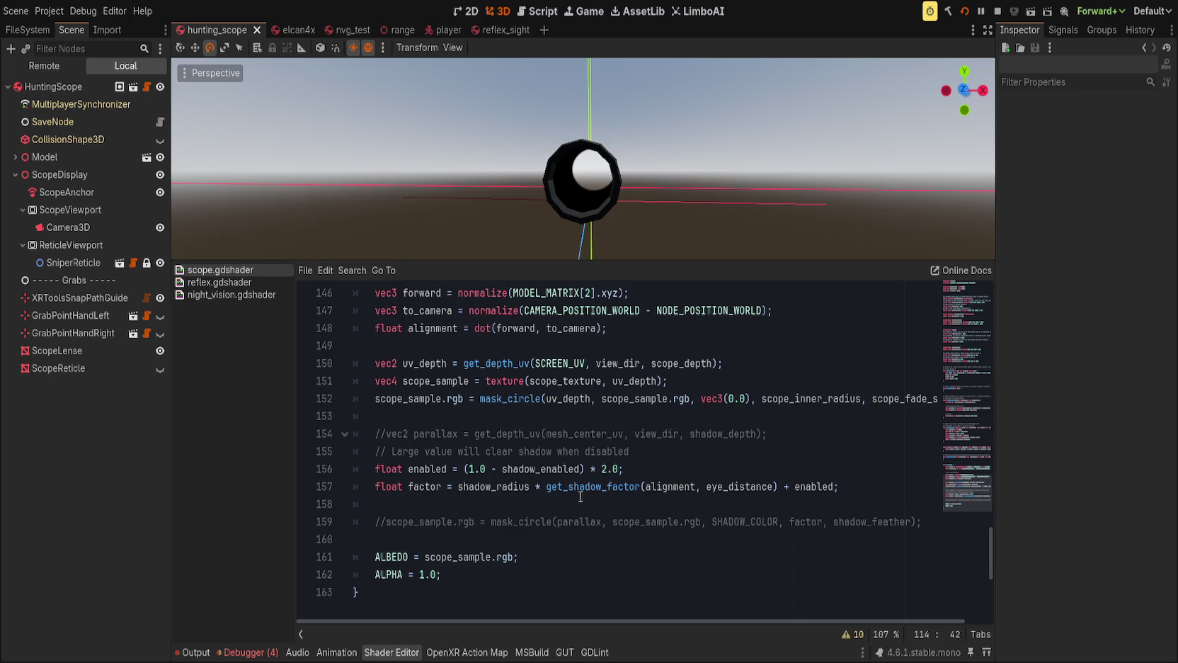
pyautogui.click(742, 382)
# Add 'vec4 reticle_sample = texture(reticle_texture, uv_depth);', then select ScopeLense to show its material.
pyautogui.press('Return')
pyautogui.write('vec4')
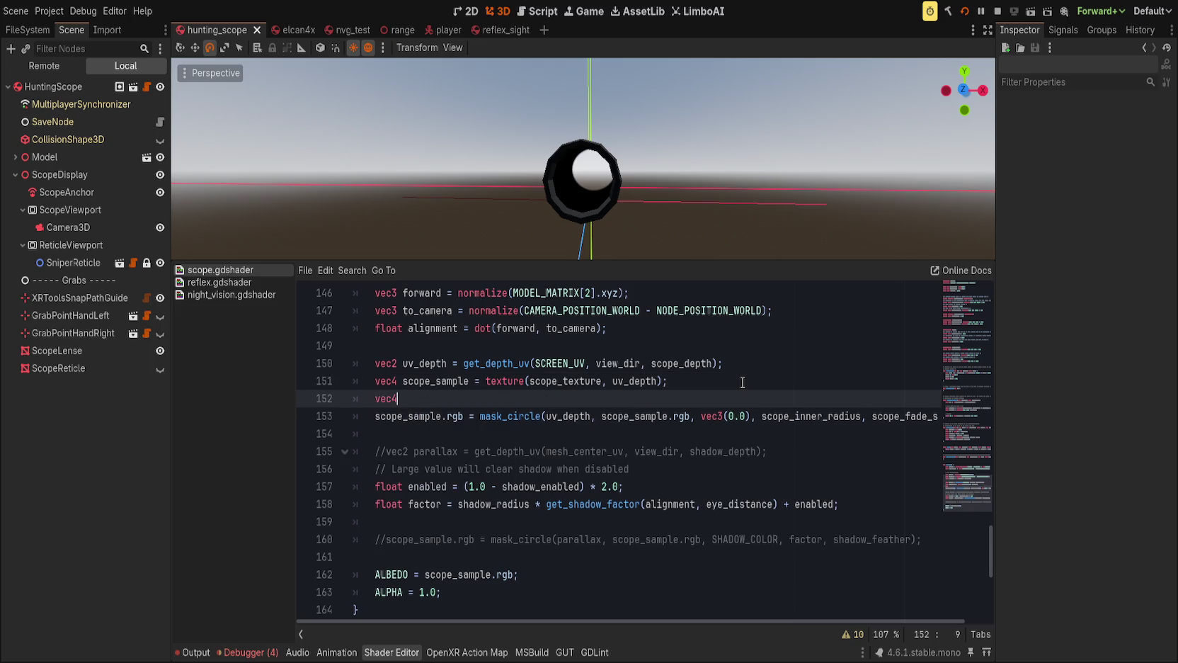
pyautogui.hotkey('alt', 'Up')
pyautogui.hotkey('alt', 'Down')
pyautogui.hotkey('alt', 'Down')
pyautogui.hotkey('alt', 'Down')
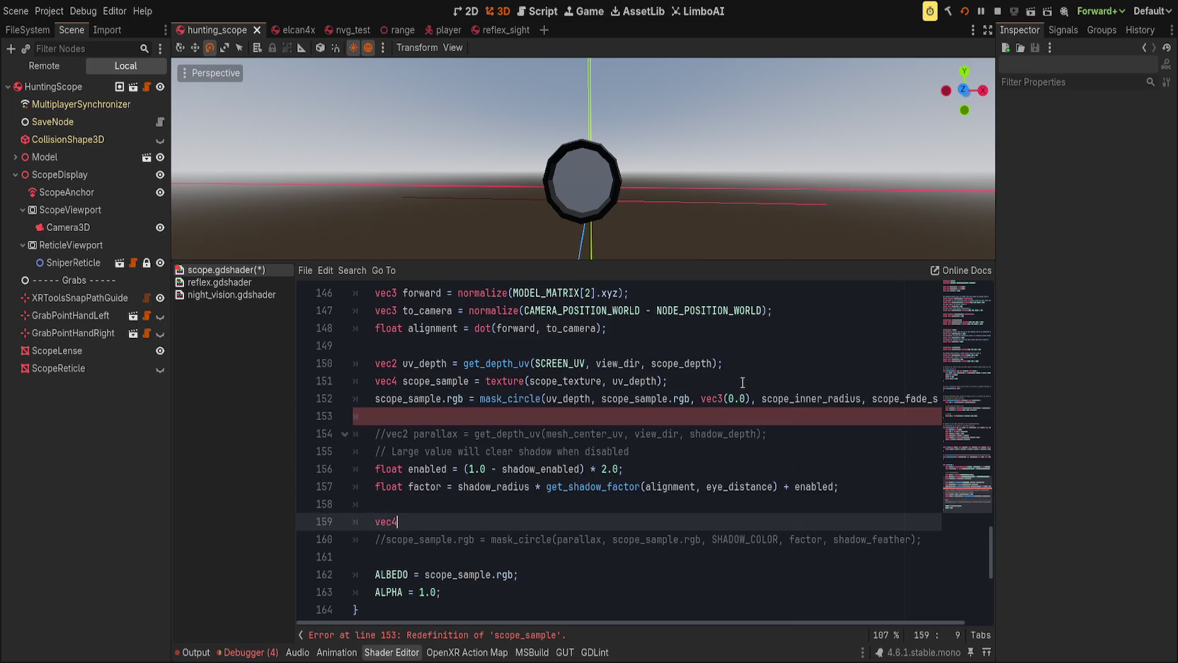
pyautogui.write(' ret')
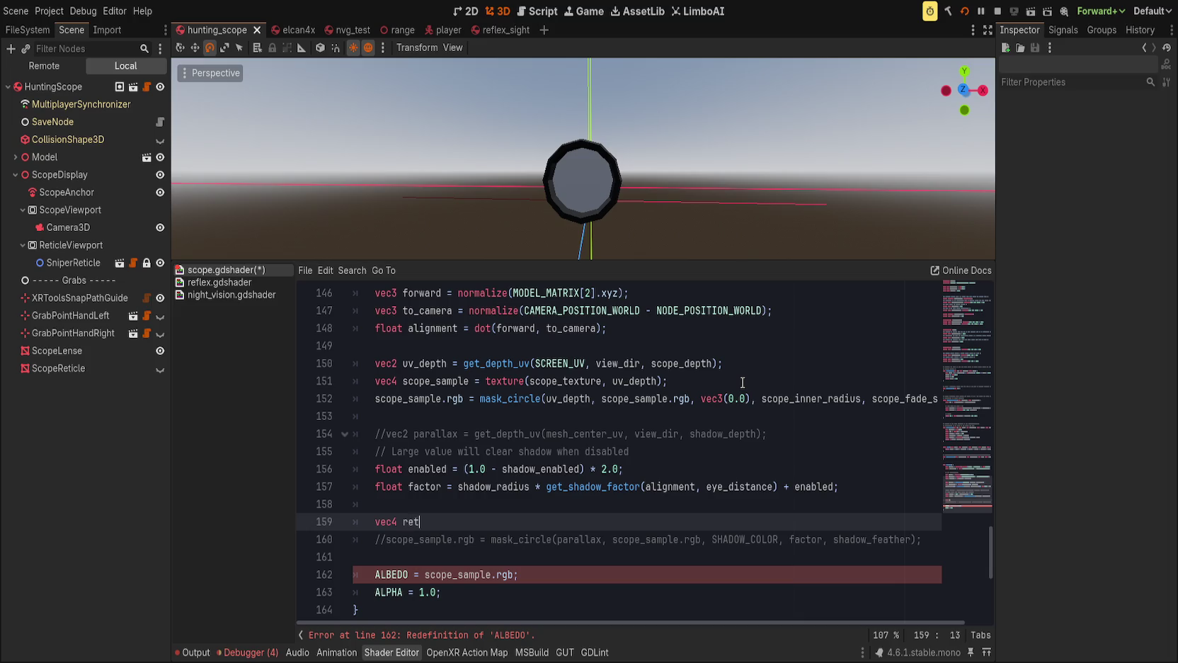
pyautogui.write('icle_sample = te')
pyautogui.write('xture(')
pyautogui.write('reticle_texture,')
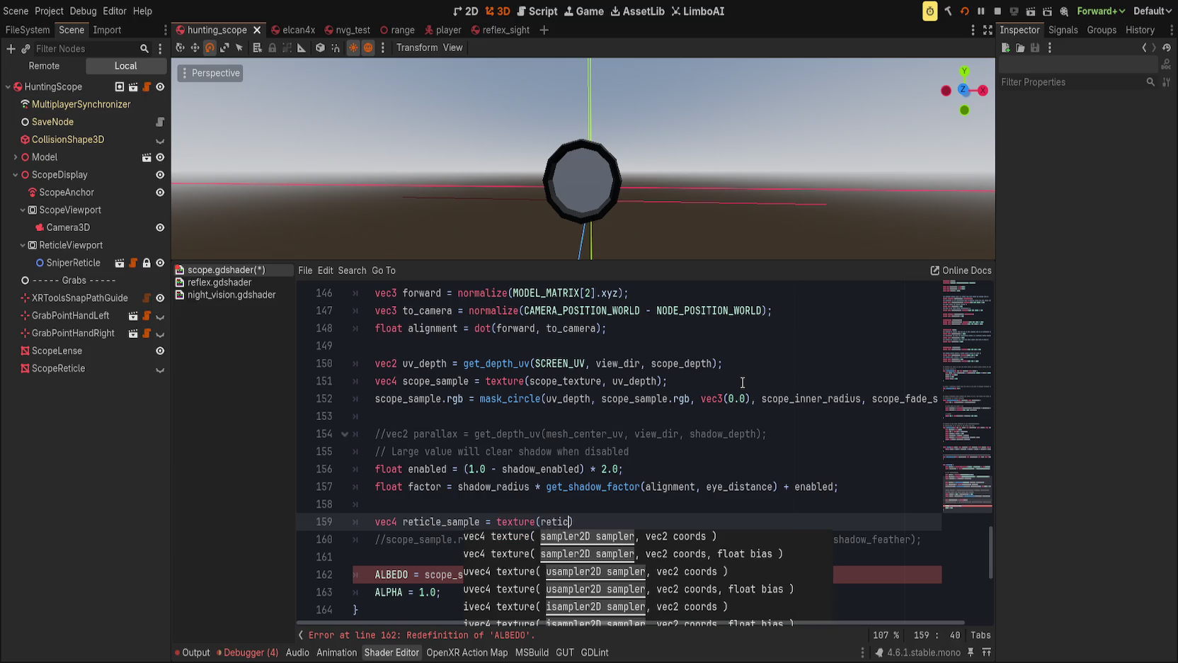
pyautogui.write(' uv_depth')
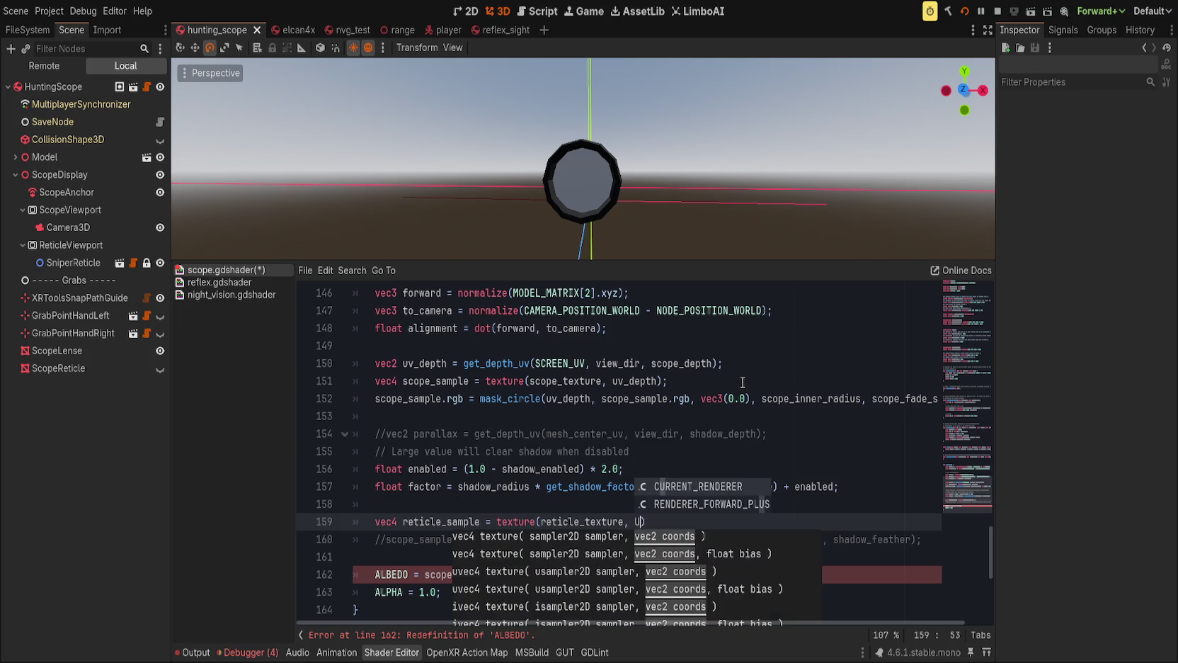
pyautogui.write(');')
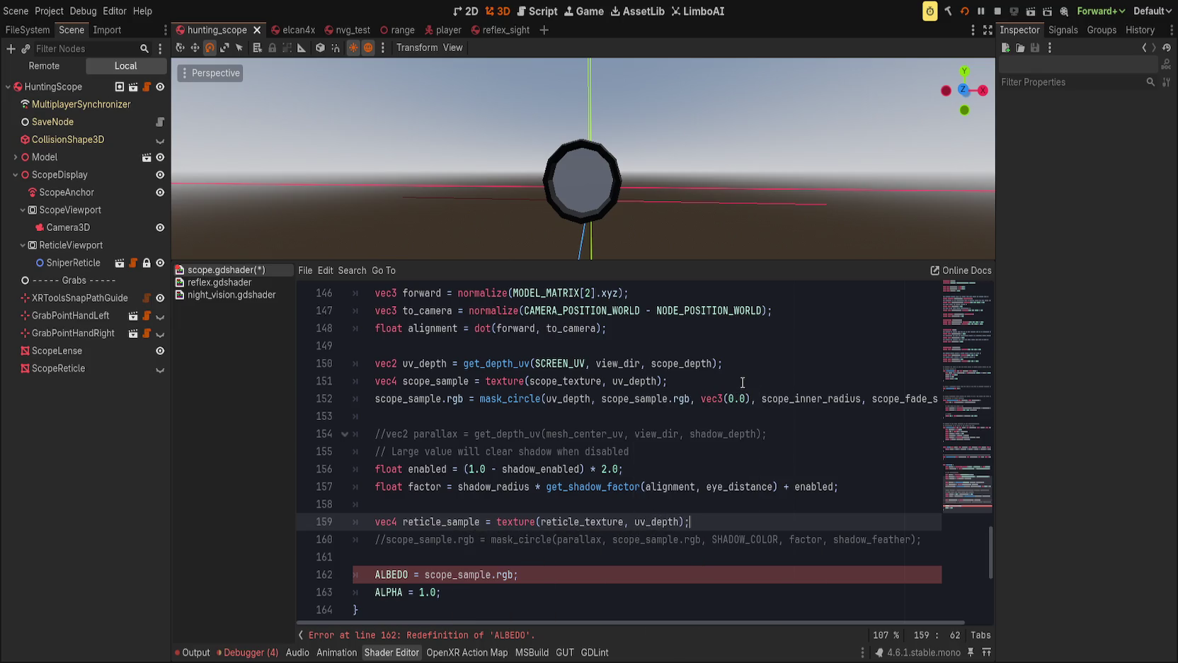
pyautogui.press('Return')
pyautogui.write('reti')
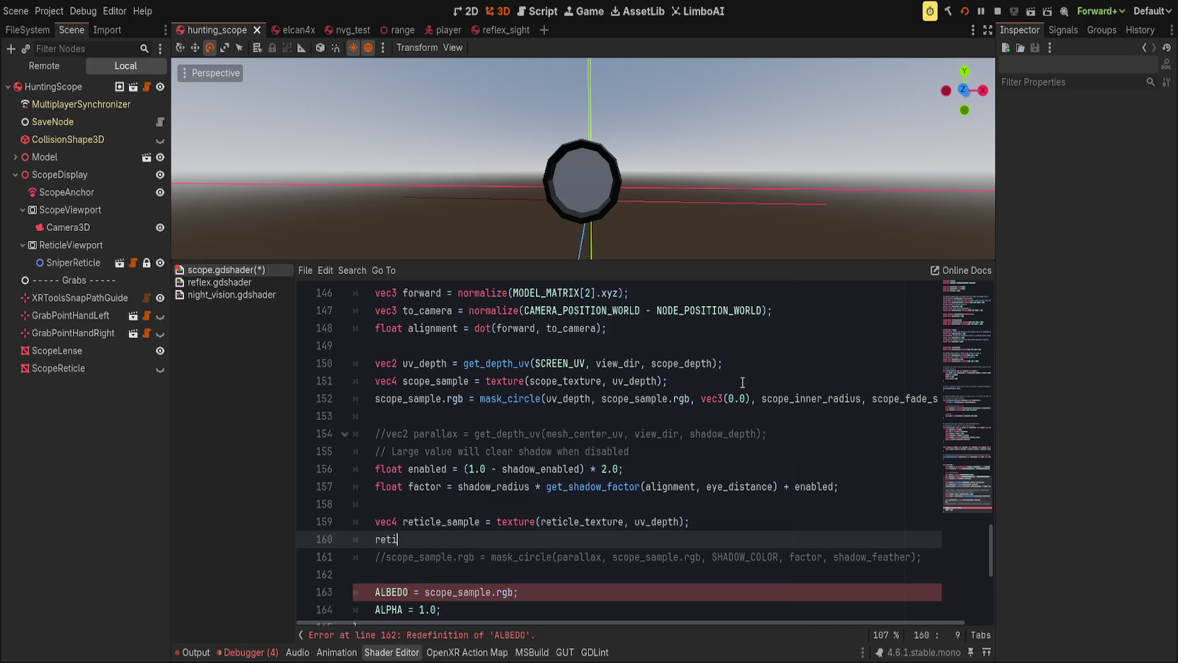
pyautogui.press('BackSpace')
pyautogui.press('BackSpace')
pyautogui.press('BackSpace')
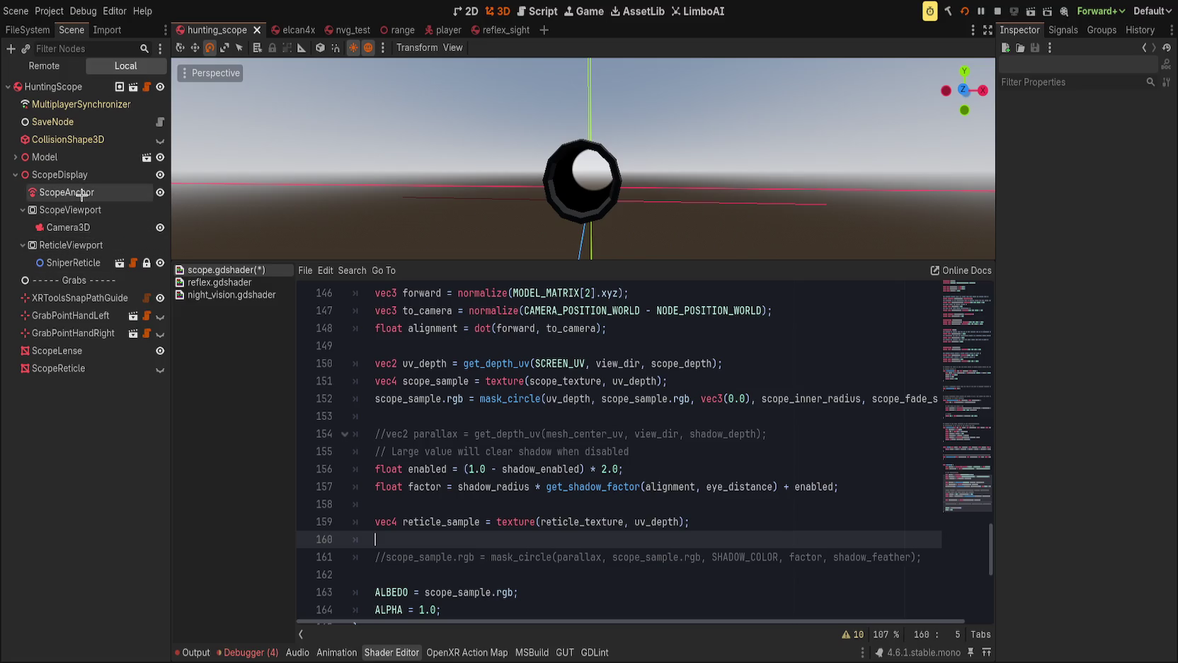
pyautogui.click(104, 350)
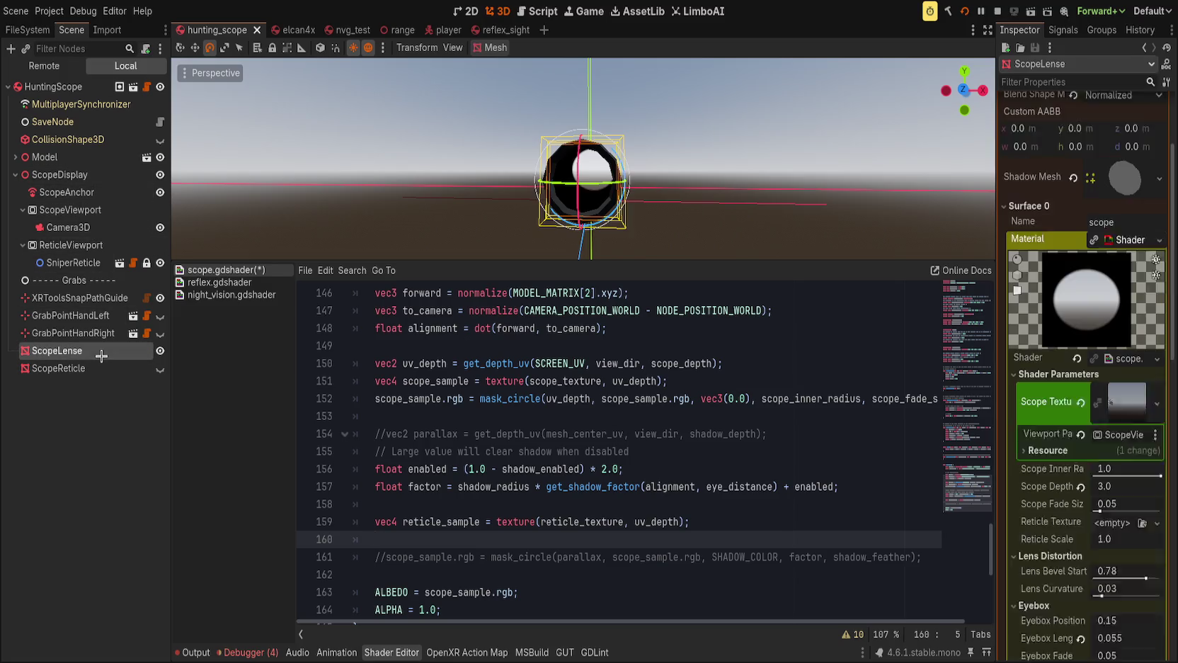
# Restore the accidentally deleted ScopeReticle node, save the shader, and scroll back to the uniforms.
pyautogui.click(98, 368)
pyautogui.press('Delete')
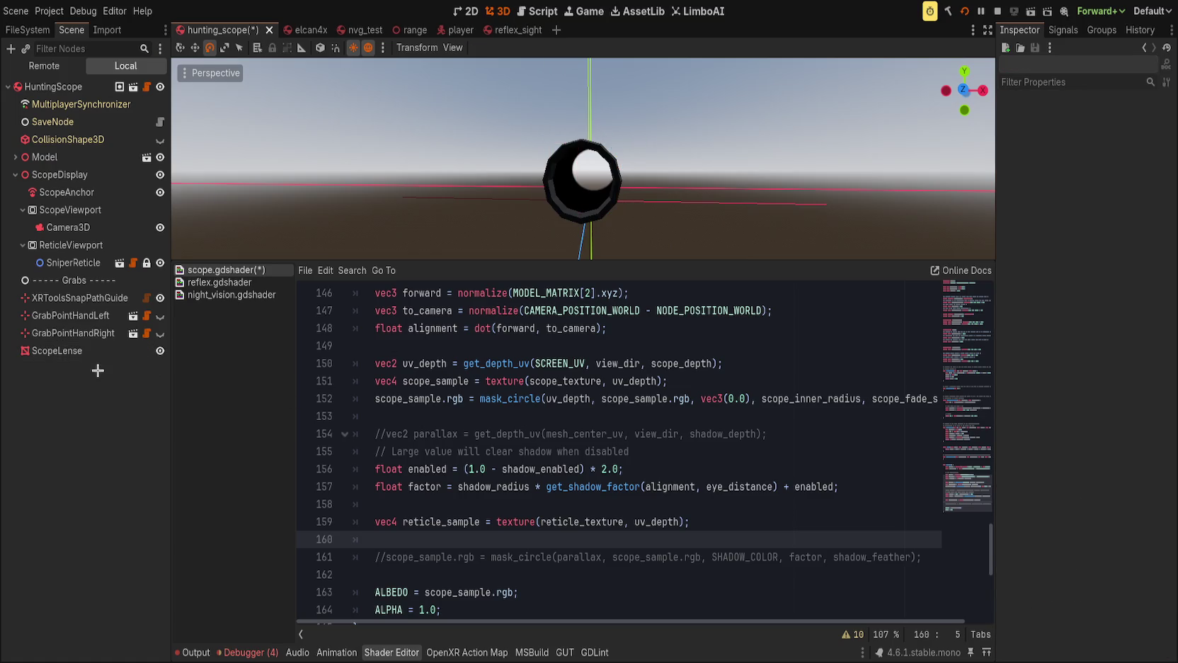
pyautogui.click(92, 351)
pyautogui.hotkey('ctrl', 'z')
pyautogui.scroll(-5, 1065, 446)
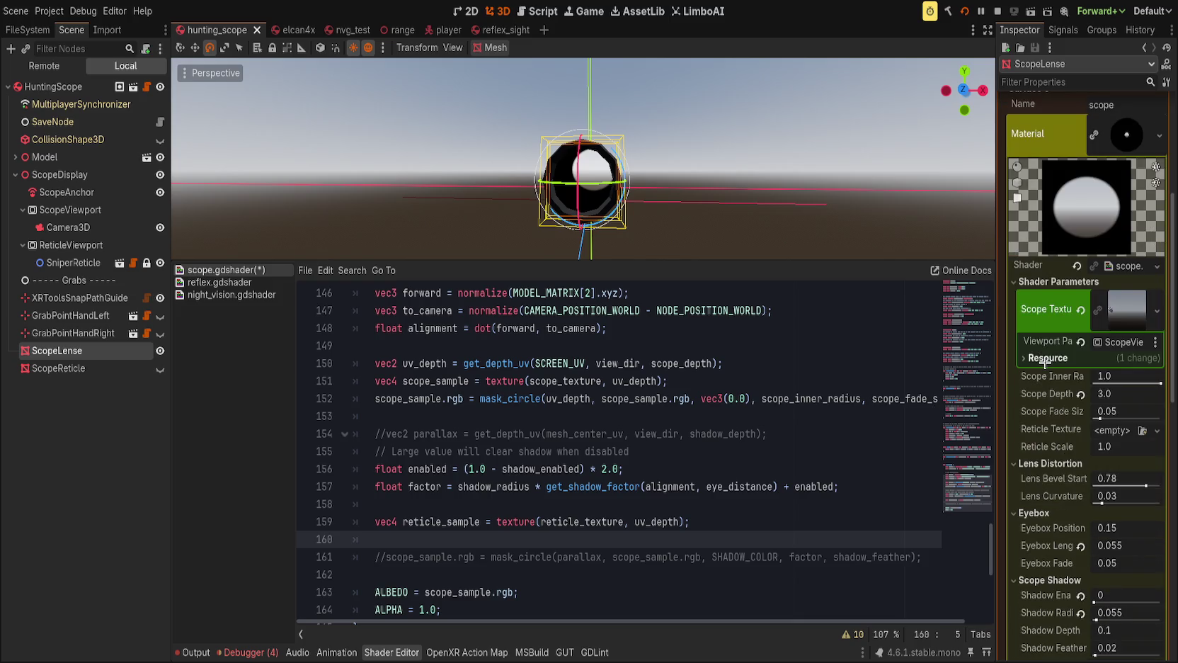
pyautogui.hotkey('ctrl', 's')
pyautogui.click(1128, 297)
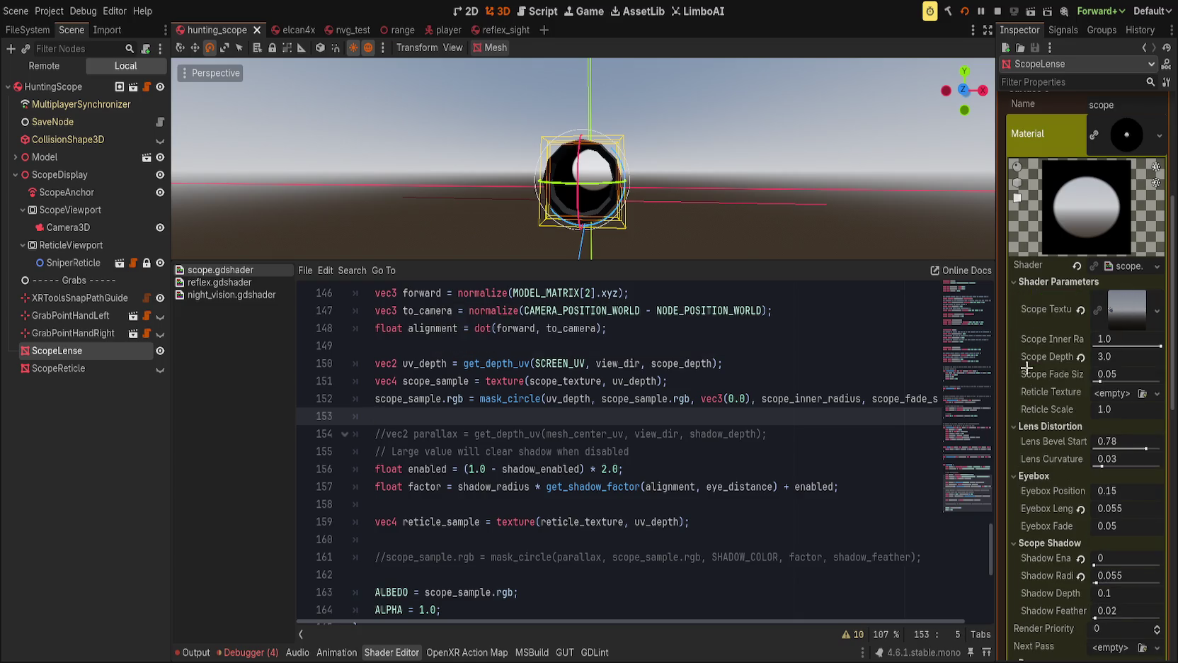
pyautogui.scroll(-2, 1043, 380)
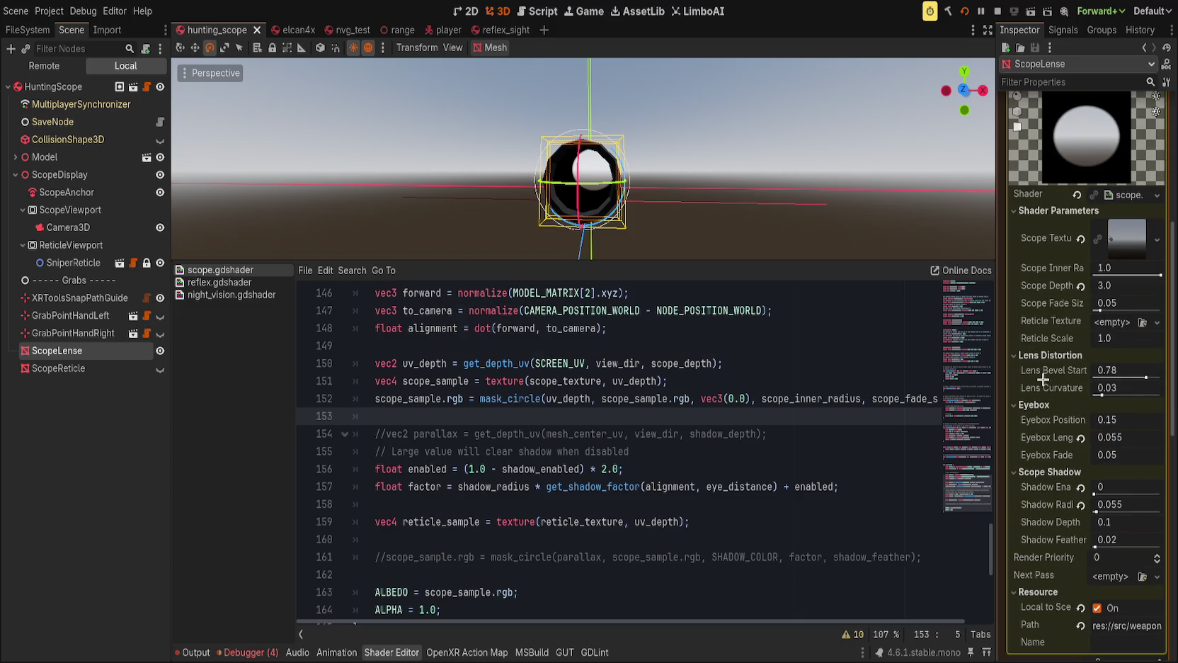
pyautogui.scroll(15, 964, 474)
pyautogui.scroll(8, 964, 473)
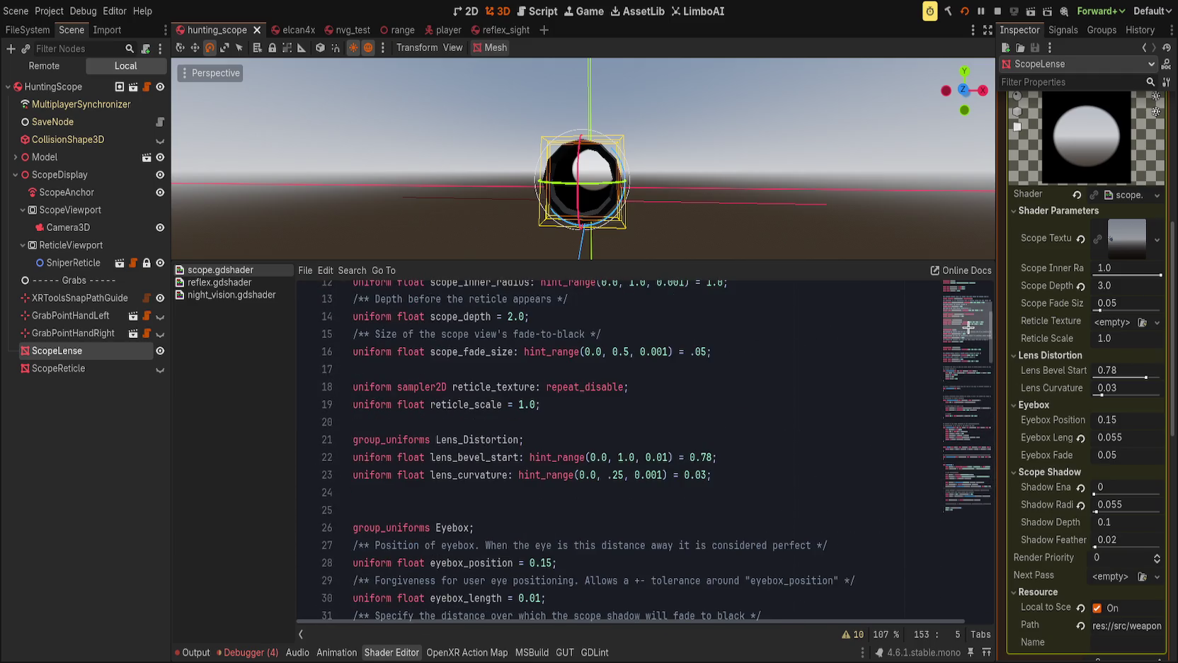
# Insert a new line above the reticle uniforms with draft text 'uniform sampler2D reticle;' and save.
pyautogui.click(648, 529)
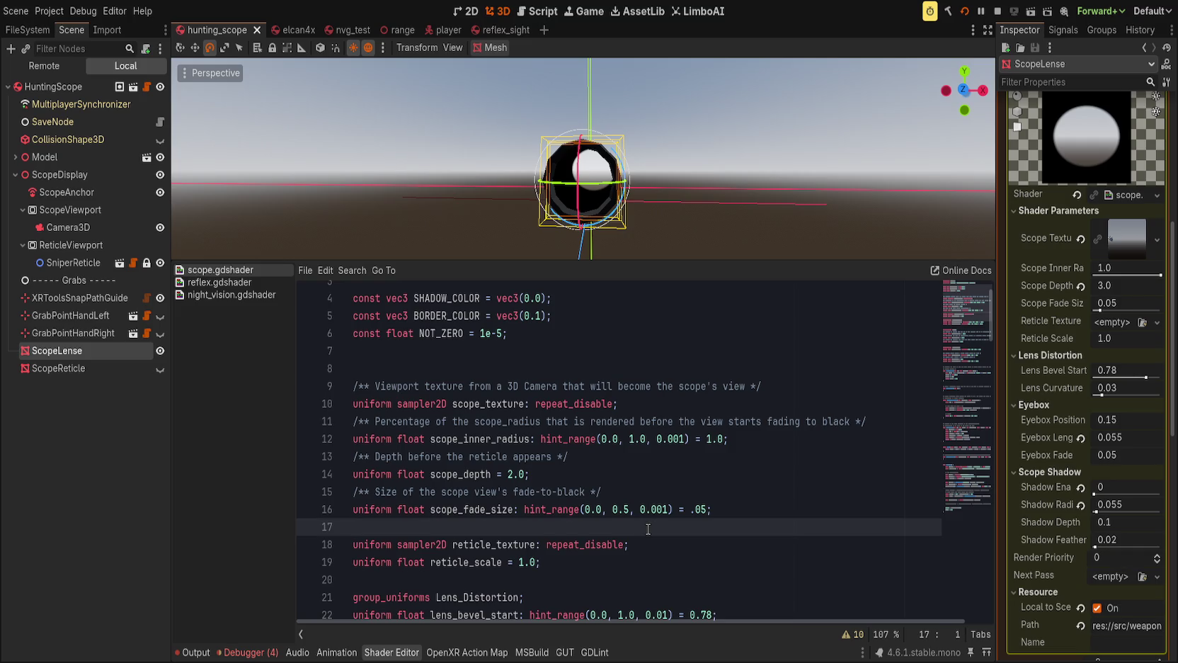
pyautogui.press('Return')
pyautogui.write('uniform ')
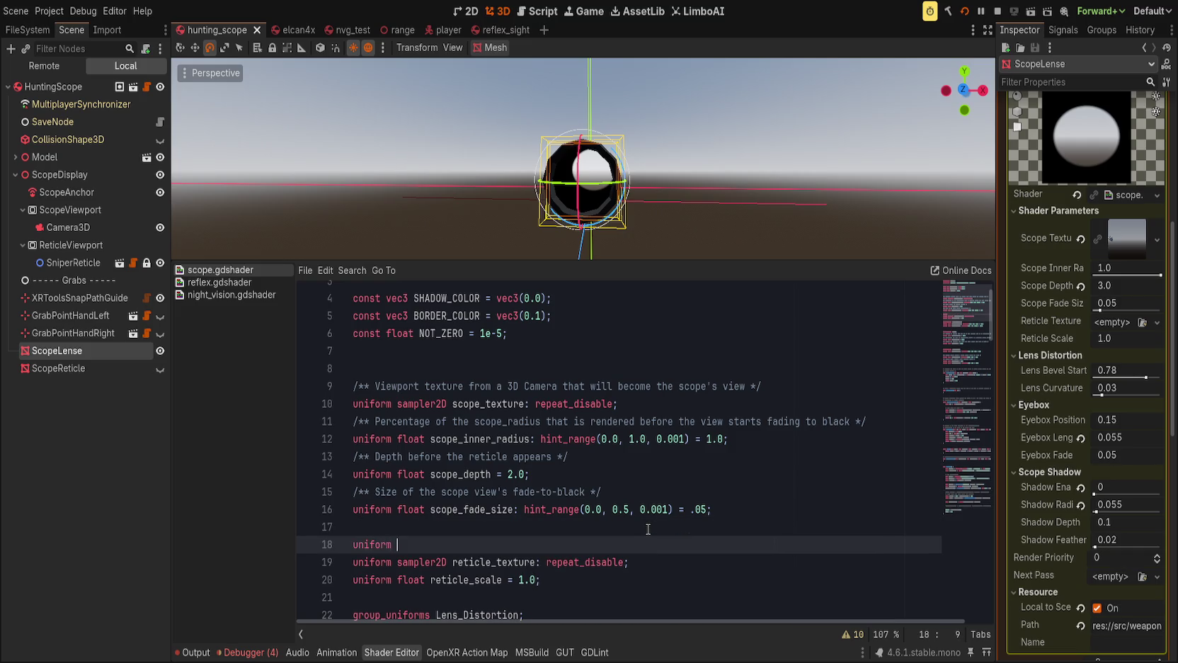
pyautogui.write('sampler2')
pyautogui.press('Return')
pyautogui.write('reticle;')
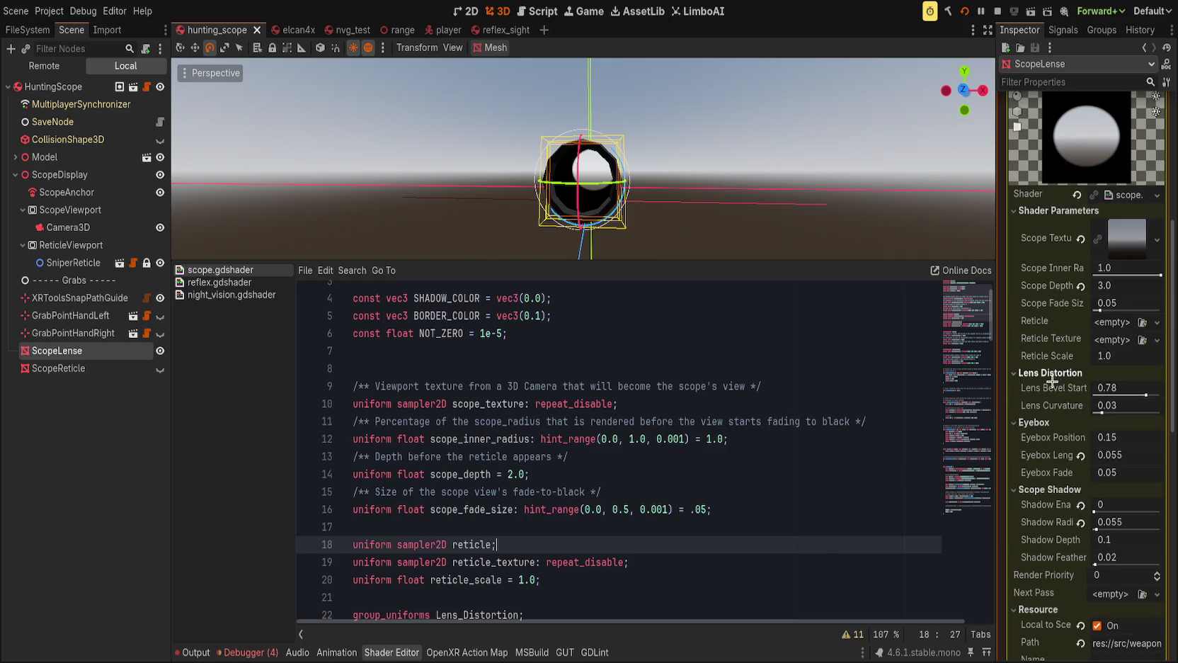
pyautogui.click(779, 439)
pyautogui.hotkey('ctrl', 's')
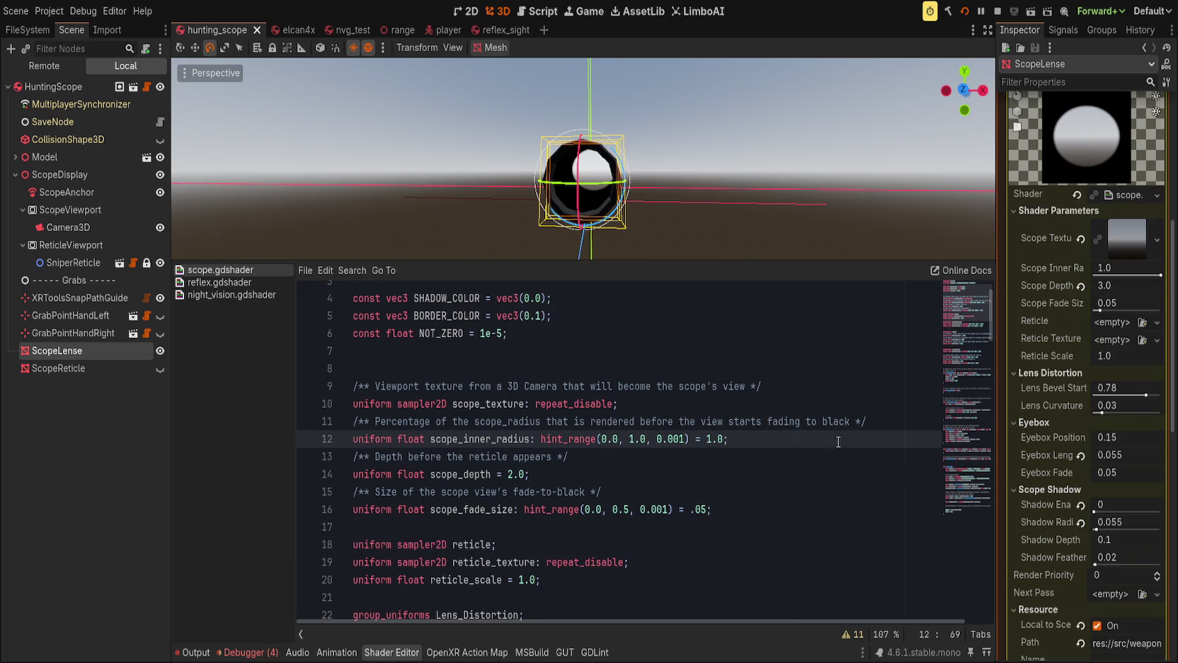
# Check the ScopeLense shader material parameters in the Inspector and save again.
pyautogui.scroll(5, 1069, 186)
pyautogui.scroll(2, 1112, 227)
pyautogui.click(1126, 421)
pyautogui.click(1126, 419)
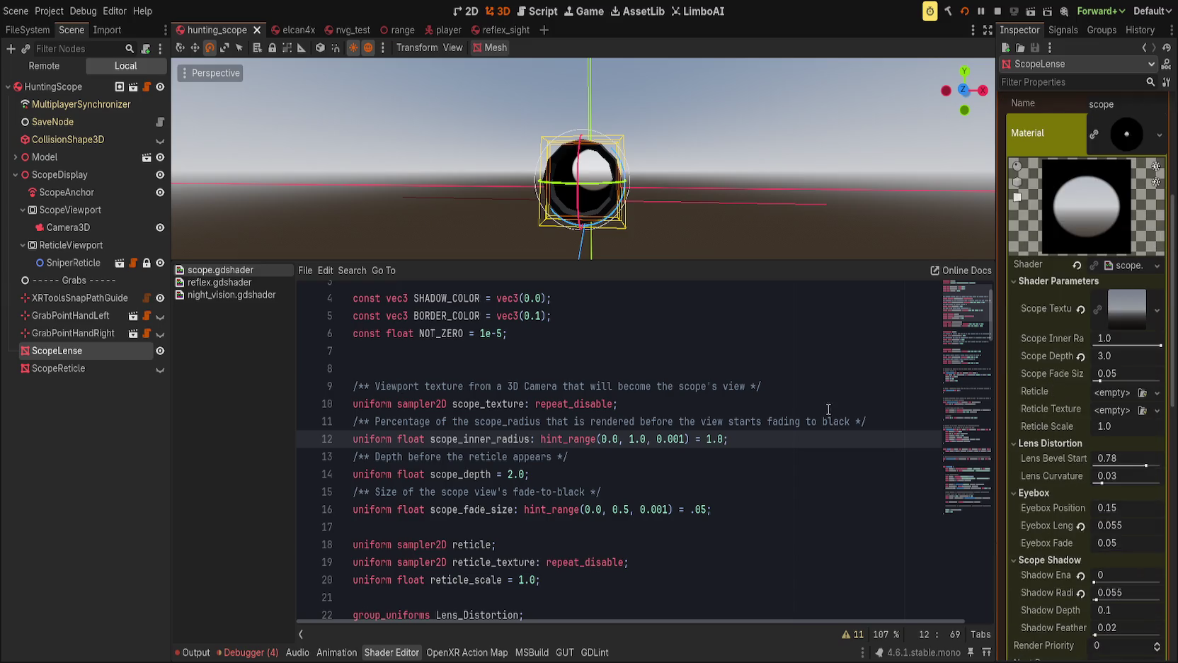
pyautogui.click(71, 333)
pyautogui.click(57, 351)
pyautogui.click(775, 432)
pyautogui.hotkey('ctrl', 's')
# Replace line 18 with 'group_uniforms reticle;' and collapse the Lens Distortion and Eyebox groups.
pyautogui.scroll(-2, 819, 494)
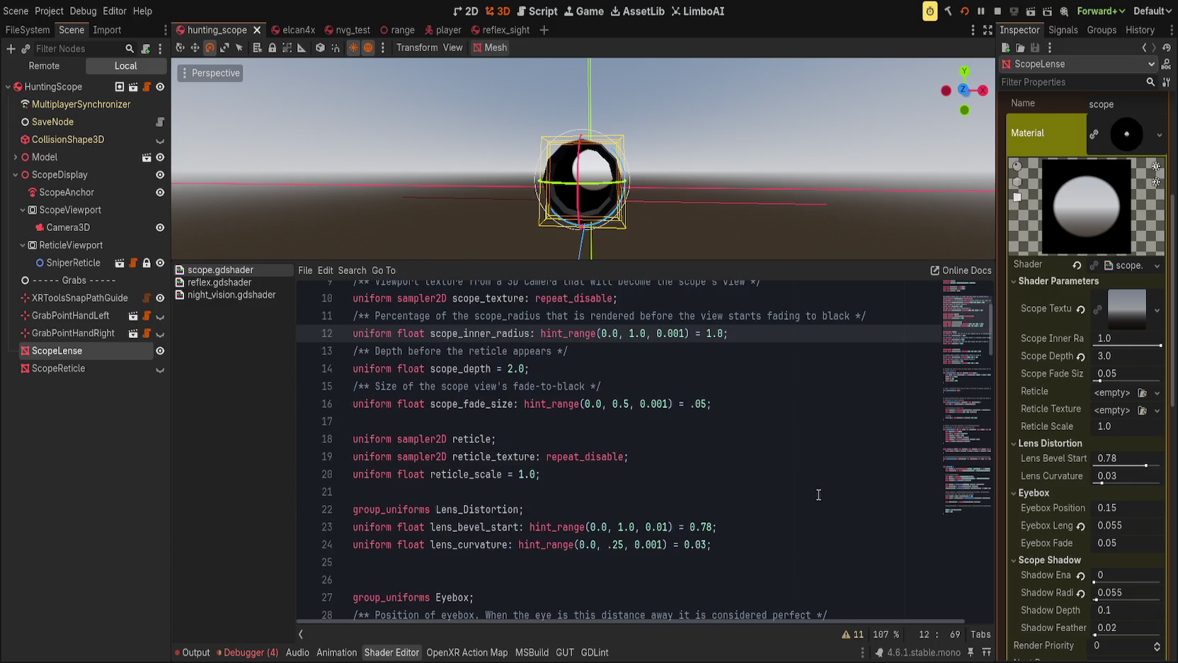
pyautogui.click(605, 440)
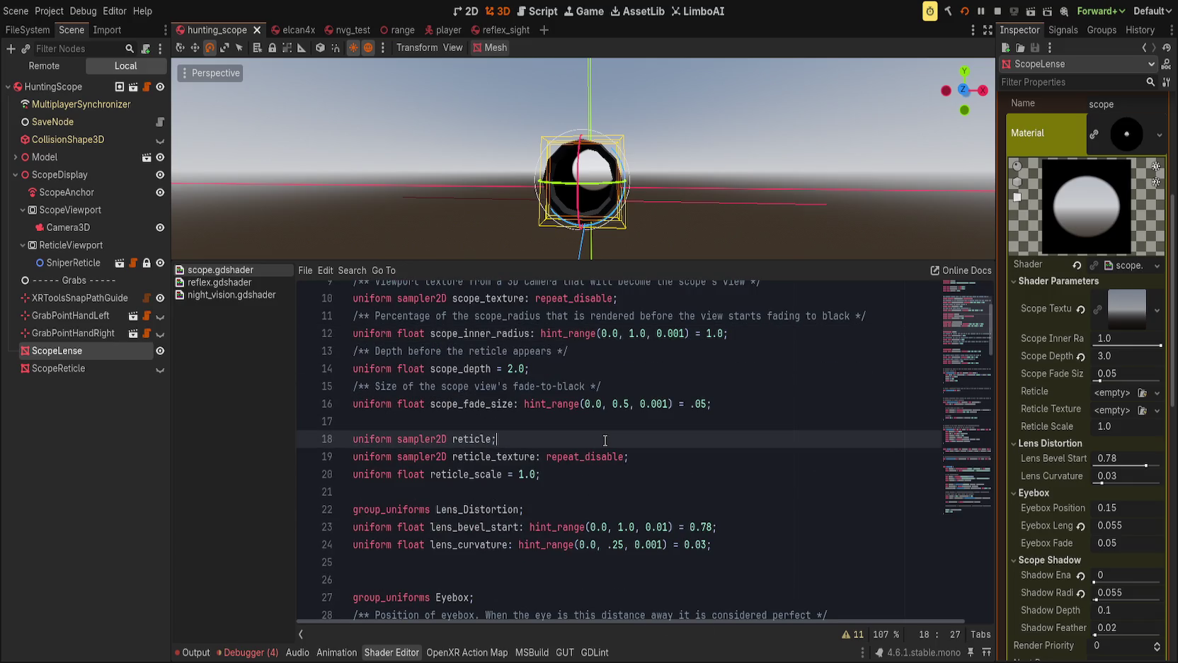
pyautogui.scroll(1, 605, 440)
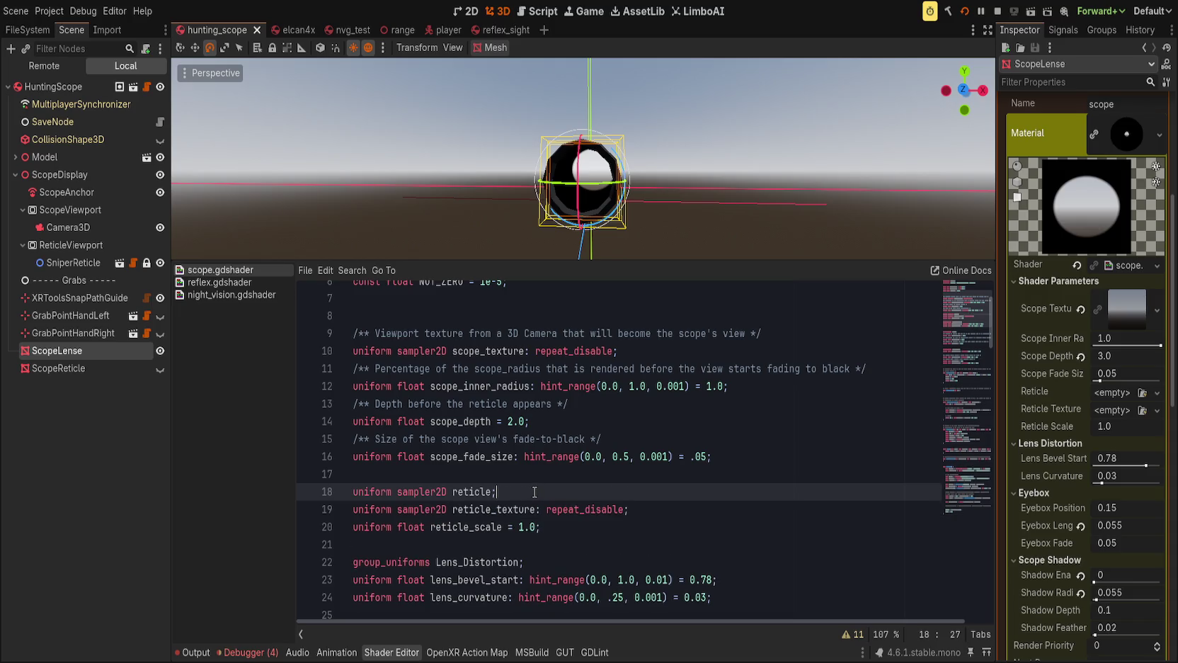
pyautogui.hotkey('shift', 'Home')
pyautogui.write('grou')
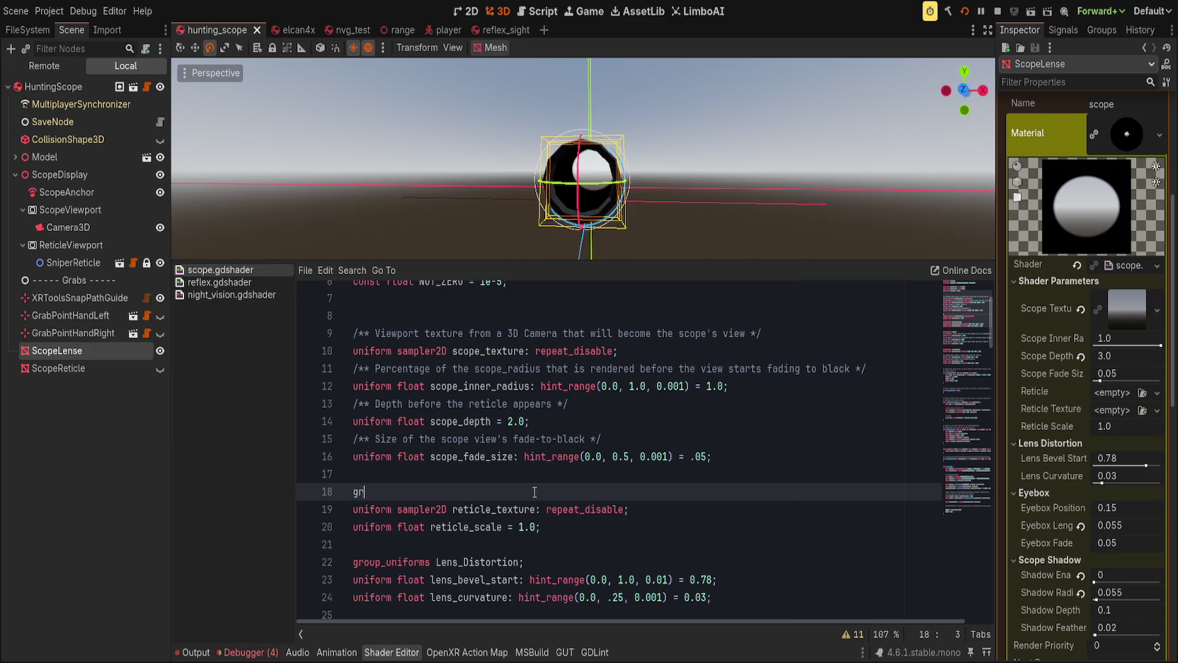
pyautogui.press('Return')
pyautogui.write('reticle;')
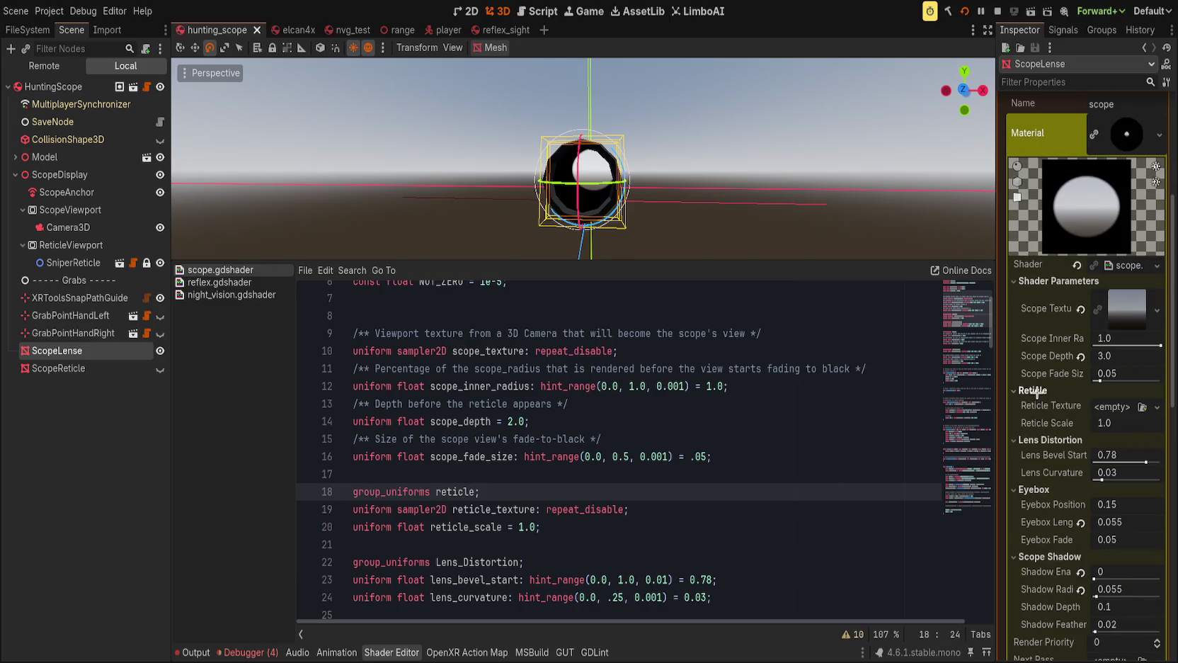
pyautogui.click(1047, 440)
pyautogui.click(1048, 454)
# Collapse Scope Shadow and set Reticle Texture to a new ViewportTexture pointing at ReticleViewport.
pyautogui.click(1055, 470)
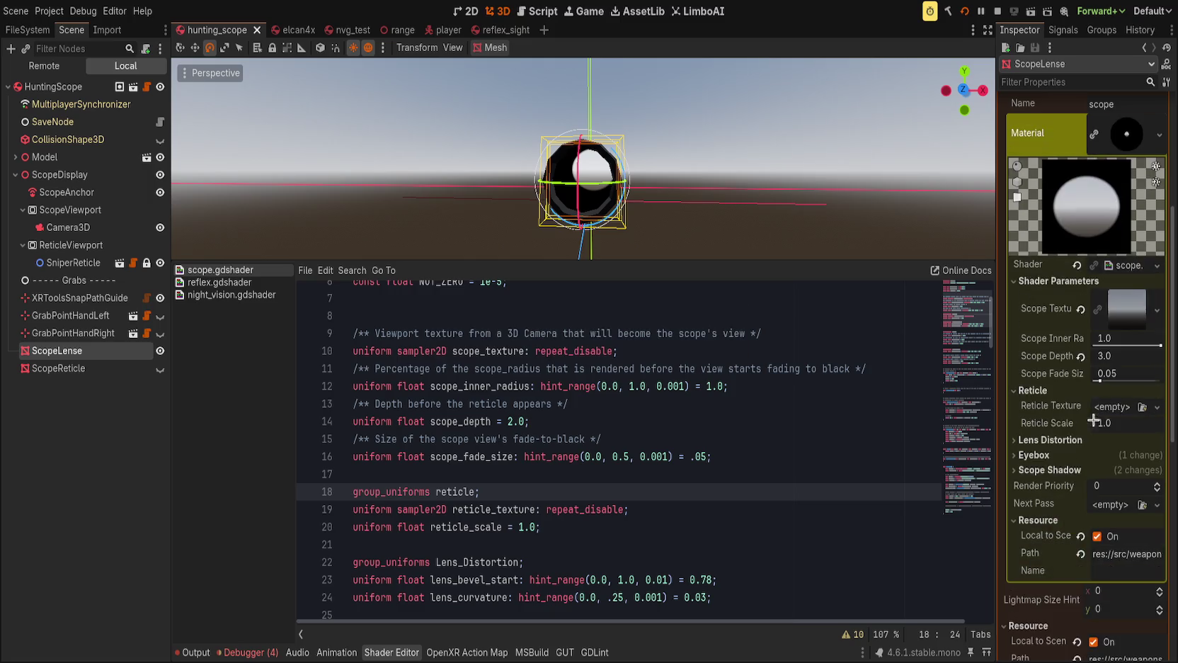
pyautogui.click(1052, 419)
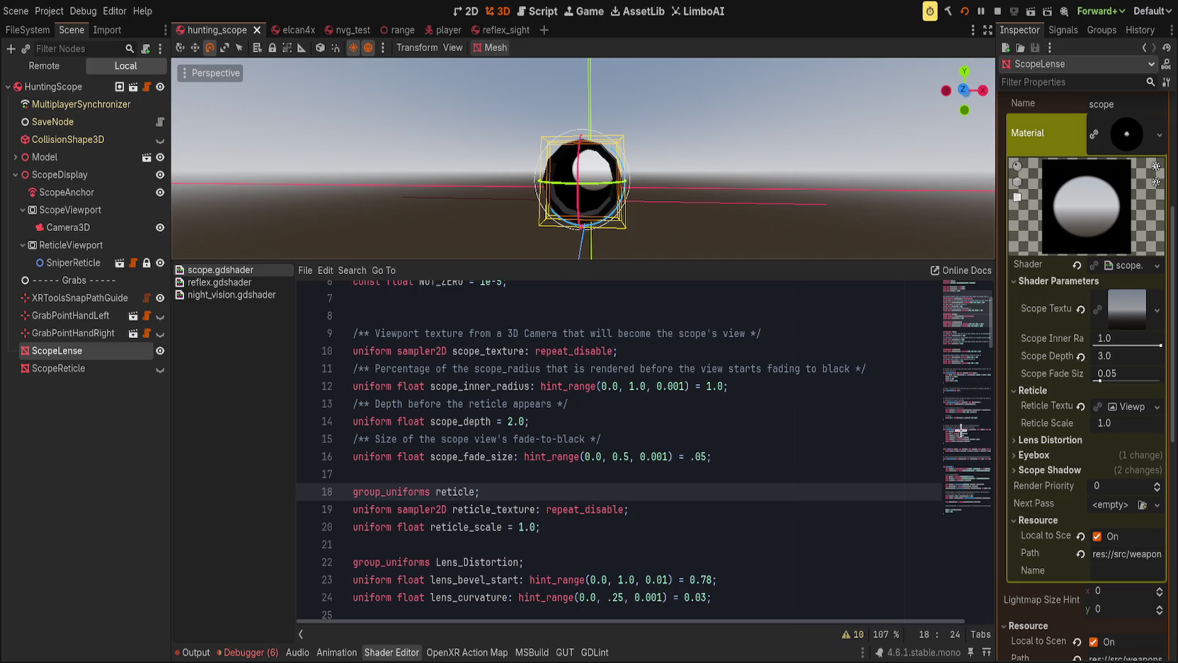
pyautogui.click(1121, 408)
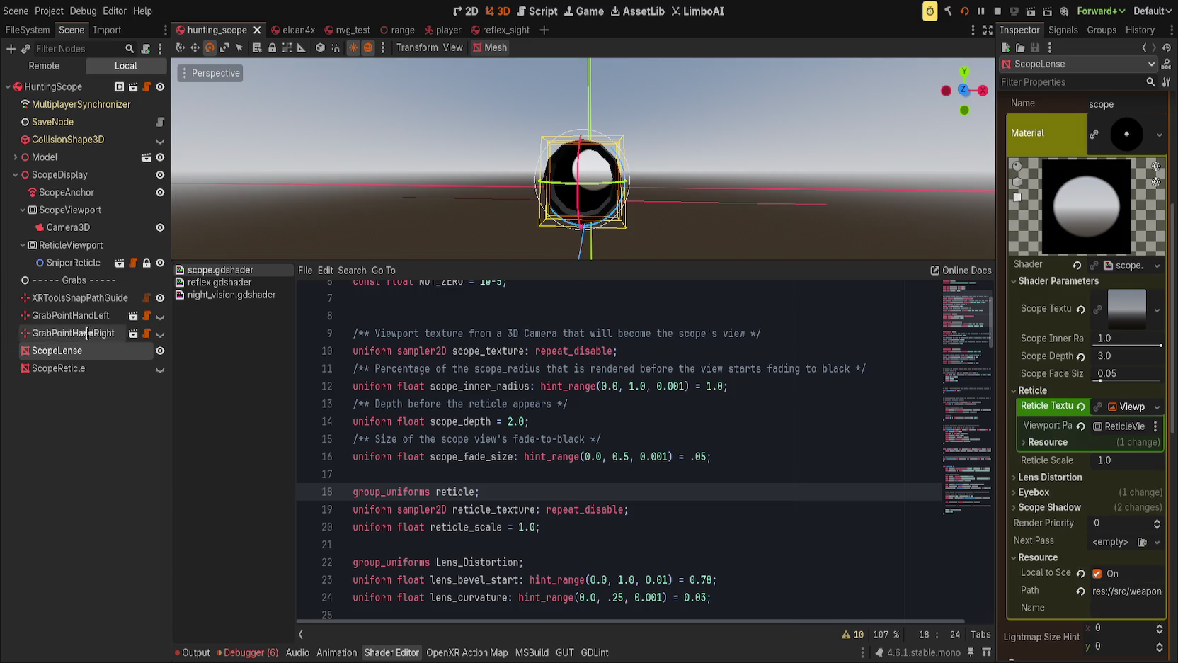
pyautogui.click(58, 247)
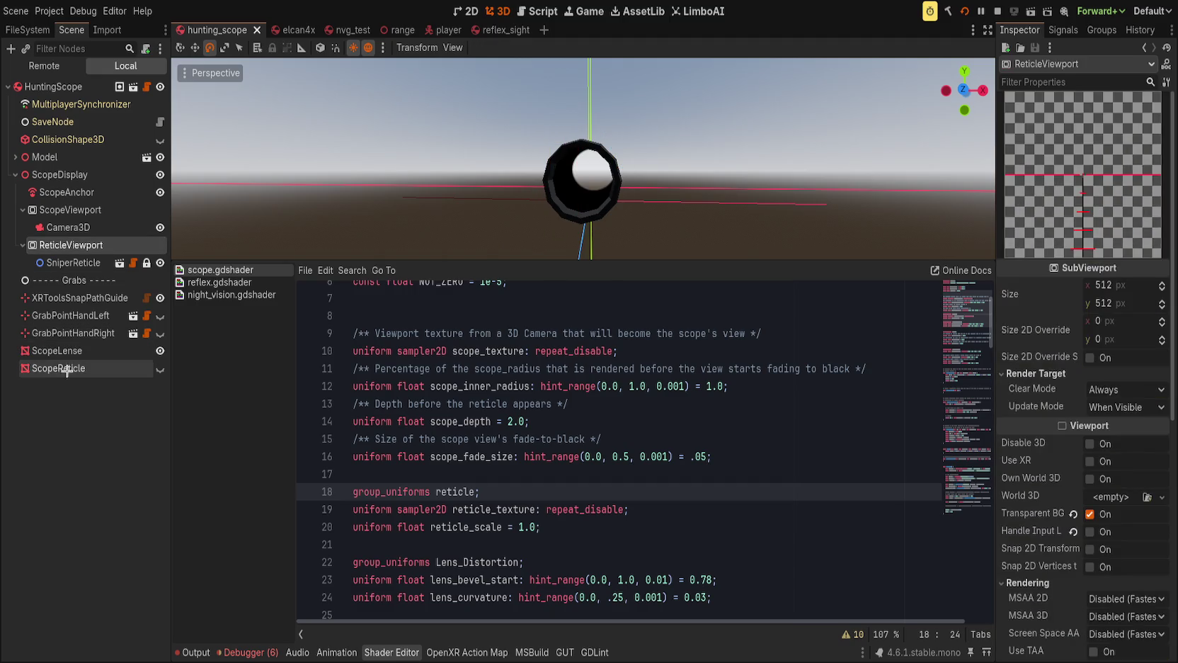
pyautogui.click(74, 357)
pyautogui.click(1047, 441)
pyautogui.click(1048, 441)
pyautogui.scroll(4, 736, 210)
pyautogui.click(764, 397)
pyautogui.moveTo(970, 304)
pyautogui.mouseDown()
pyautogui.moveTo(974, 507)
pyautogui.moveTo(973, 495)
pyautogui.mouseUp()
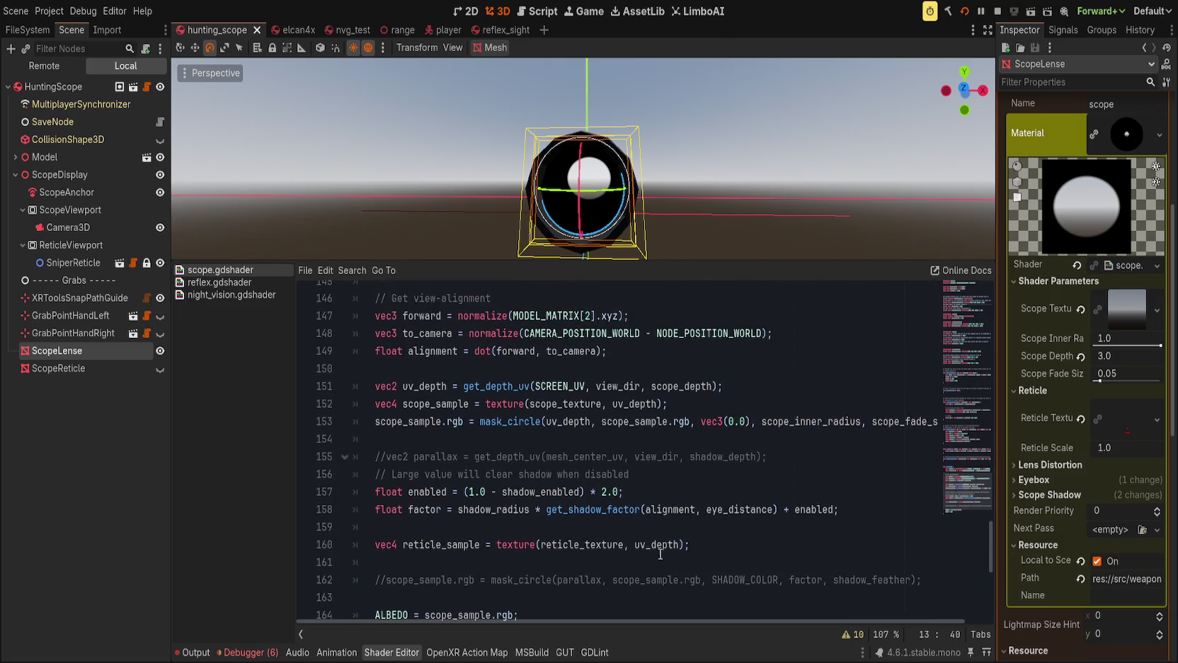
# Write 'scope_sample.rgb += reticle_sample.rgb;' on line 161 and check the 3D view from the front.
pyautogui.click(667, 558)
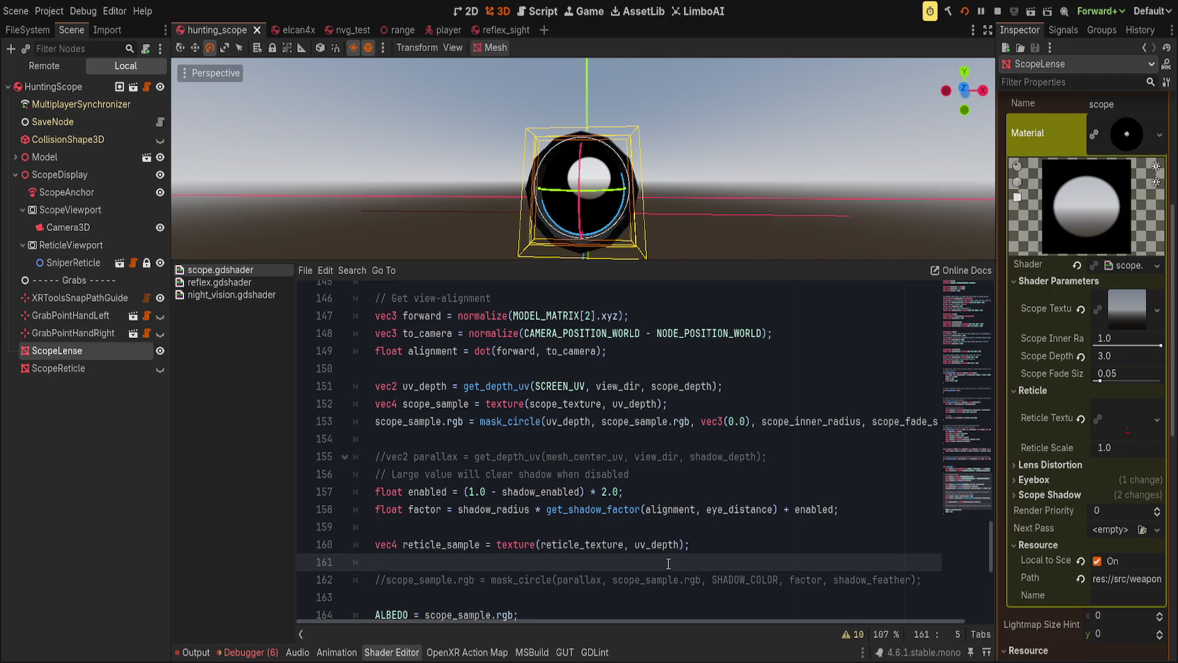
pyautogui.write('scope_sample')
pyautogui.write('.rgb +')
pyautogui.write('= ')
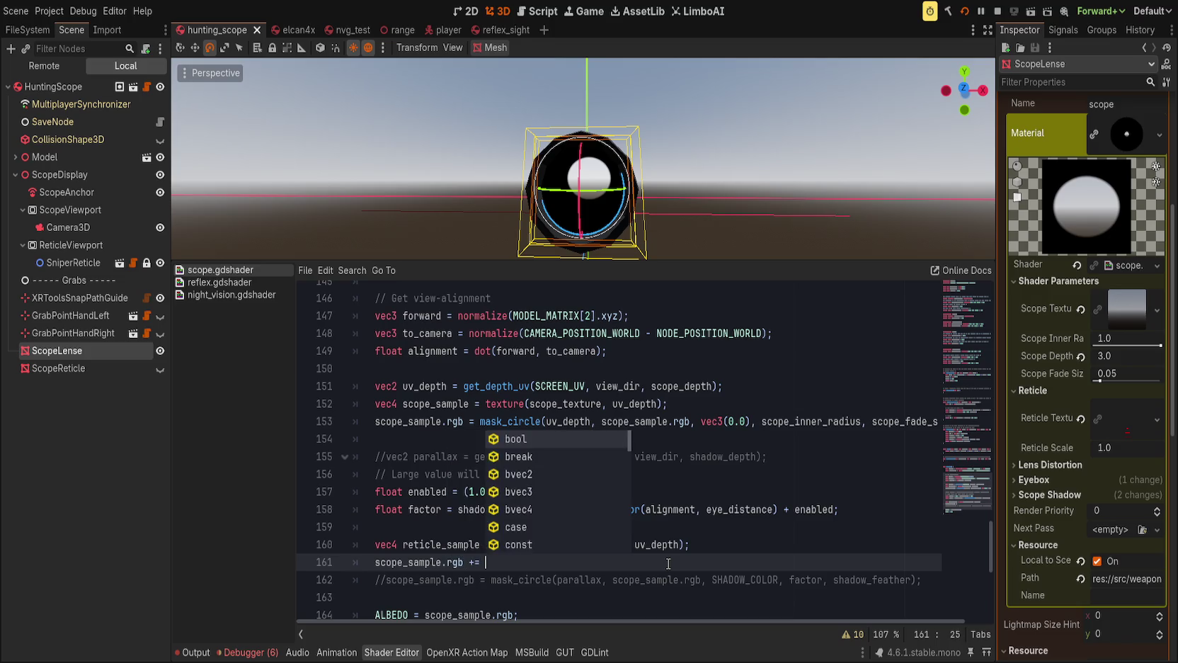
pyautogui.write('reticle_sampler')
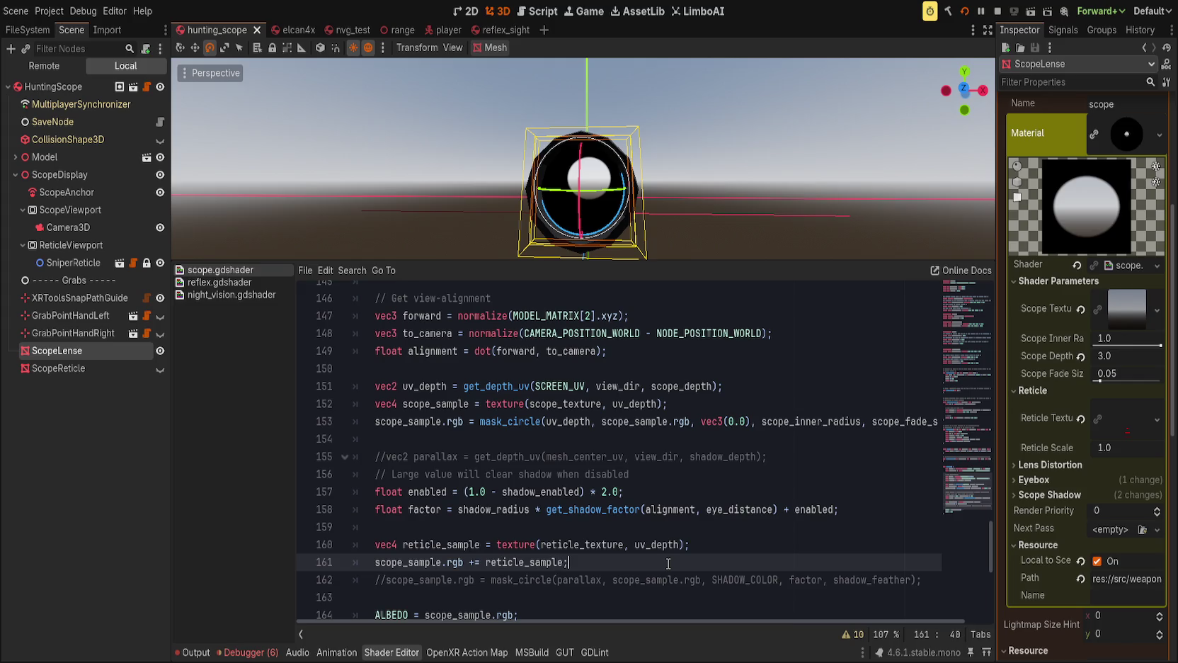
pyautogui.press('BackSpace')
pyautogui.write('.rgb')
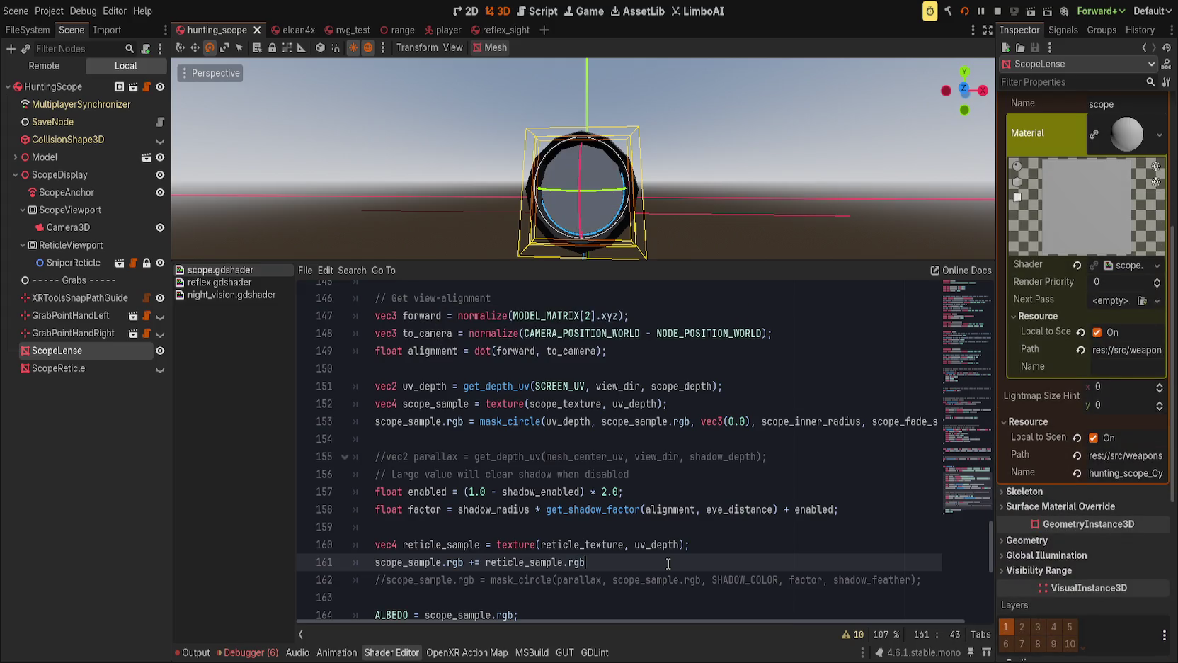
pyautogui.scroll(3, 632, 174)
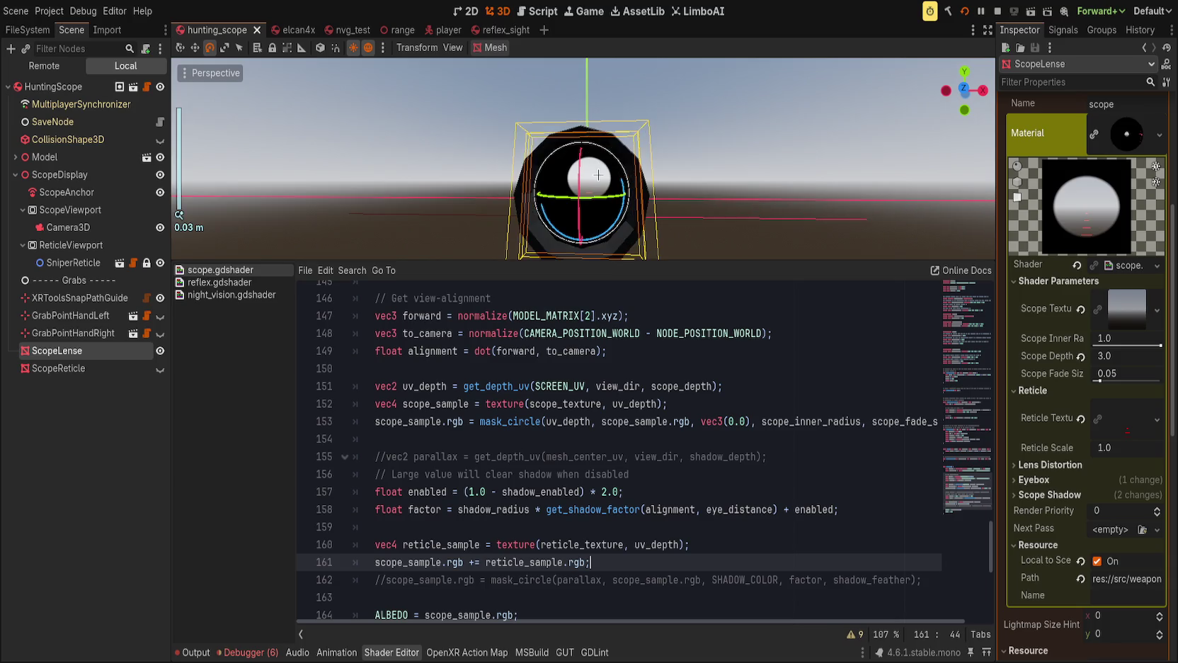
pyautogui.scroll(-3, 632, 174)
pyautogui.moveTo(632, 174)
pyautogui.mouseDown()
pyautogui.moveTo(729, 198)
pyautogui.moveTo(644, 192)
pyautogui.mouseUp()
pyautogui.press('KP_1')
# Start a line setting reticle_sample.rgb to mask_circle(uv_depth, reticle_sample.rgb, vec3(...)).
pyautogui.click(756, 544)
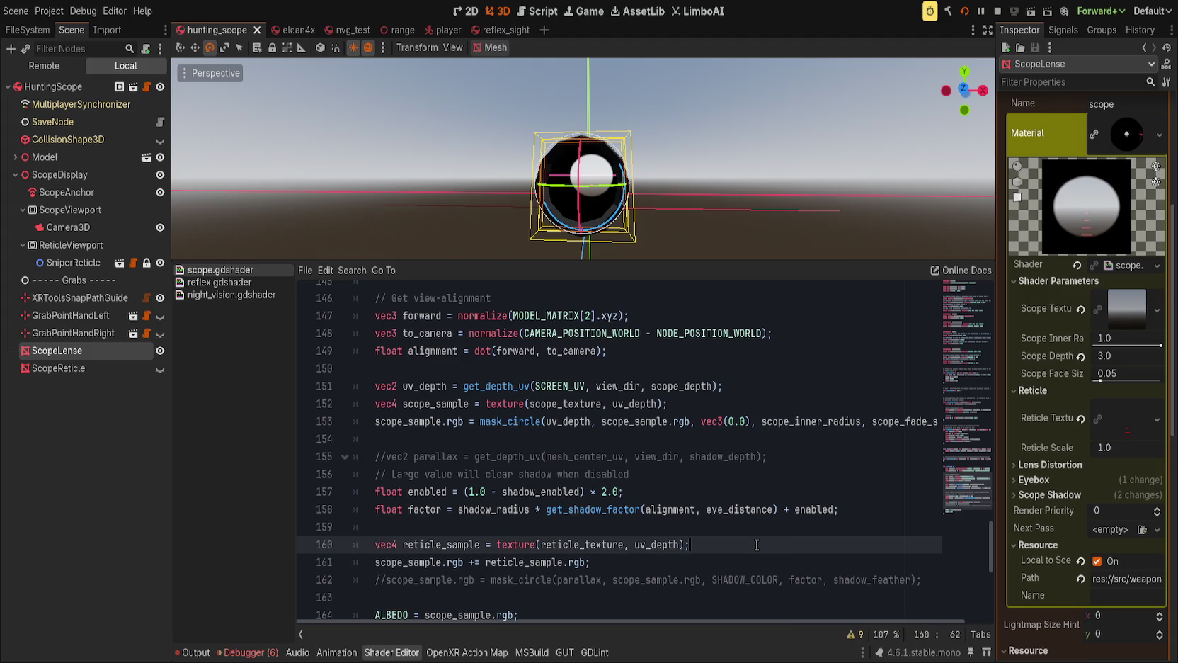
pyautogui.press('Return')
pyautogui.write('reticle')
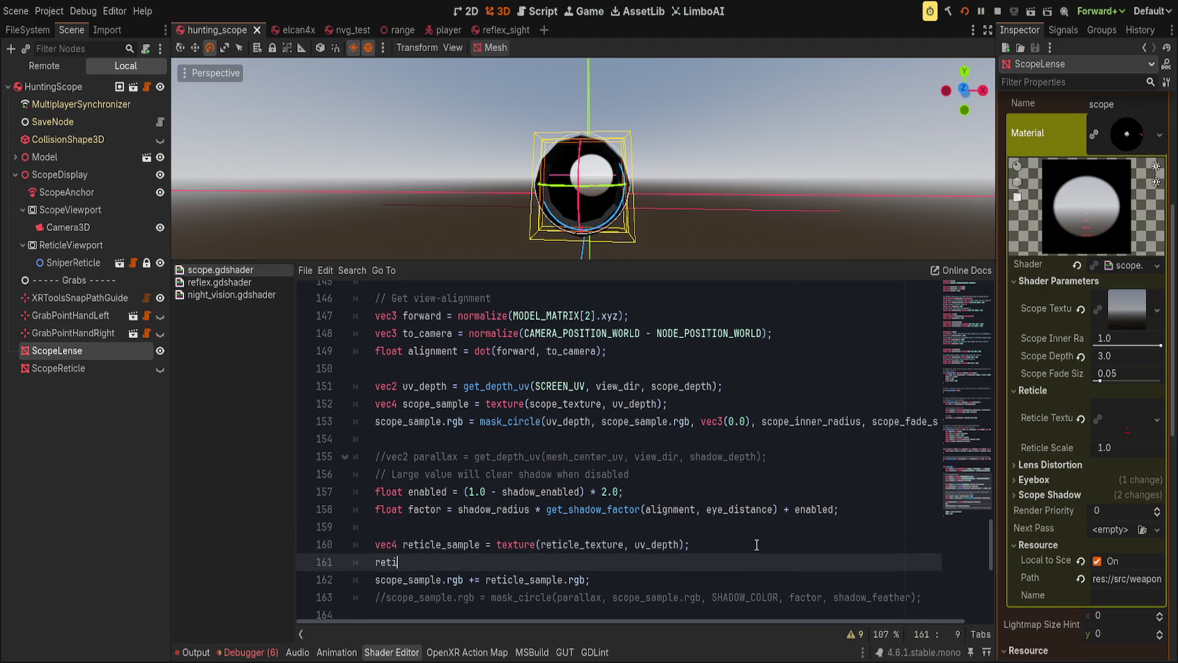
pyautogui.press('Return')
pyautogui.write('.rgb = mask_c')
pyautogui.write('irc')
pyautogui.press('Return')
pyautogui.write('(uv_de')
pyautogui.press('Return')
pyautogui.write(', scope')
pyautogui.press('BackSpace')
pyautogui.press('BackSpace')
pyautogui.press('BackSpace')
pyautogui.write('reticle_samp')
pyautogui.press('Return')
pyautogui.write('.rgb,')
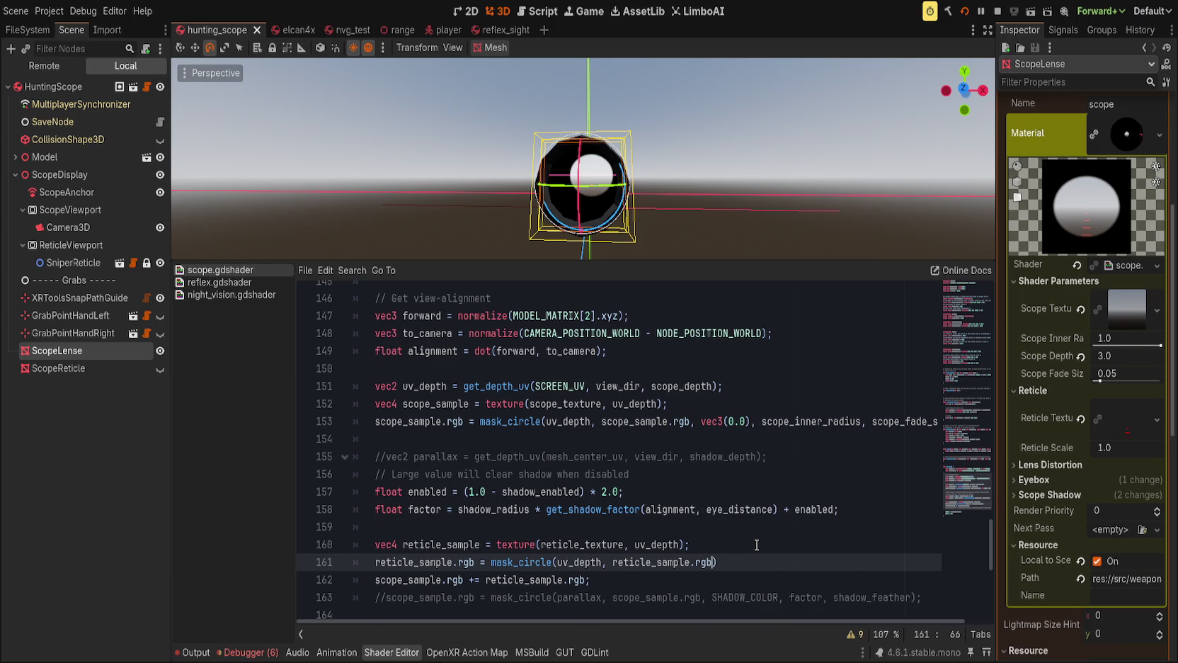
pyautogui.write(' vec3(')
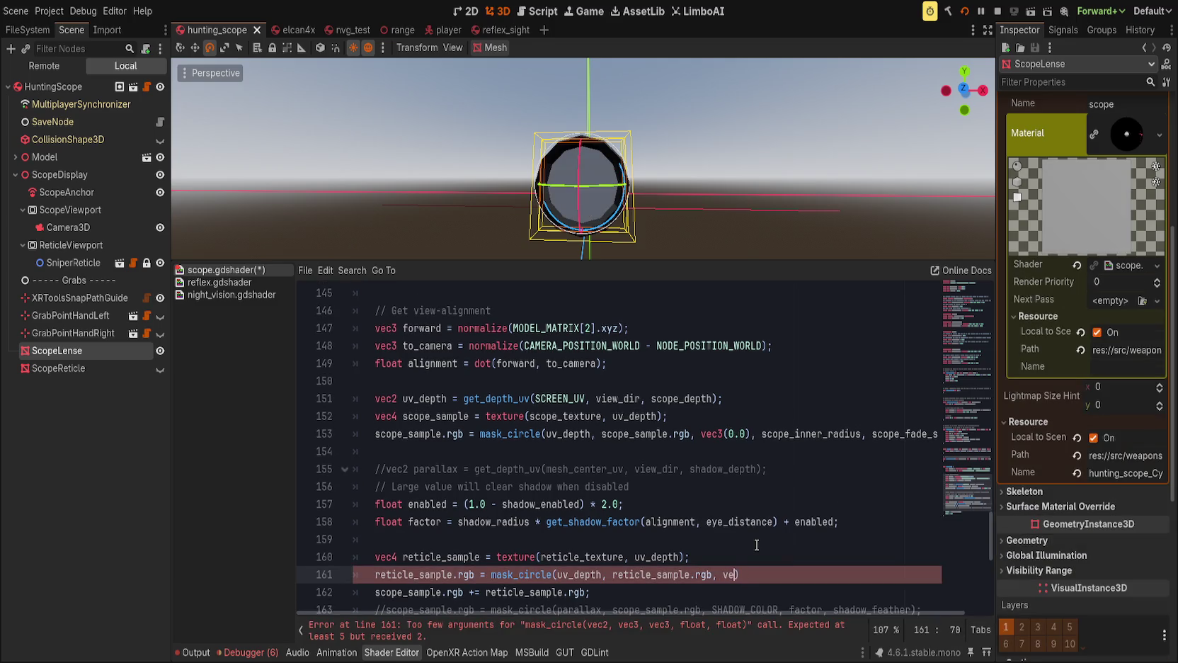
pyautogui.write('0.')
# Finish the call with scope_inner_radius and scope_fade_size, save, and adjust the mask colour value.
pyautogui.press('BackSpace')
pyautogui.press('BackSpace')
pyautogui.press('BackSpace')
pyautogui.write('1.0), ')
pyautogui.write('scope')
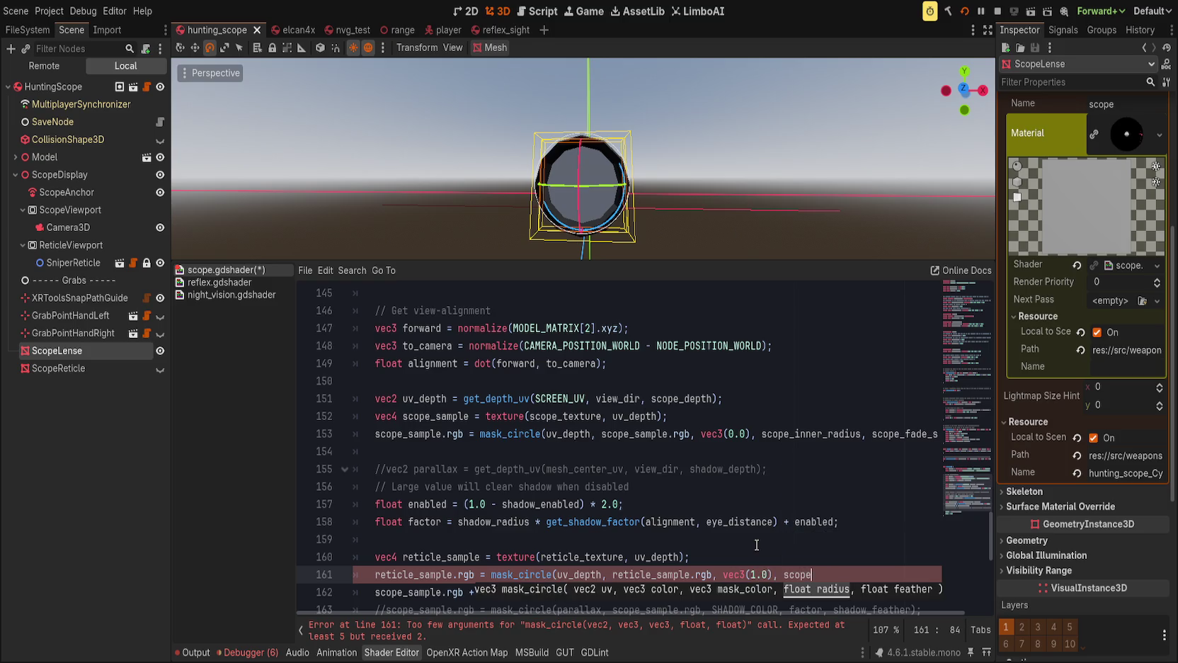
pyautogui.write('_i')
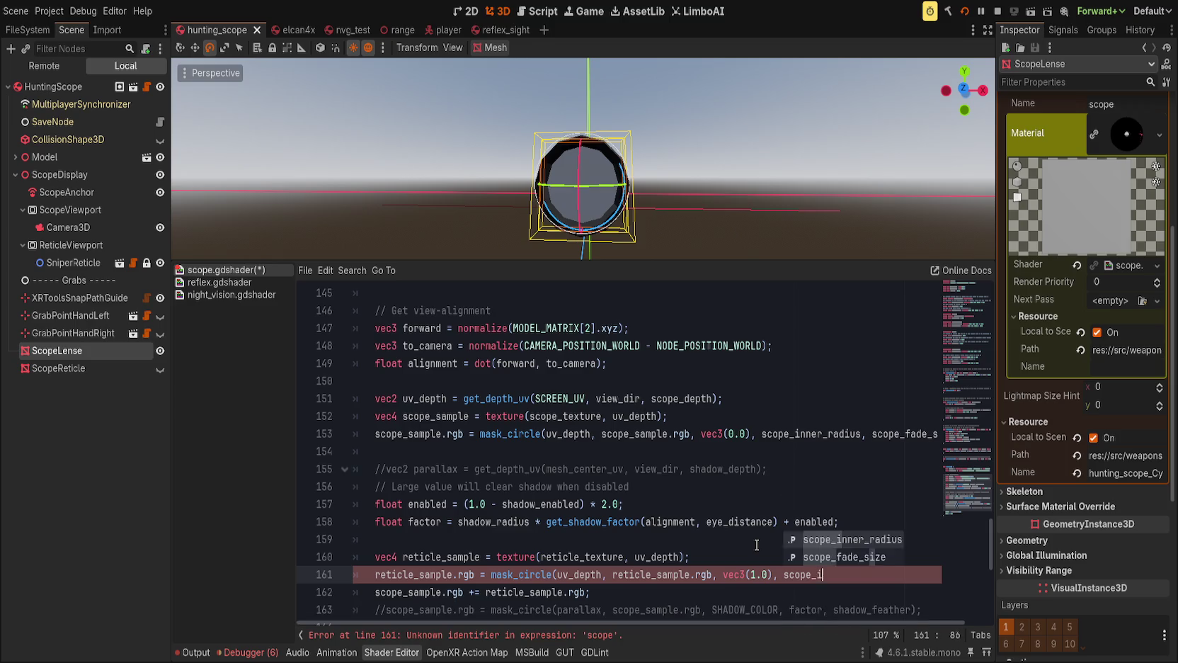
pyautogui.press('Return')
pyautogui.write('scope_f')
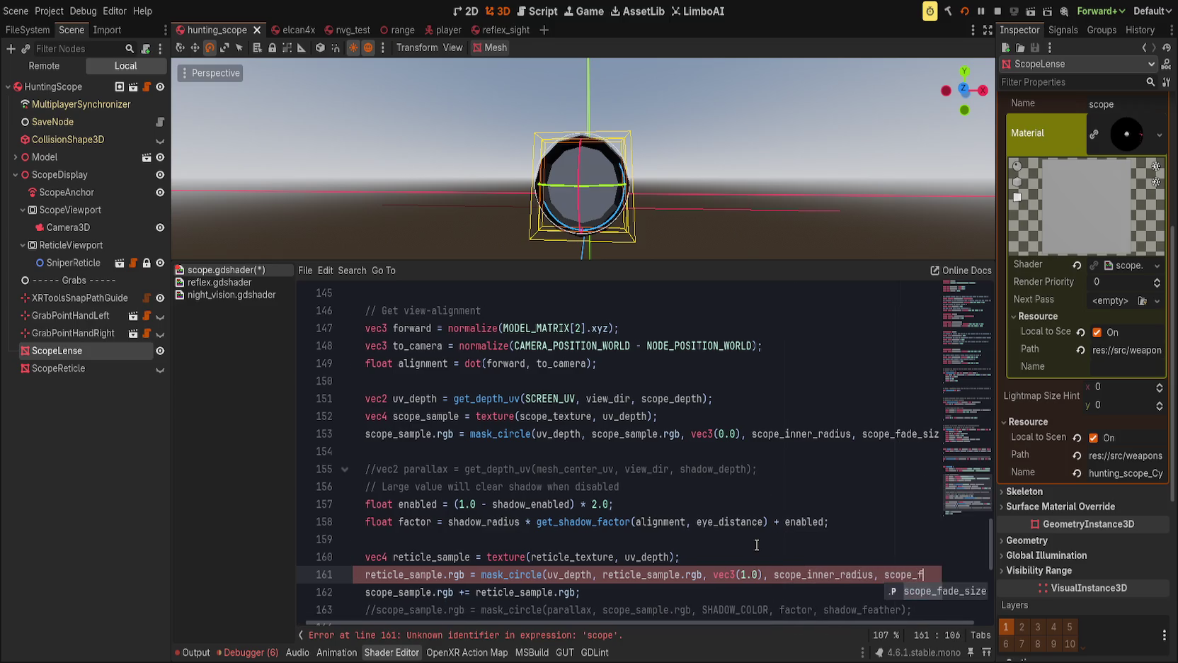
pyautogui.write('ade_size);')
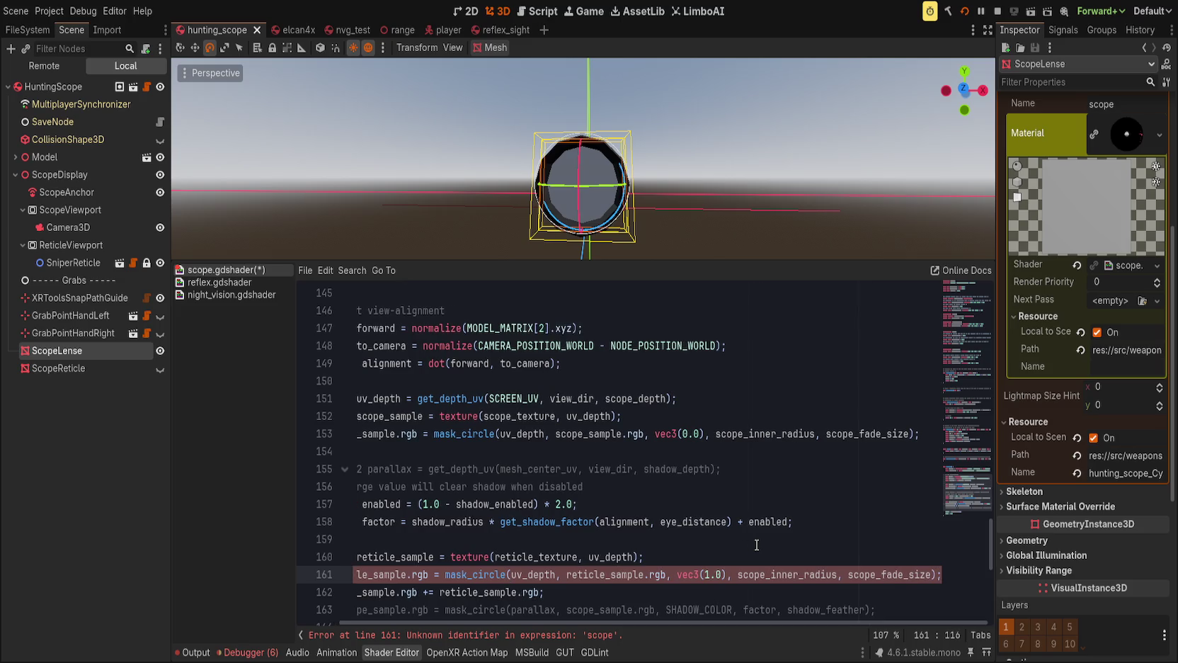
pyautogui.press('Home')
pyautogui.hotkey('ctrl', 's')
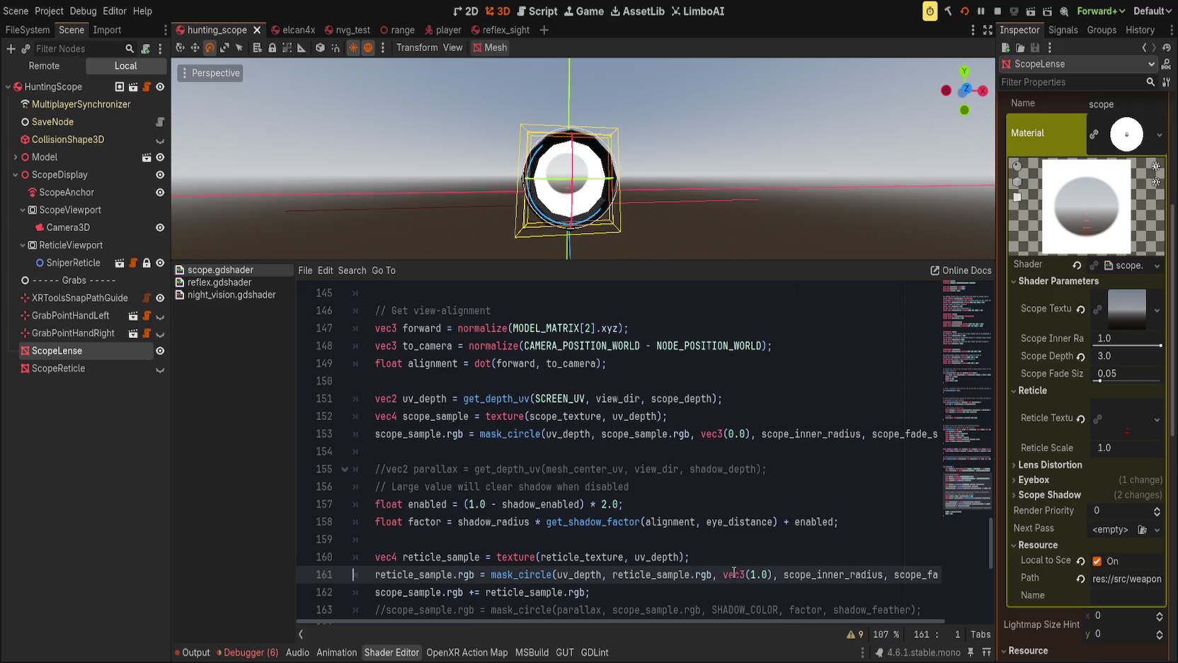
pyautogui.click(778, 574)
pyautogui.press('BackSpace')
pyautogui.write('-')
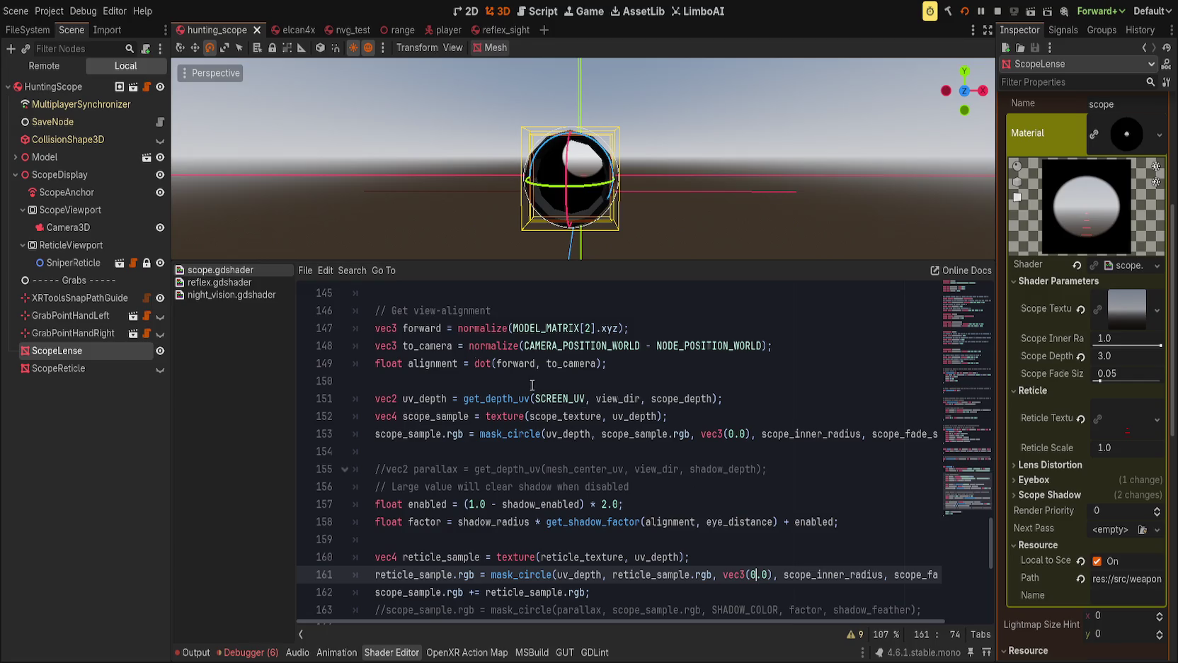
pyautogui.scroll(16, 605, 460)
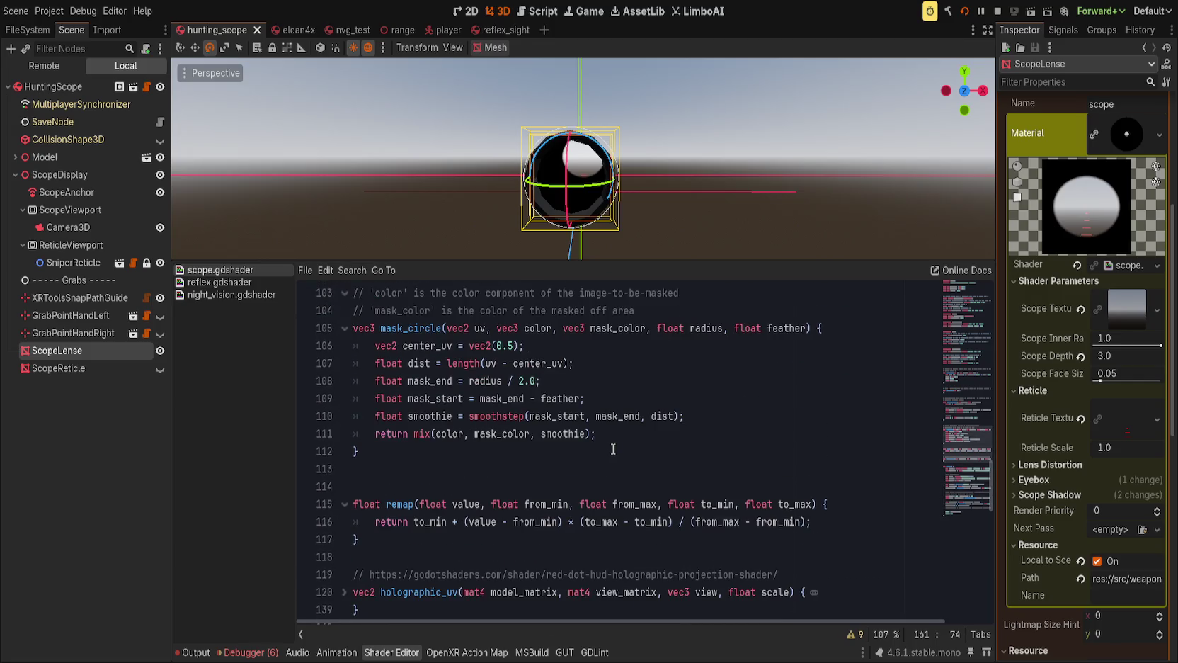
# Add a blank line below mask_circle's closing brace to hold the new mask function.
pyautogui.scroll(-1, 612, 441)
pyautogui.doubleClick(446, 398)
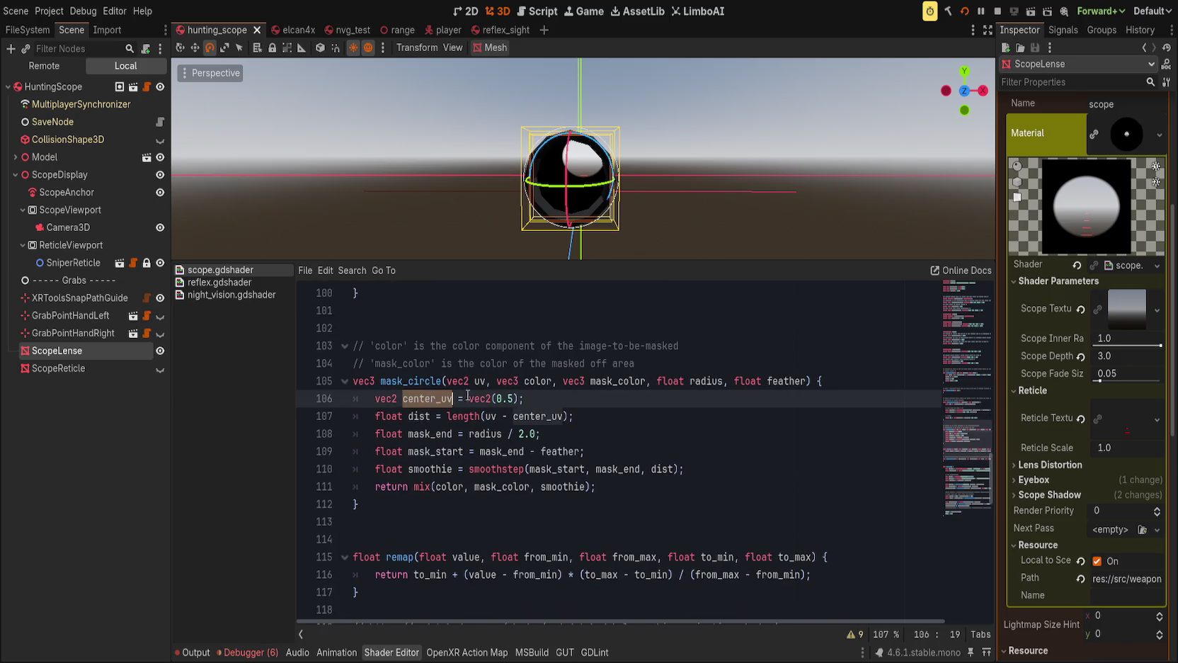
pyautogui.click(609, 408)
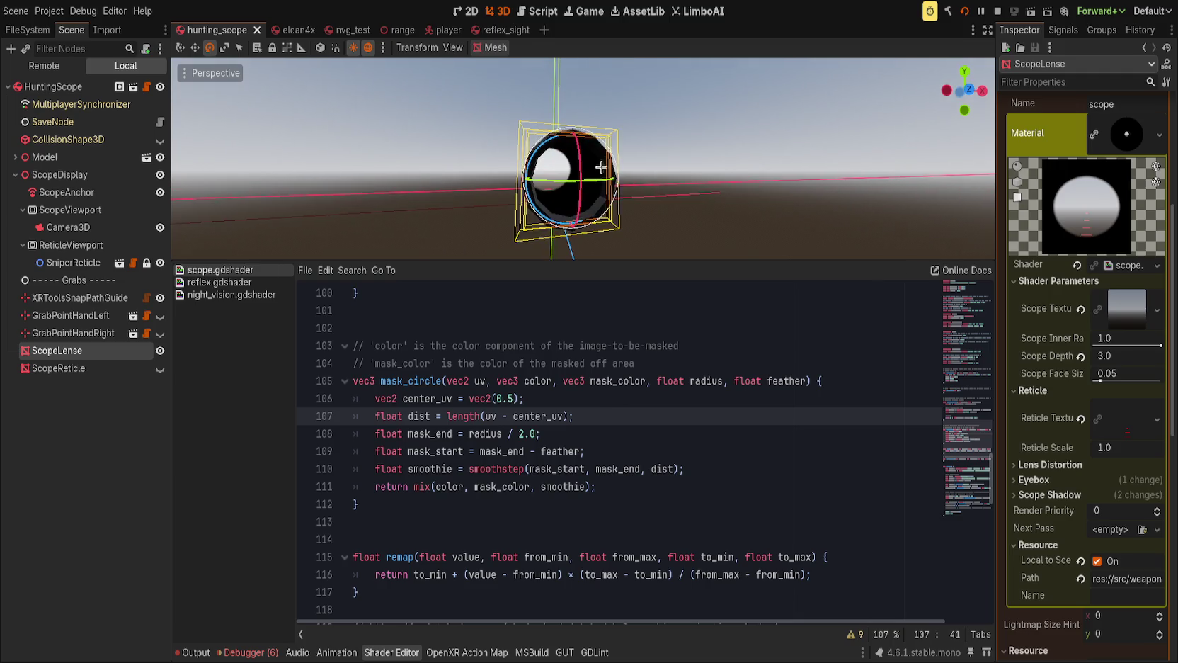
pyautogui.scroll(5, 577, 207)
pyautogui.scroll(-10, 637, 424)
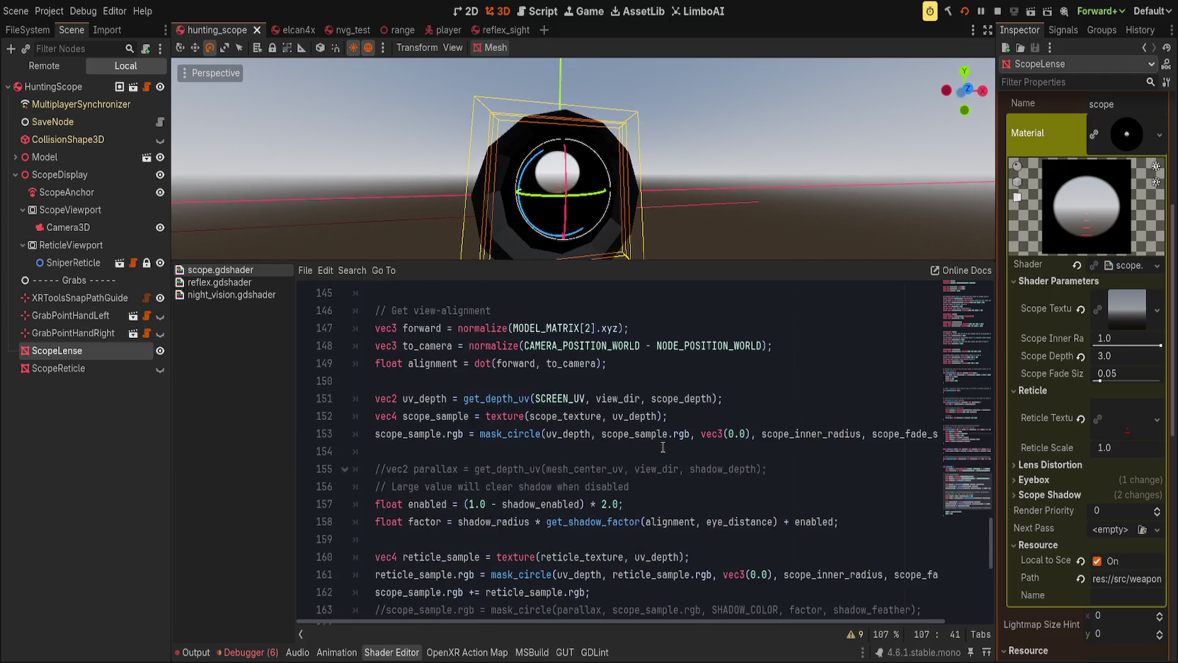
pyautogui.scroll(5, 638, 482)
pyautogui.scroll(7, 620, 517)
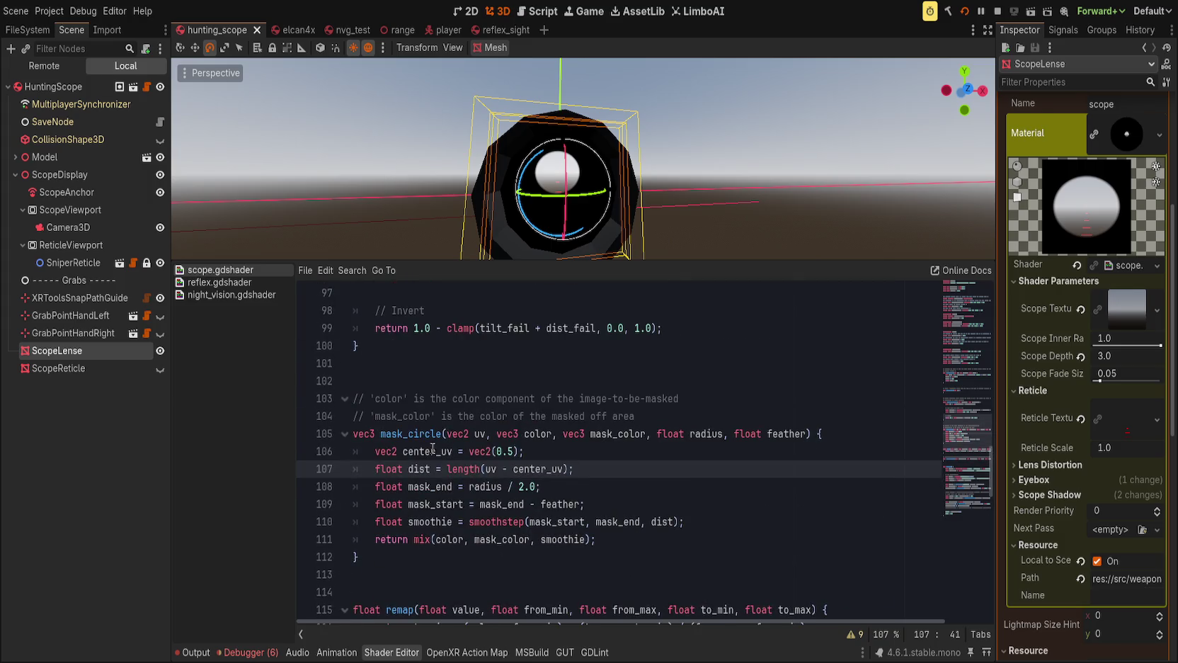
pyautogui.click(416, 434)
pyautogui.click(521, 591)
pyautogui.scroll(-2, 521, 590)
pyautogui.click(506, 451)
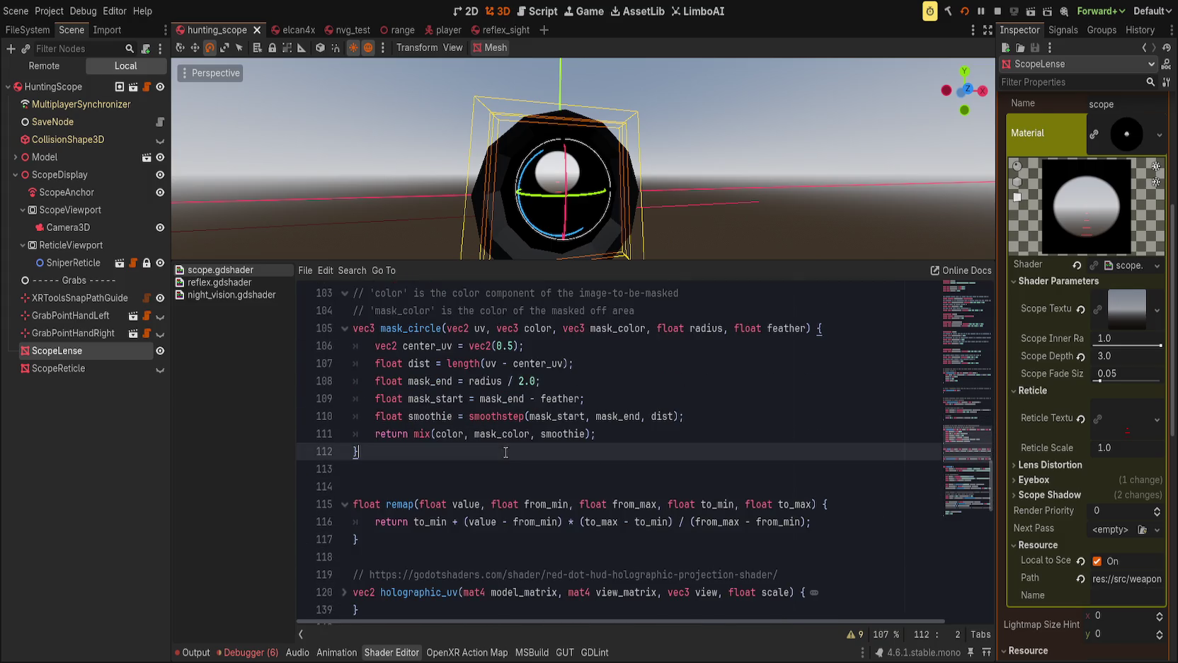
pyautogui.press('Return')
pyautogui.press('Return')
pyautogui.write('float ')
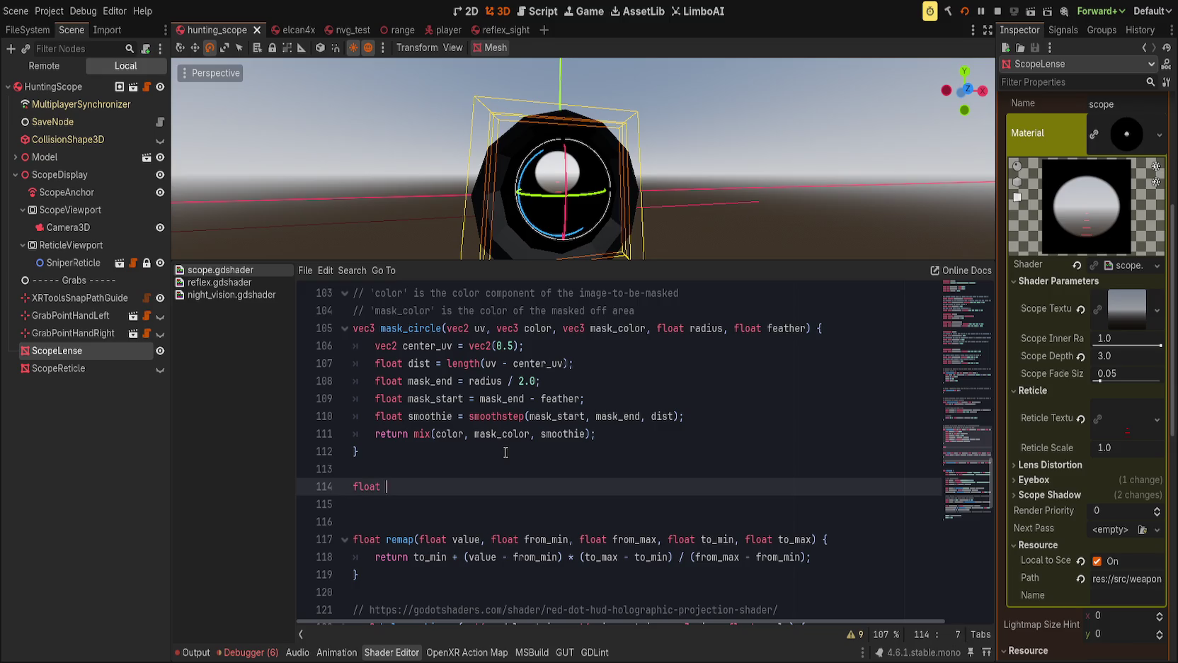
pyautogui.write('mask(uv2')
pyautogui.hotkey('ctrl', 'z')
pyautogui.hotkey('ctrl', 'z')
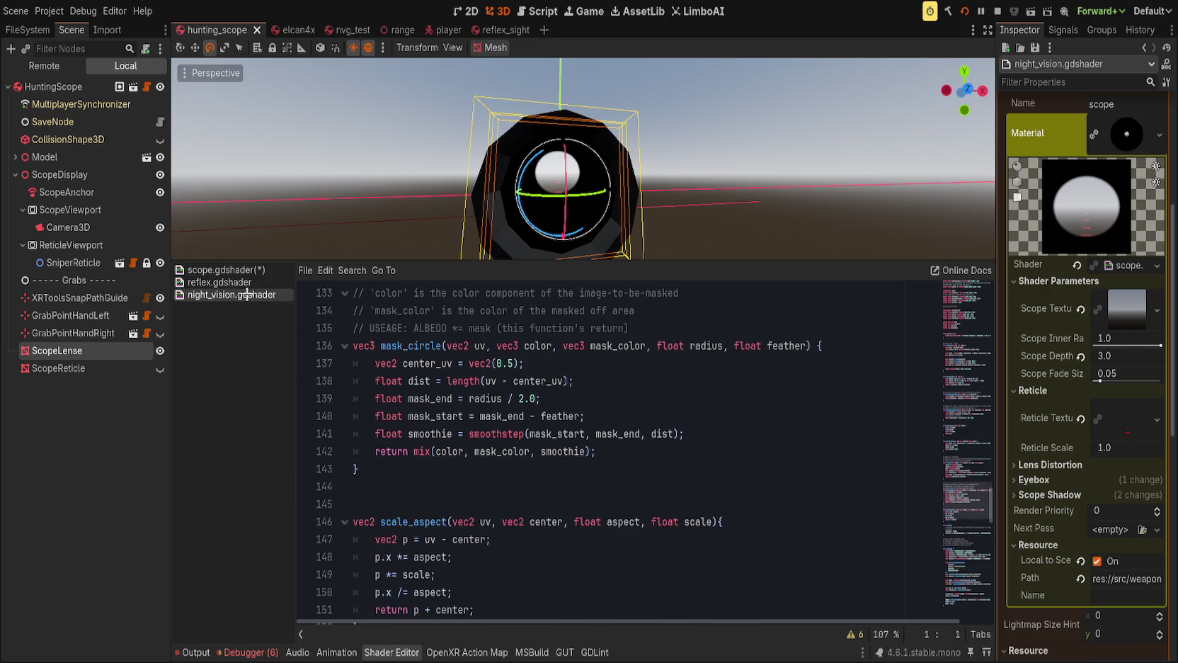
# Copy the mask(vec2 uv) function from reflex.gdshader and paste it below mask_circle in scope.gdshader.
pyautogui.click(231, 280)
pyautogui.scroll(14, 464, 492)
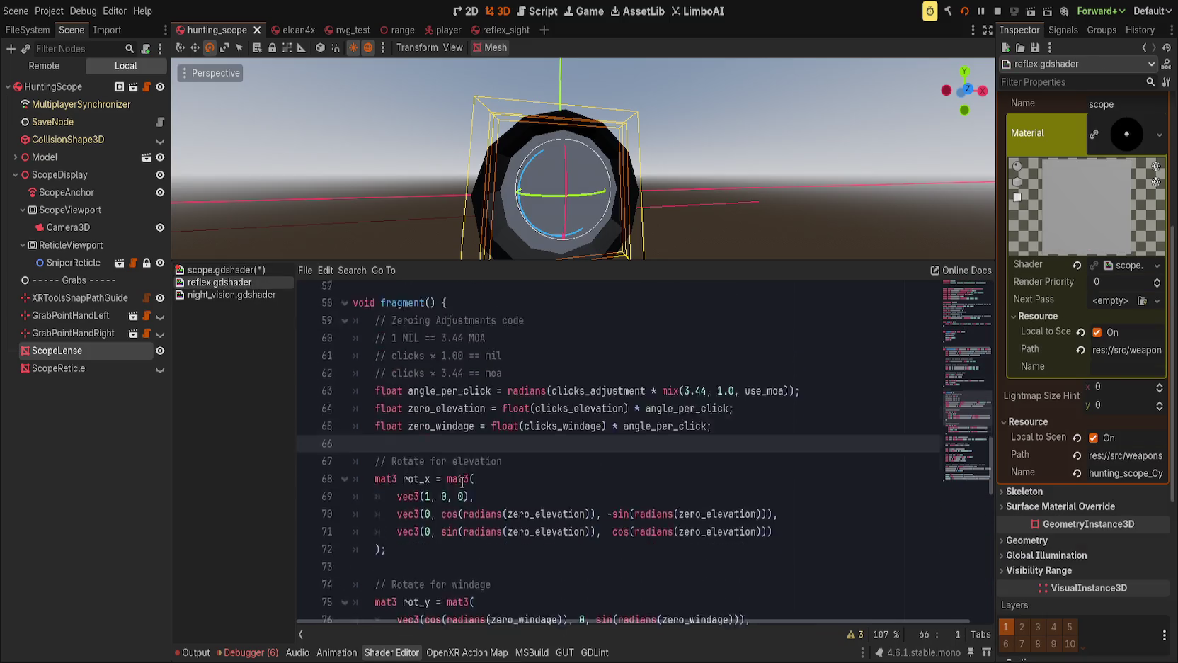
pyautogui.scroll(2, 464, 491)
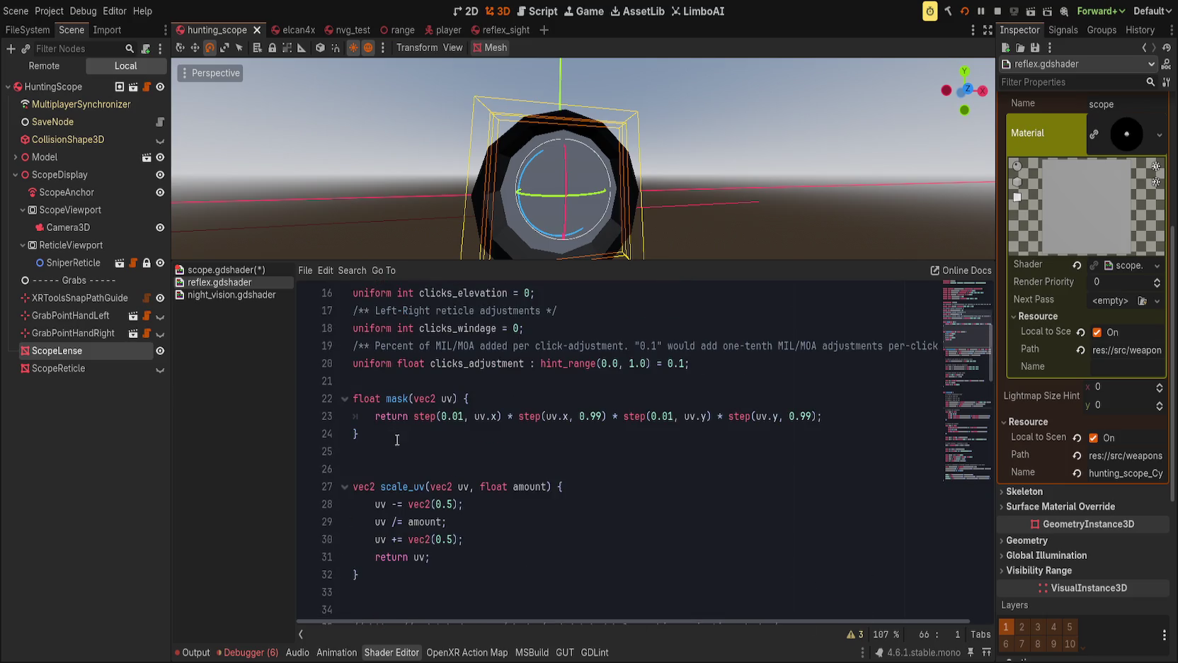
pyautogui.moveTo(358, 429); pyautogui.dragTo(352, 394)
pyautogui.hotkey('ctrl', 'c')
pyautogui.click(221, 270)
pyautogui.tripleClick(560, 487)
pyautogui.hotkey('ctrl', 'v')
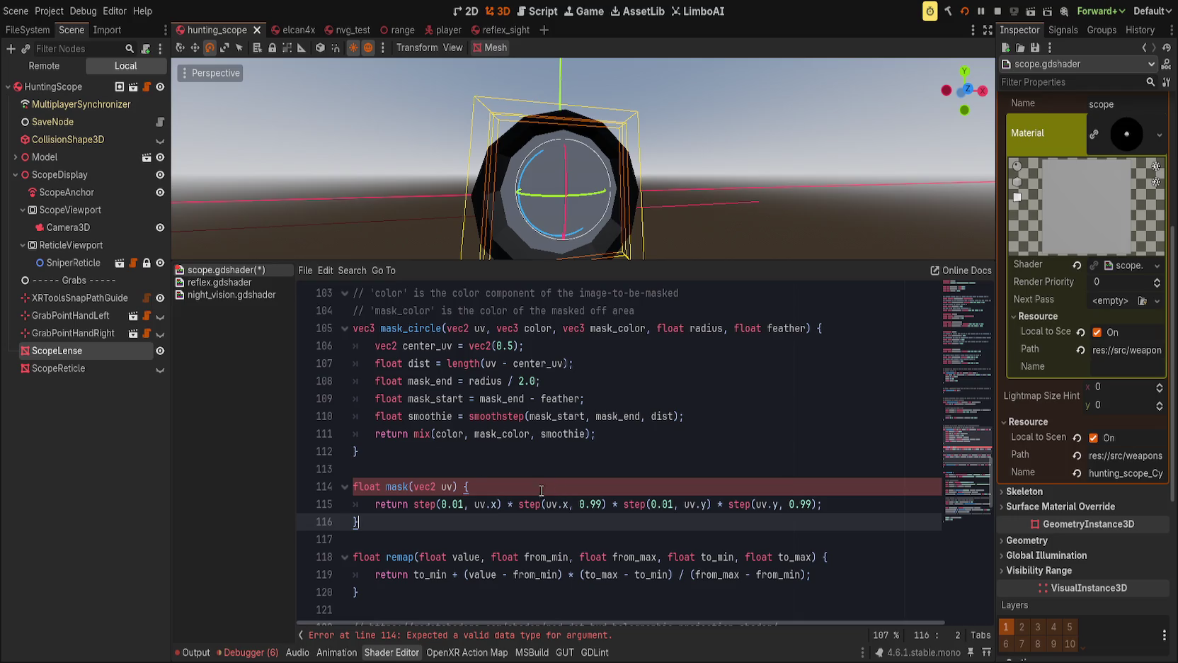
pyautogui.scroll(-20, 549, 492)
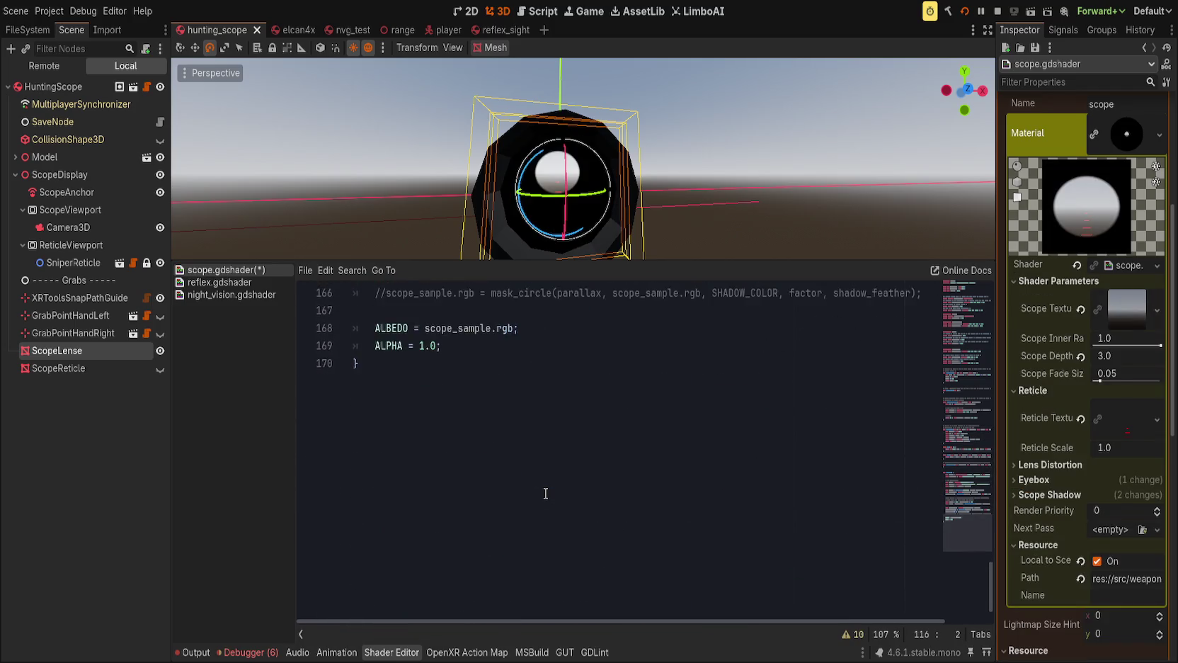
# Add a '// Combine' comment line above the line that adds the reticle.
pyautogui.scroll(4, 546, 493)
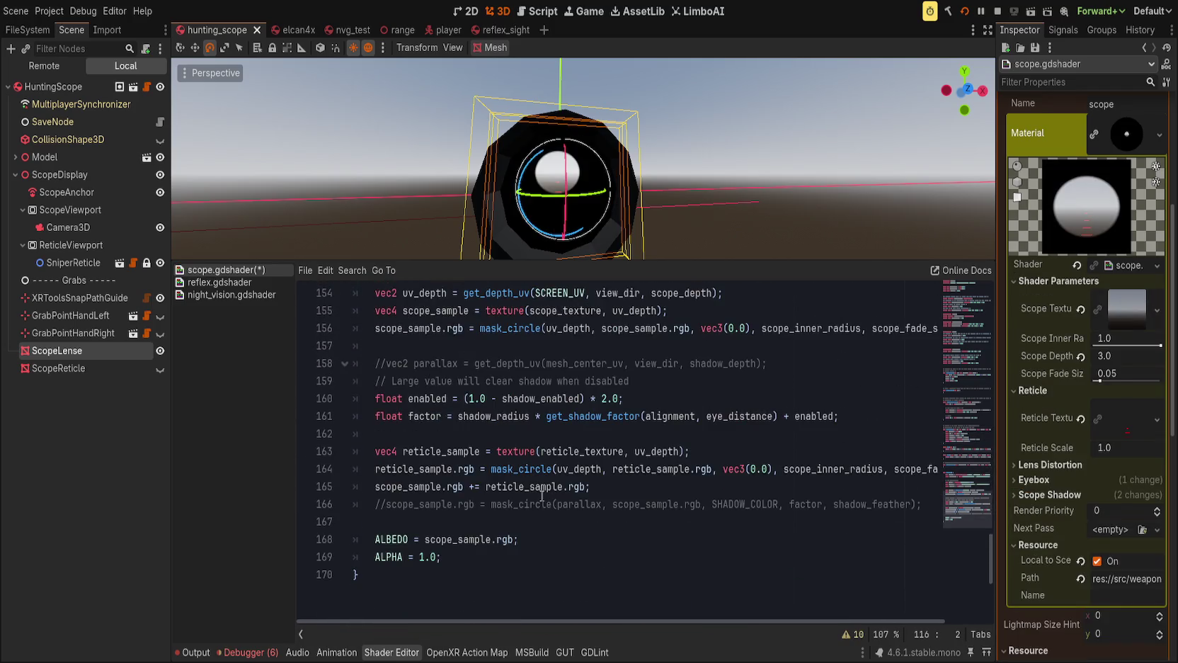
pyautogui.click(493, 470)
pyautogui.press('Down')
pyautogui.press('Home')
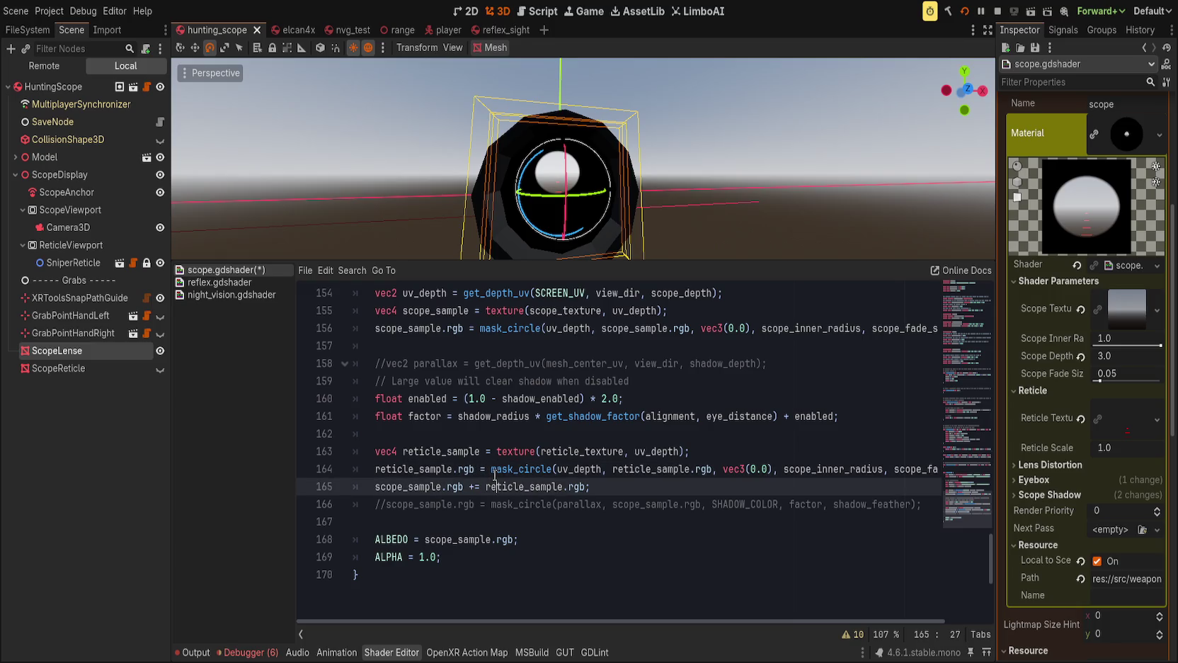
pyautogui.press('Return')
pyautogui.press('Return')
pyautogui.hotkey('ctrl', 'k')
pyautogui.hotkey('ctrl', 'k')
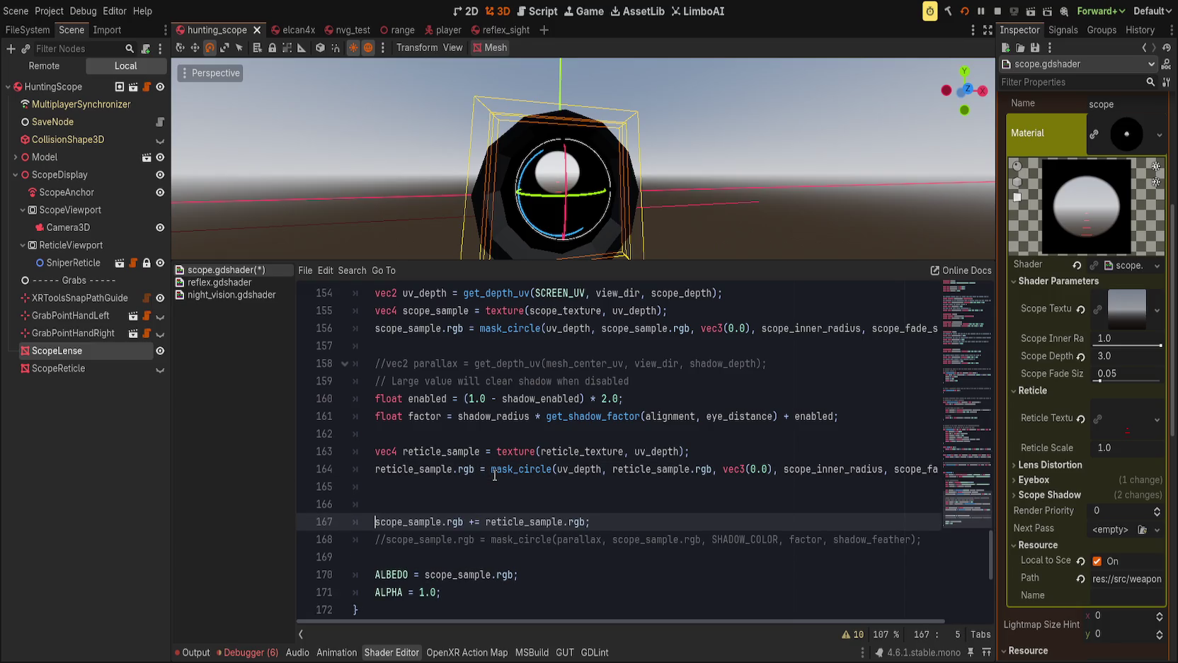
pyautogui.press('Up')
pyautogui.write('// Combine')
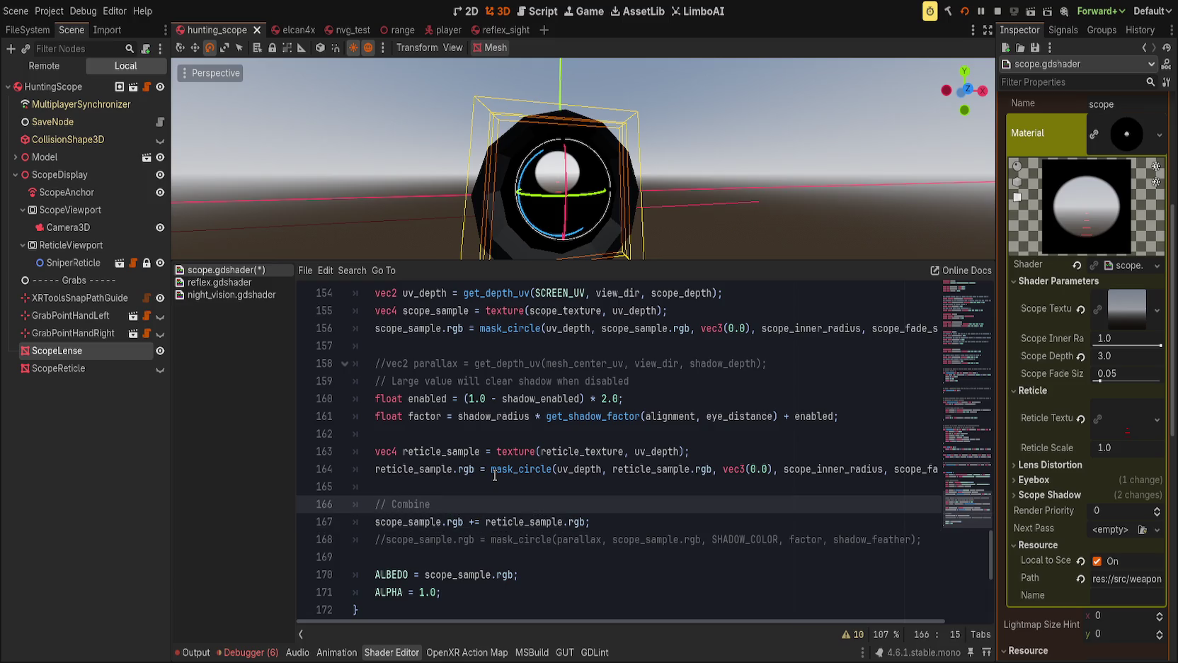
# Rewrite the reticle masking line to multiply reticle_sample.rgb by mask(uv_depth).
pyautogui.doubleClick(463, 469)
pyautogui.write('a')
pyautogui.click(541, 469)
pyautogui.press('BackSpace')
pyautogui.write('(')
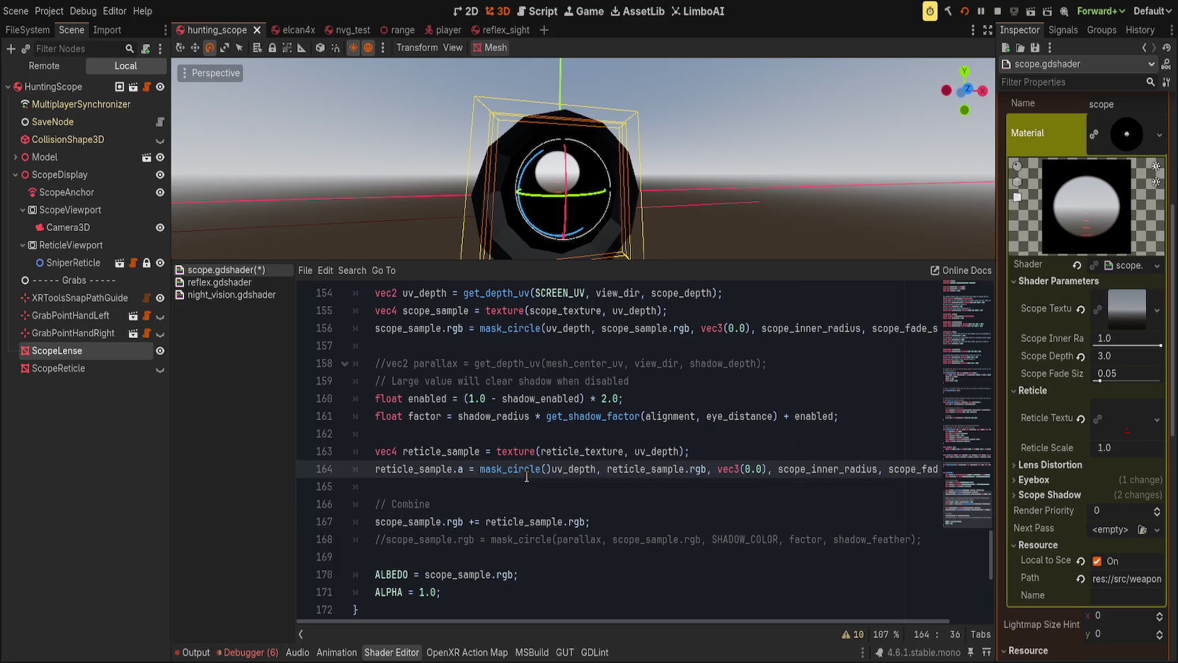
pyautogui.doubleClick(509, 469)
pyautogui.hotkey('shift', 'End')
pyautogui.write('mask')
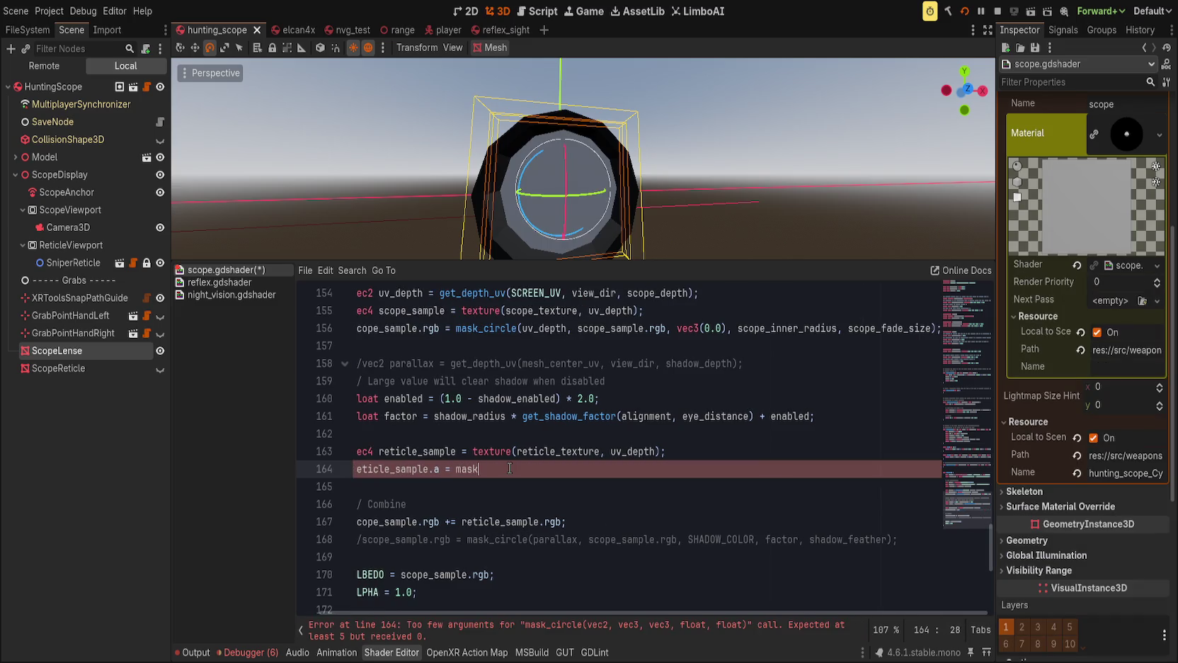
pyautogui.write('(')
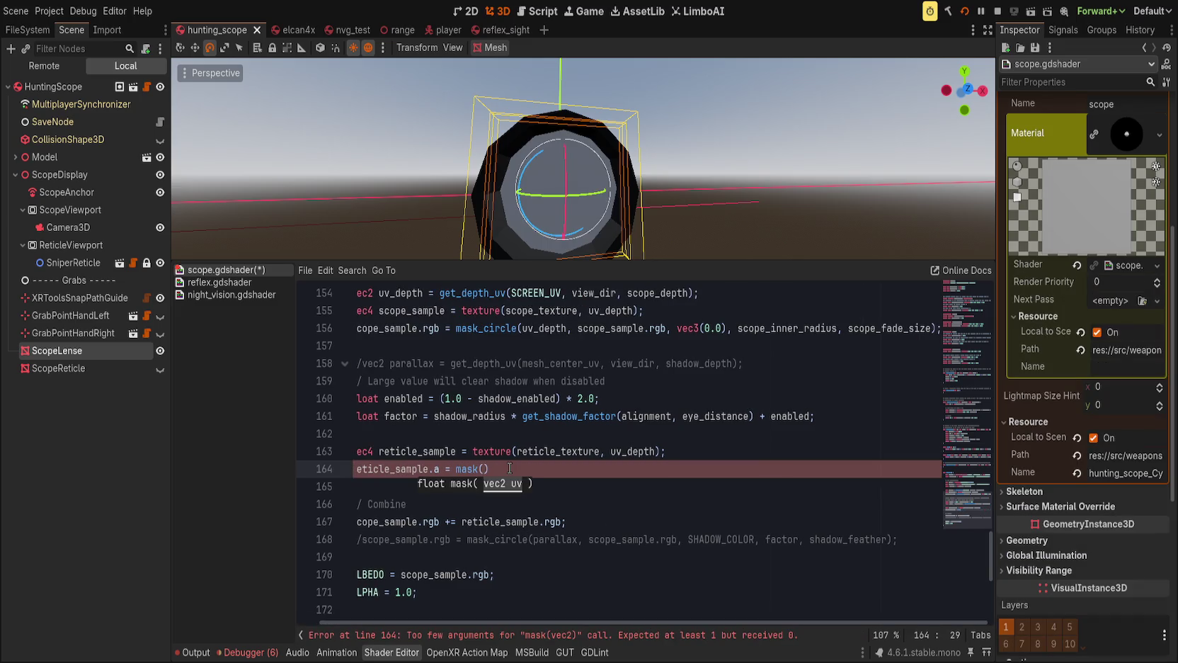
pyautogui.write('uv_depth)')
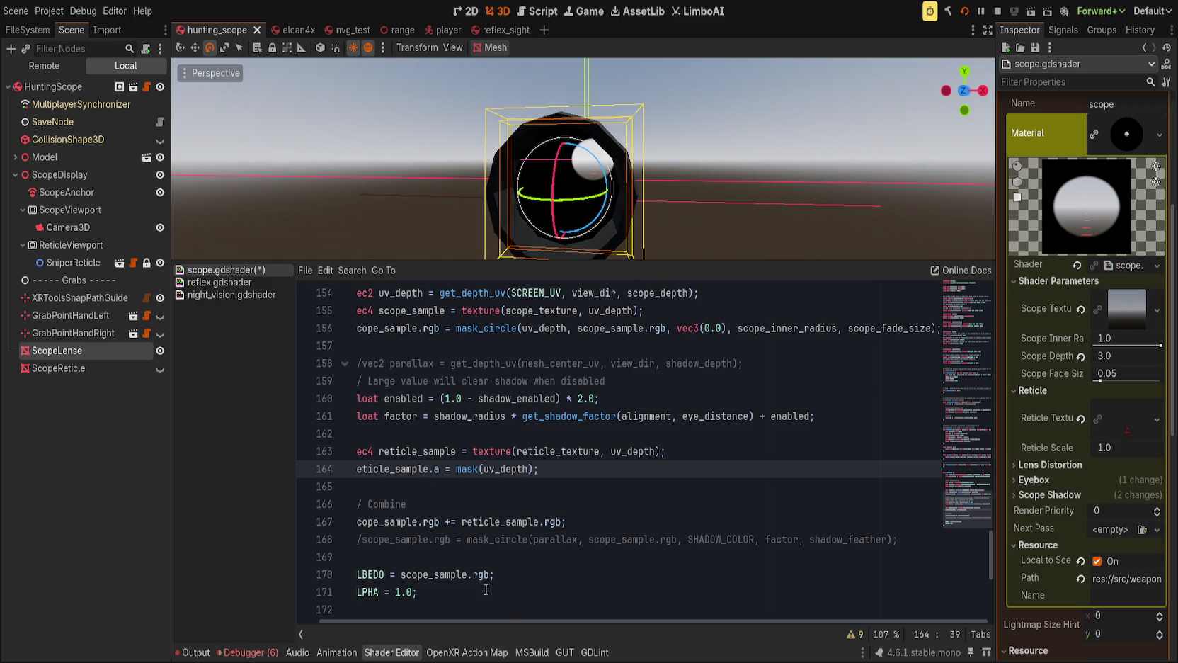
pyautogui.moveTo(472, 621); pyautogui.dragTo(447, 609)
pyautogui.click(470, 468)
pyautogui.write('*')
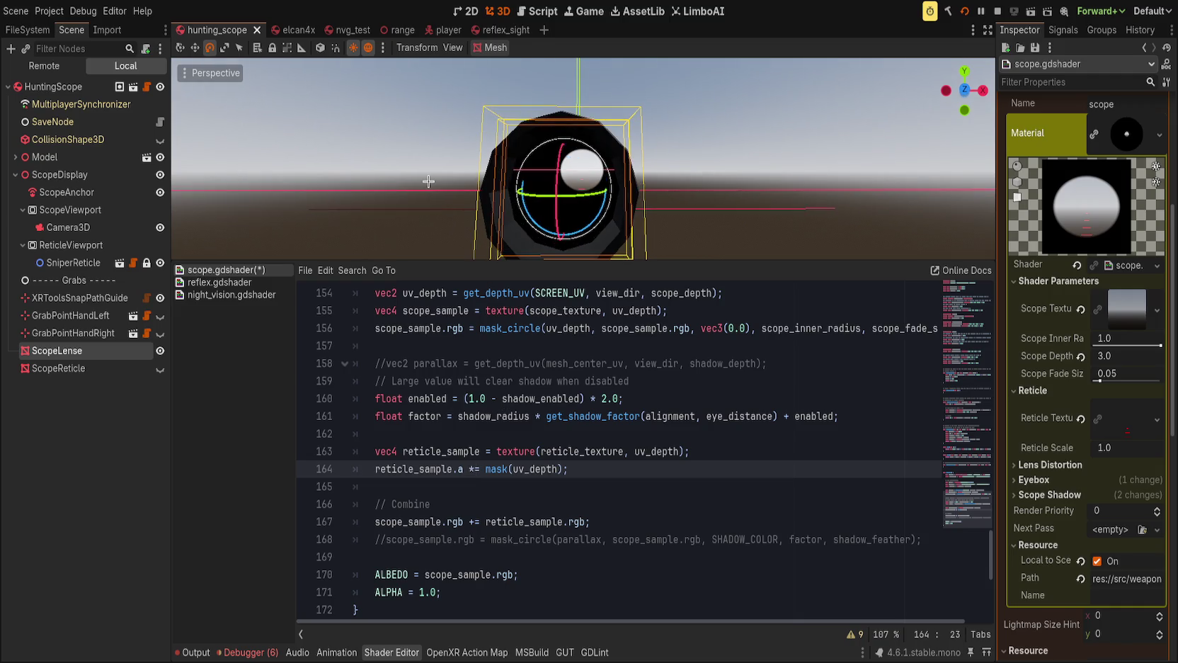
pyautogui.hotkey('ctrl', 'z')
pyautogui.write('*')
pyautogui.press('BackSpace')
pyautogui.press('BackSpace')
pyautogui.press('BackSpace')
pyautogui.write('r')
pyautogui.press('Return')
pyautogui.press('BackSpace')
pyautogui.press('BackSpace')
pyautogui.write('gb *')
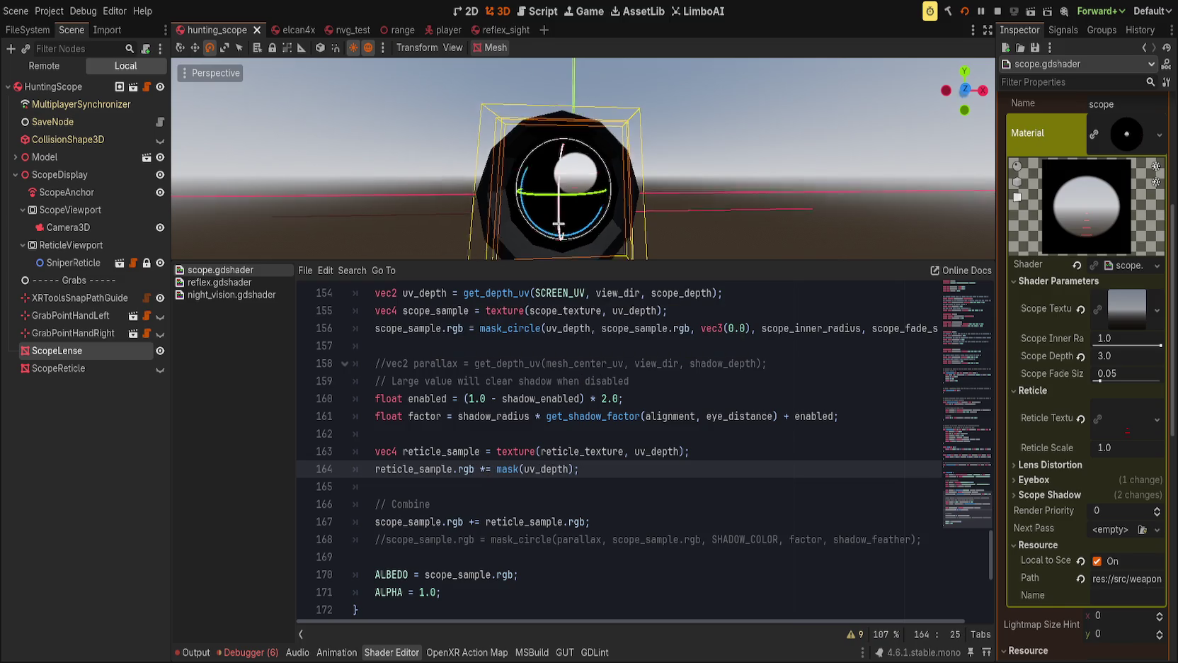
# Replace uv_depth with SCREEN_UV in the reticle texture() lookup.
pyautogui.scroll(1, 580, 228)
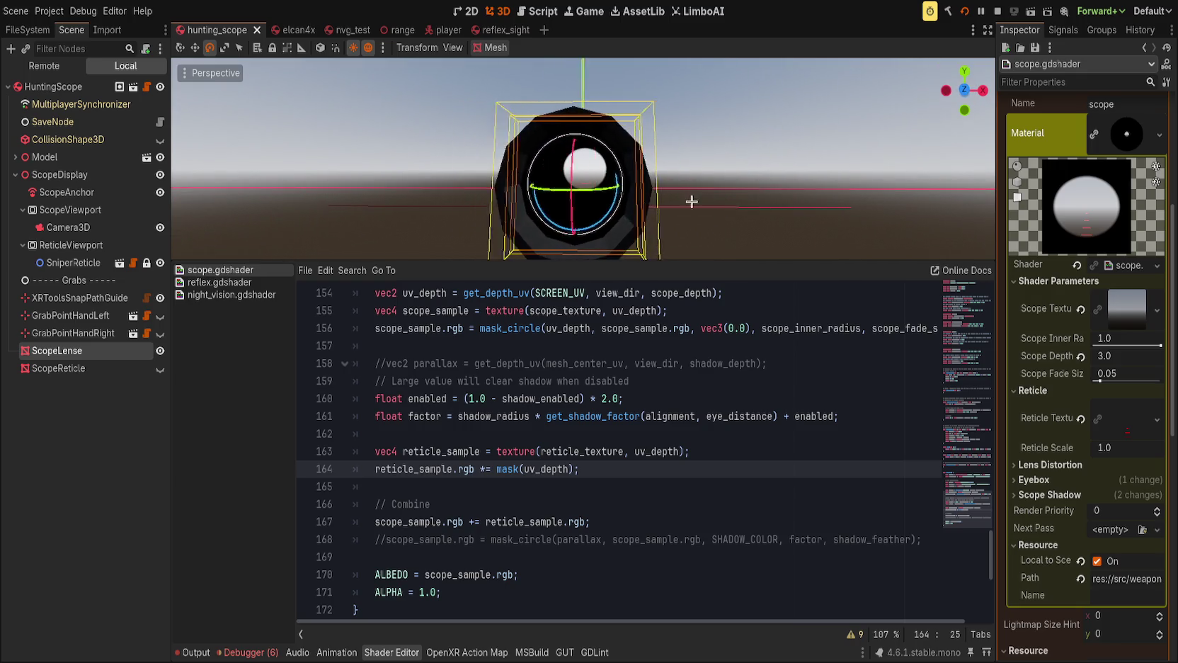
pyautogui.doubleClick(549, 468)
pyautogui.scroll(1, 549, 471)
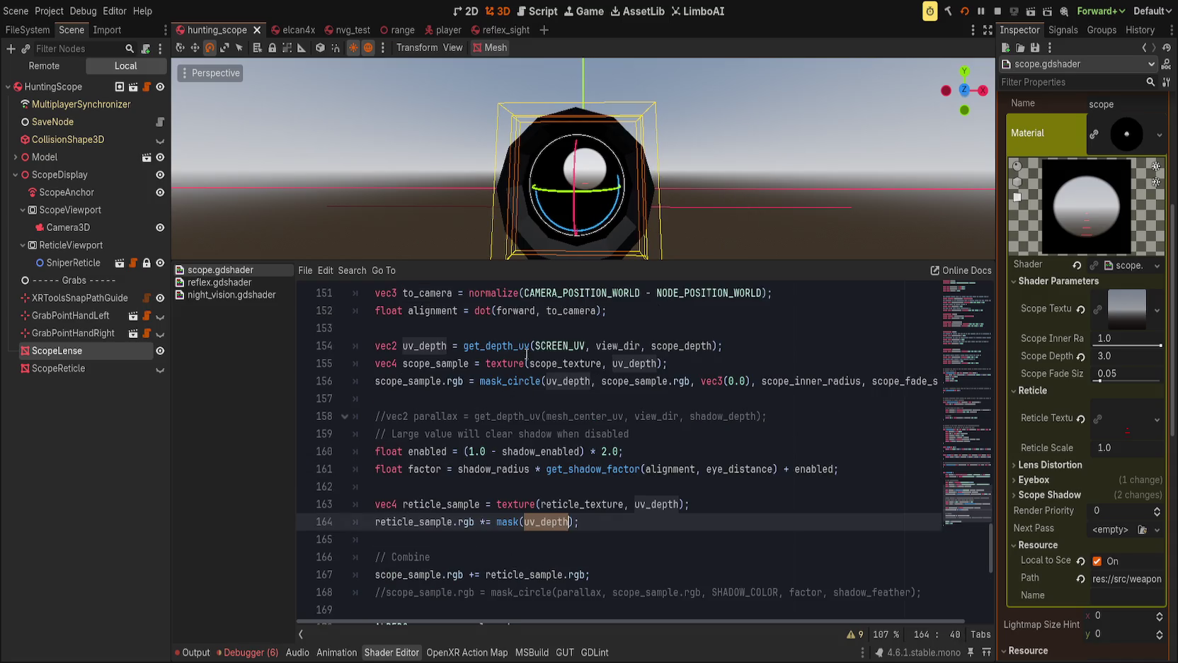
pyautogui.doubleClick(656, 504)
pyautogui.write('SCREEN_')
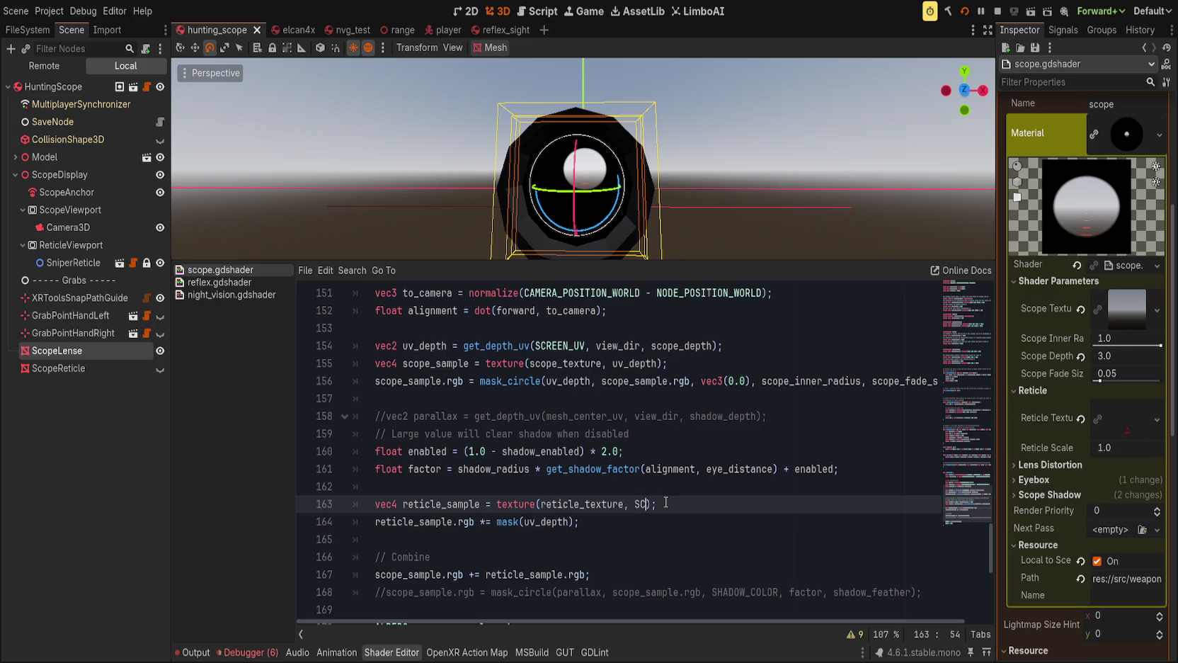
pyautogui.write('UV')
# Keep Reticle Scale at 1.0, comment out the reticle mask line, and save.
pyautogui.moveTo(1119, 449); pyautogui.dragTo(1101, 449)
pyautogui.hotkey('ctrl', 'z')
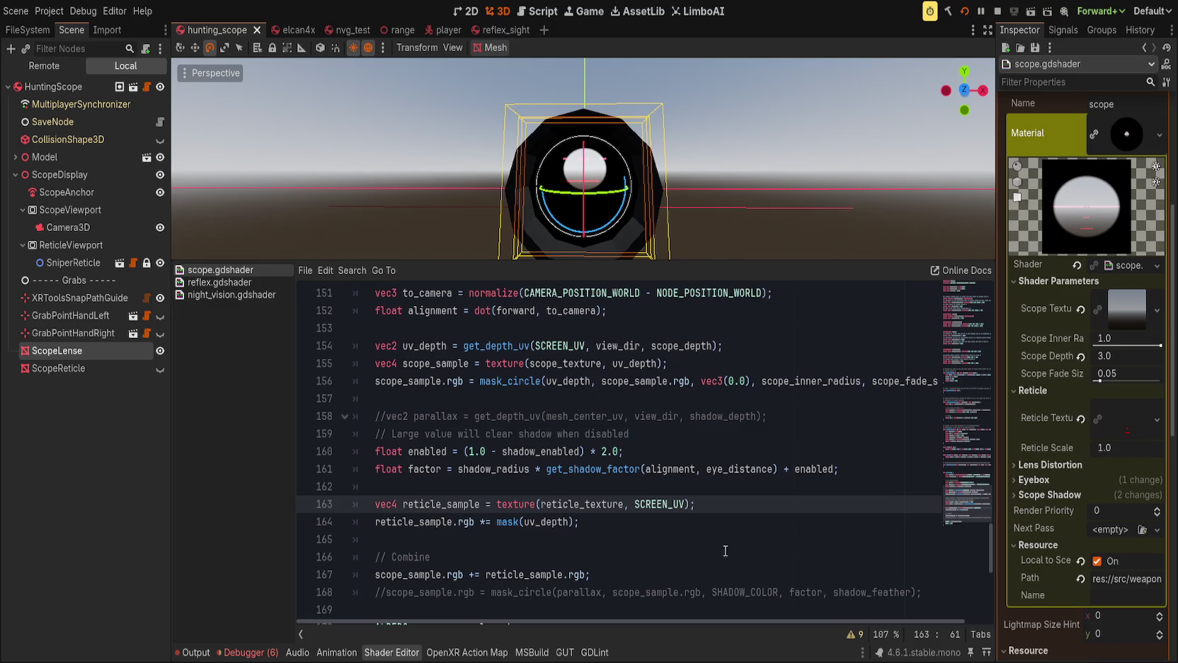
pyautogui.click(368, 520)
pyautogui.hotkey('ctrl', 'k')
pyautogui.hotkey('ctrl', 's')
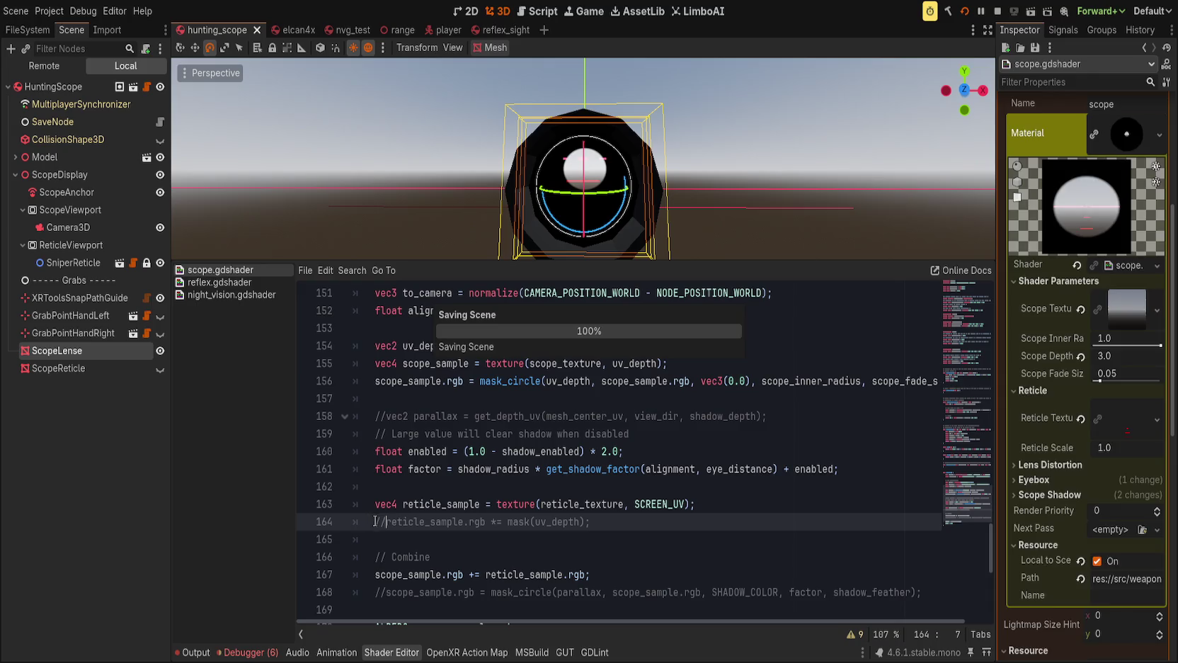
pyautogui.moveTo(602, 178)
pyautogui.mouseDown()
pyautogui.moveTo(703, 211)
pyautogui.moveTo(600, 210)
pyautogui.moveTo(669, 197)
pyautogui.moveTo(623, 206)
pyautogui.mouseUp()
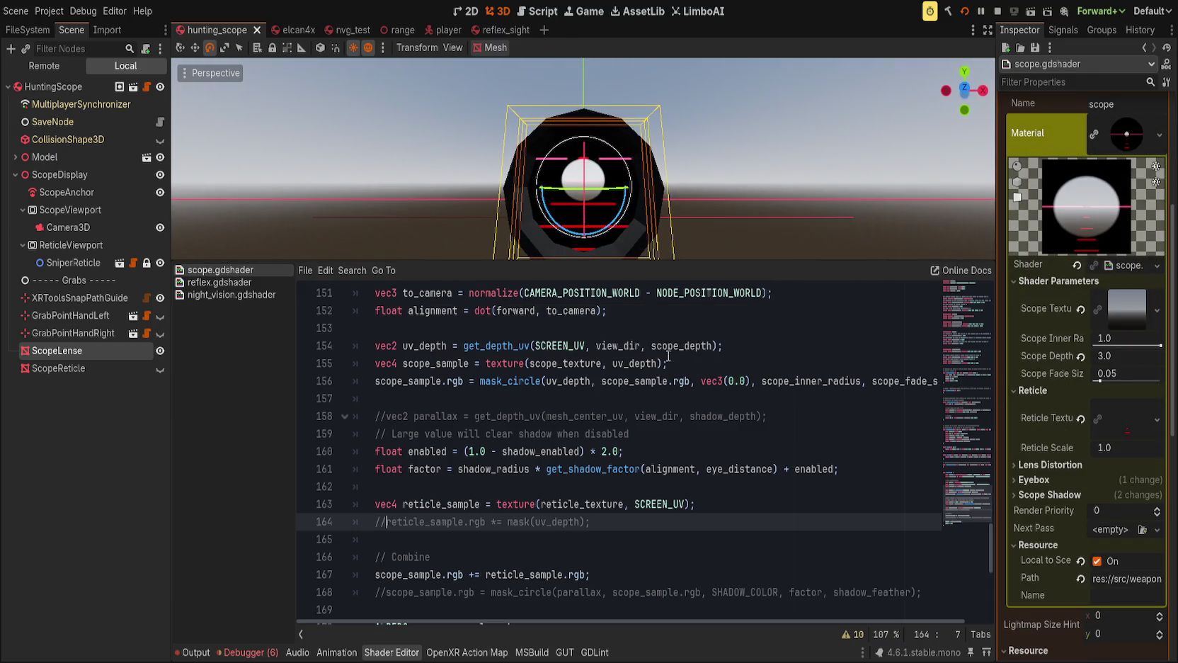
pyautogui.scroll(2, 517, 472)
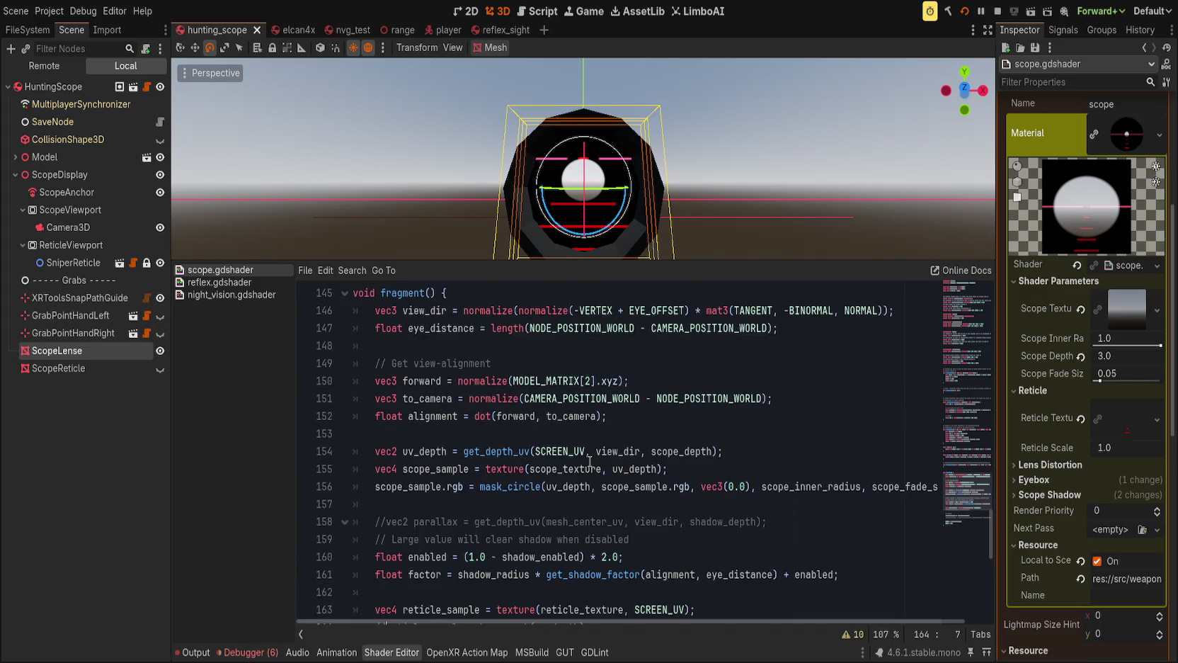
pyautogui.scroll(-2, 569, 534)
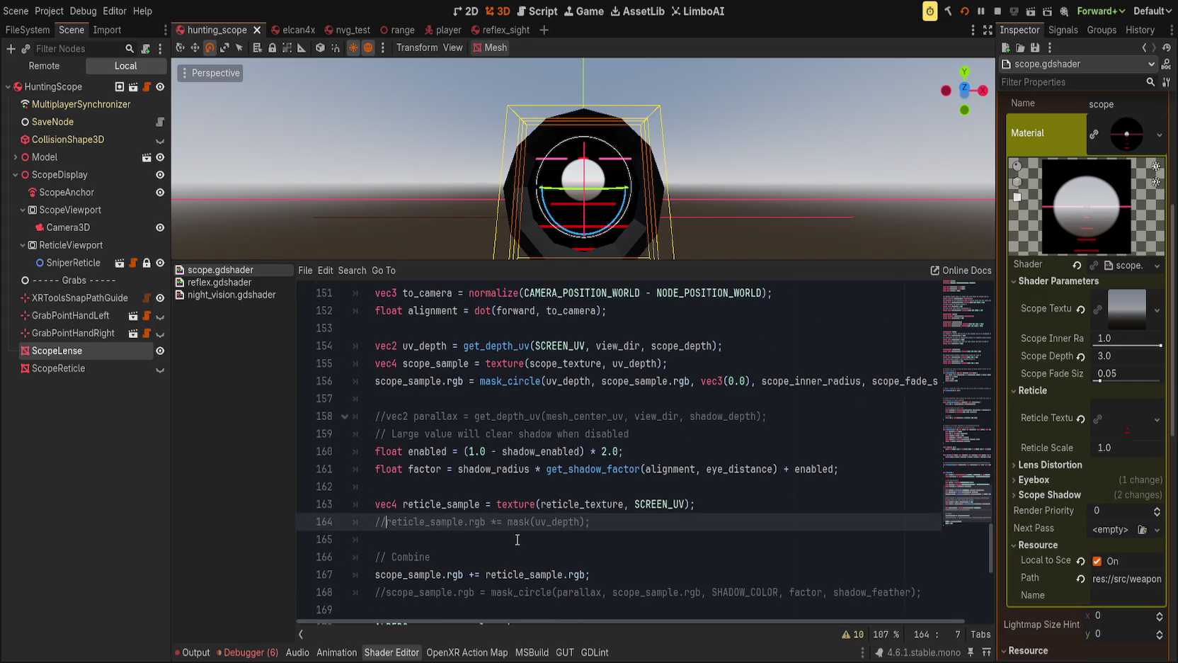
# Move the caret to the end of the reticle_texture uniform.
pyautogui.click(763, 530)
pyautogui.scroll(15, 708, 538)
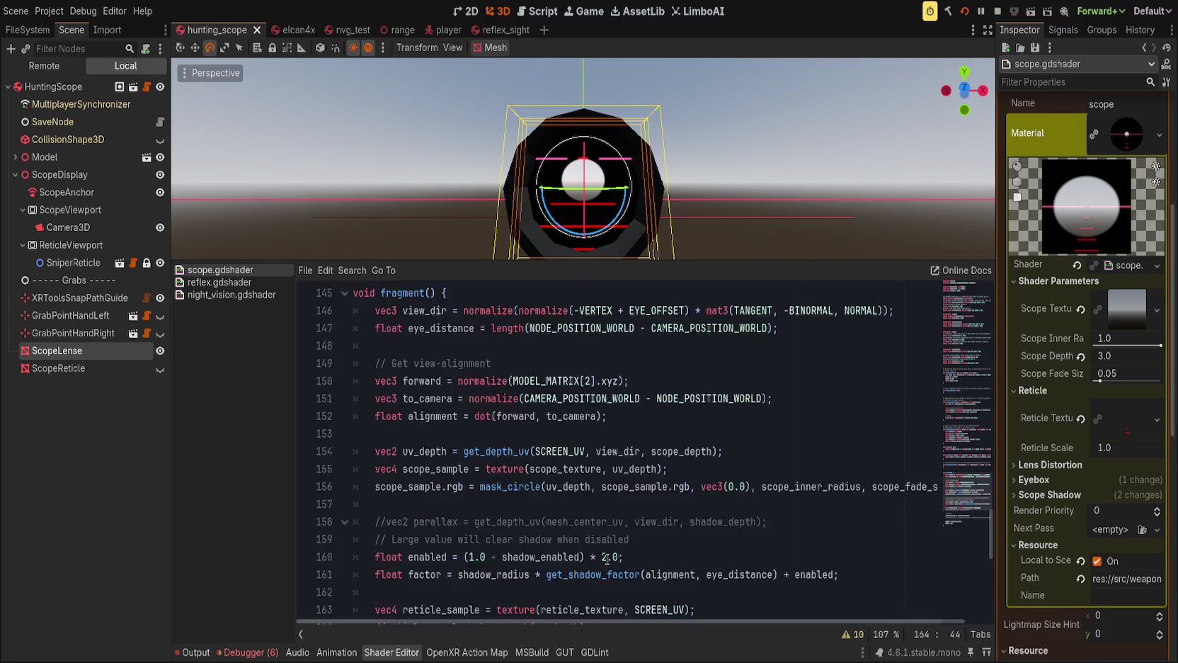
pyautogui.scroll(20, 681, 545)
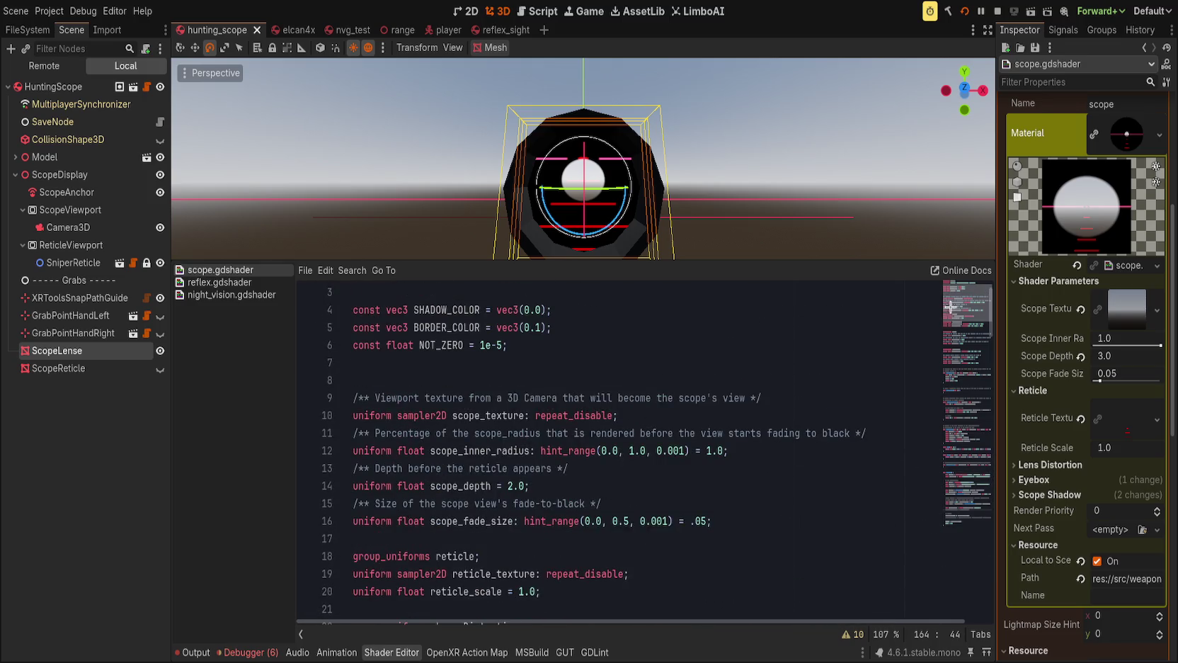
pyautogui.click(636, 483)
pyautogui.press('Up')
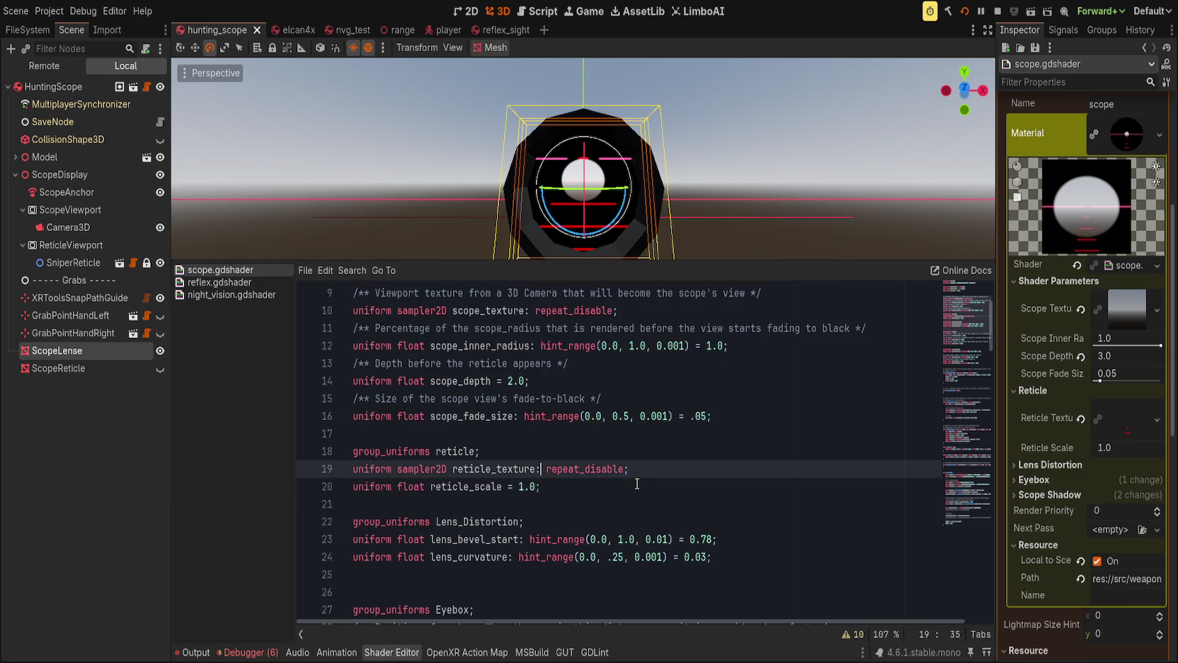
# Add 'uniform float reticle_depth = 2.0;' below the reticle uniforms and save.
pyautogui.press('Return')
pyautogui.write('uniform float reticle_depth = 2.0;')
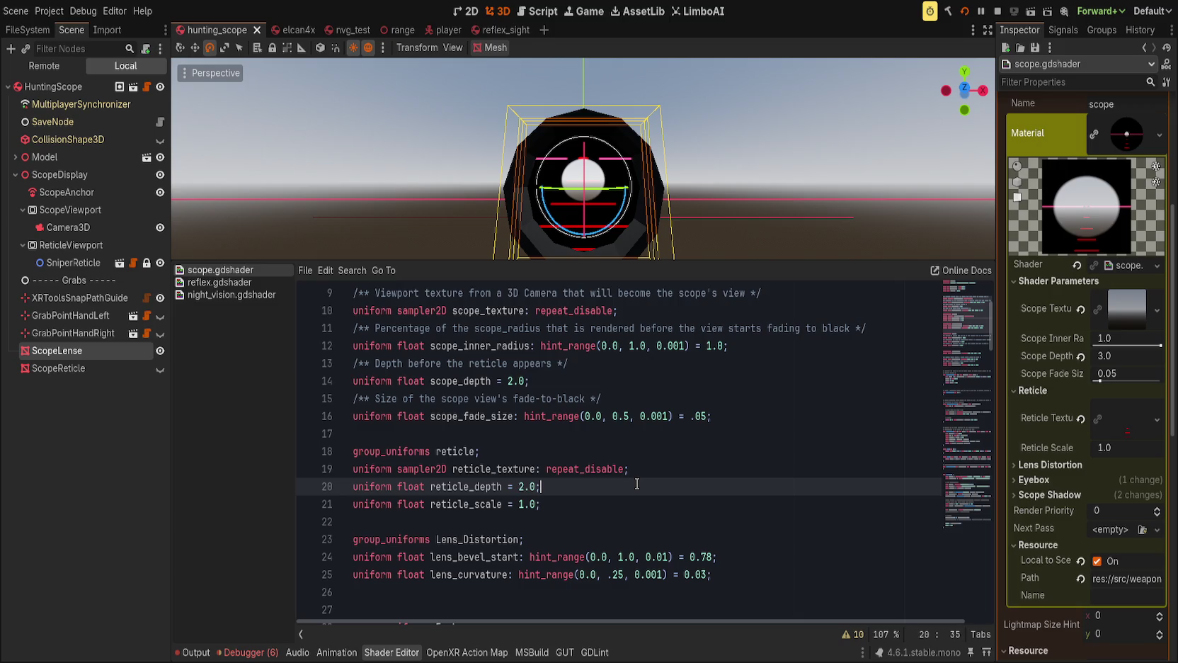
pyautogui.click(556, 499)
pyautogui.hotkey('ctrl', 's')
# Compute reticle_uv as get_depth_uv(SCREEN_UV, view_dir, reticle_depth) above the reticle sample line.
pyautogui.click(972, 475)
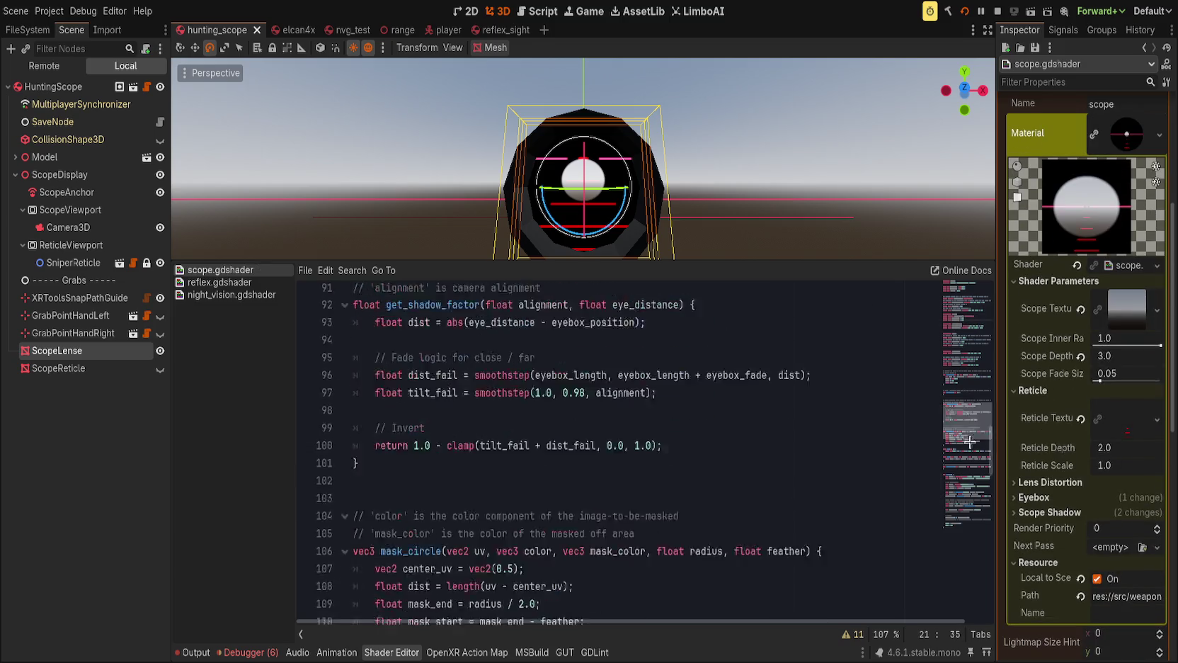
pyautogui.scroll(-10, 972, 474)
pyautogui.scroll(2, 476, 483)
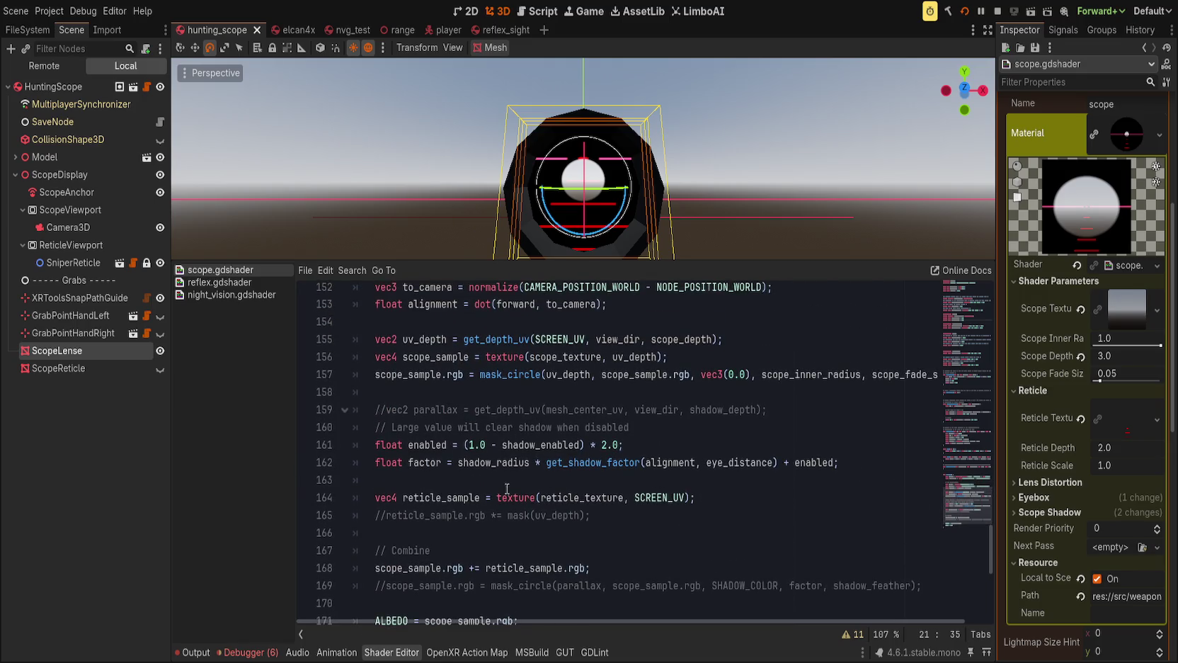
pyautogui.scroll(2, 433, 496)
pyautogui.doubleClick(424, 444)
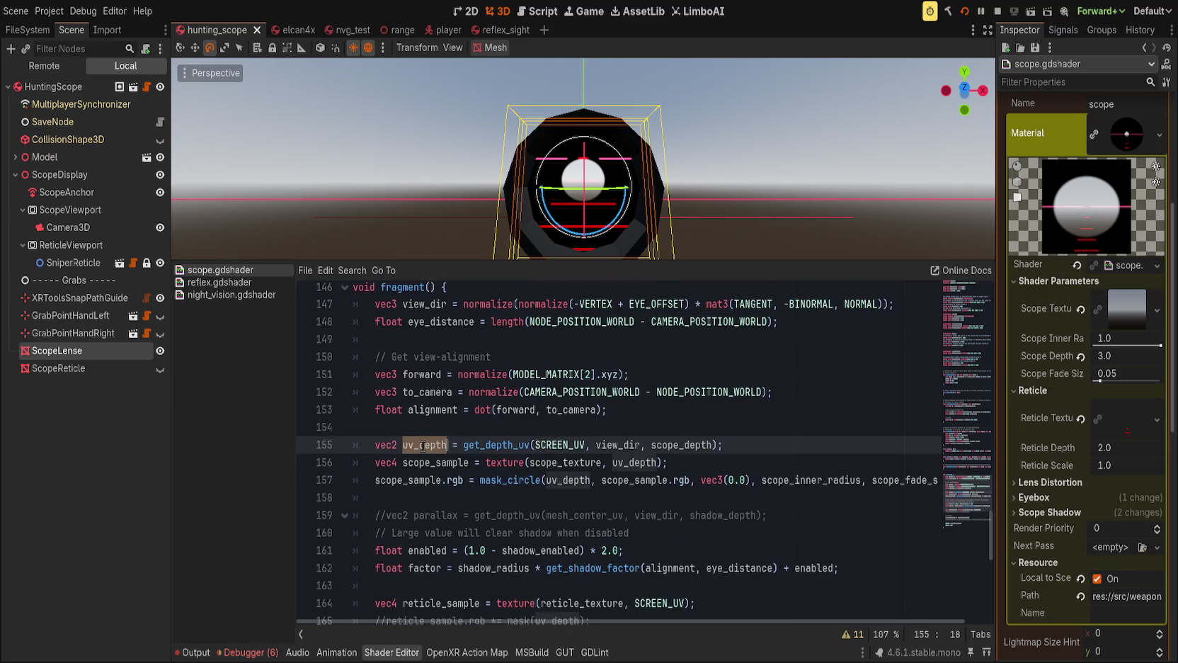
pyautogui.doubleClick(490, 445)
pyautogui.doubleClick(423, 444)
pyautogui.scroll(-2, 487, 498)
pyautogui.scroll(1, 485, 464)
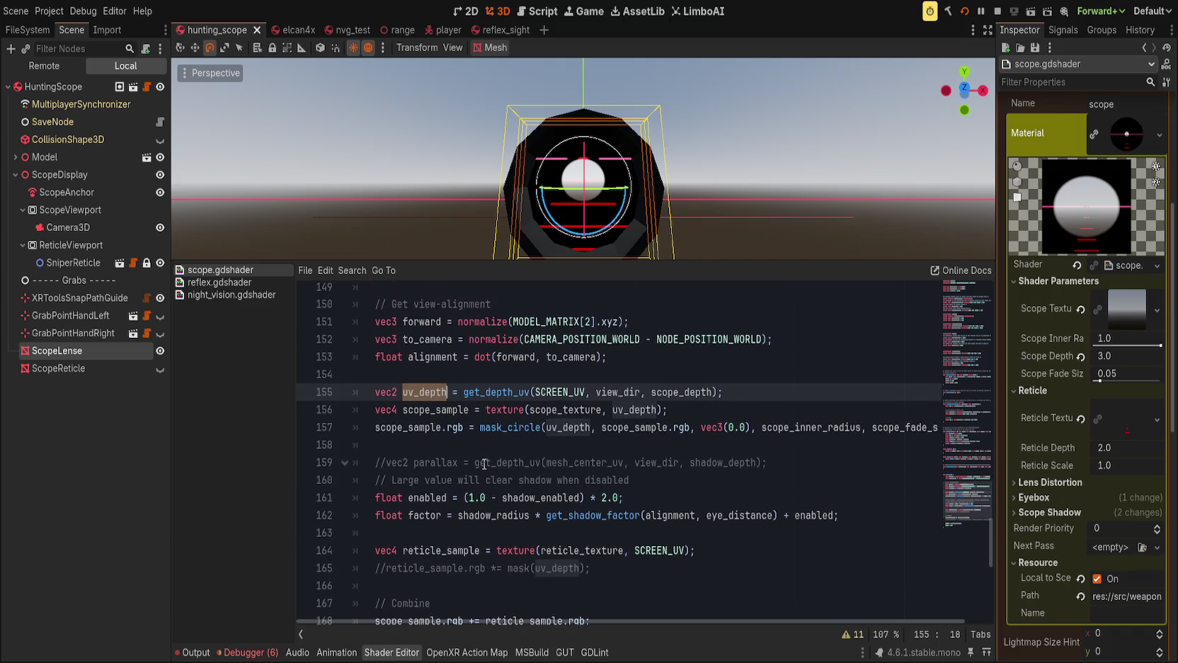
pyautogui.scroll(-1, 515, 549)
pyautogui.click(737, 502)
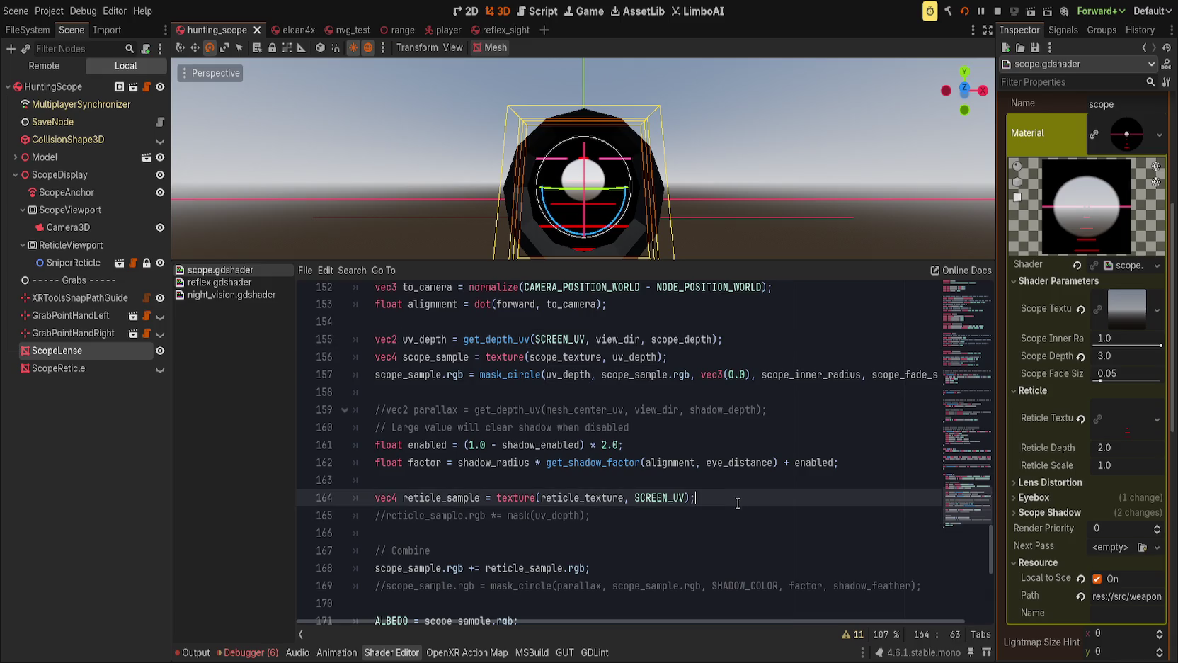
pyautogui.click(750, 481)
pyautogui.press('Return')
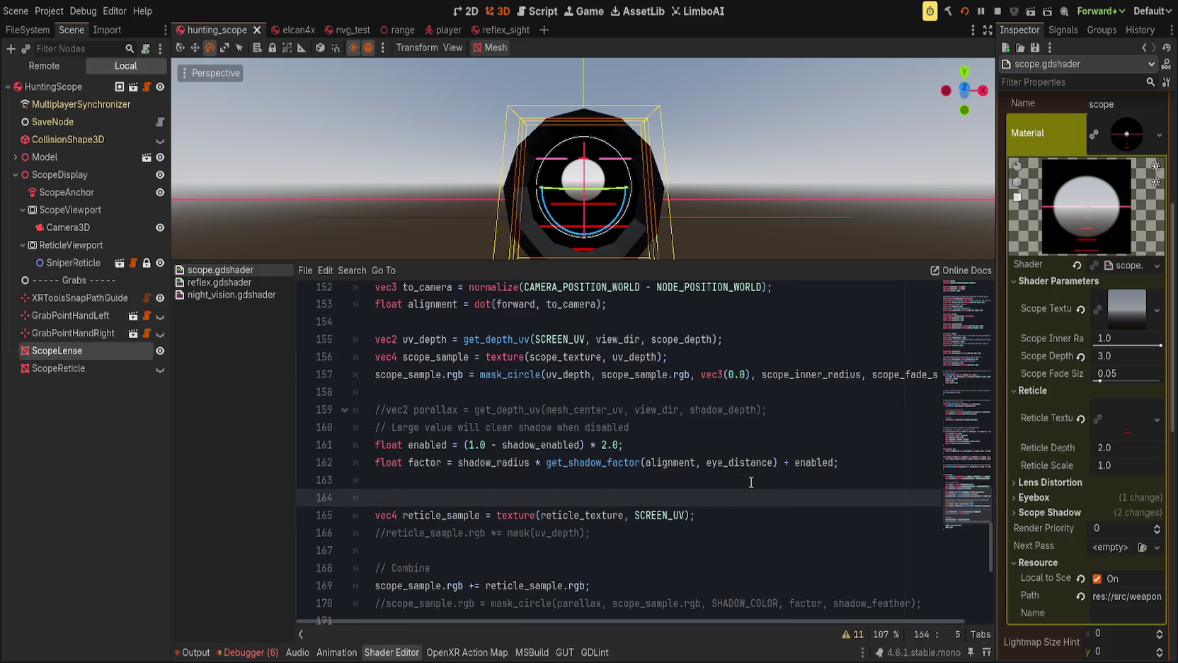
pyautogui.write('vec2reticle_uv = get_')
pyautogui.write('dep')
pyautogui.press('Return')
pyautogui.write('(SCREEN_UV, view_dir')
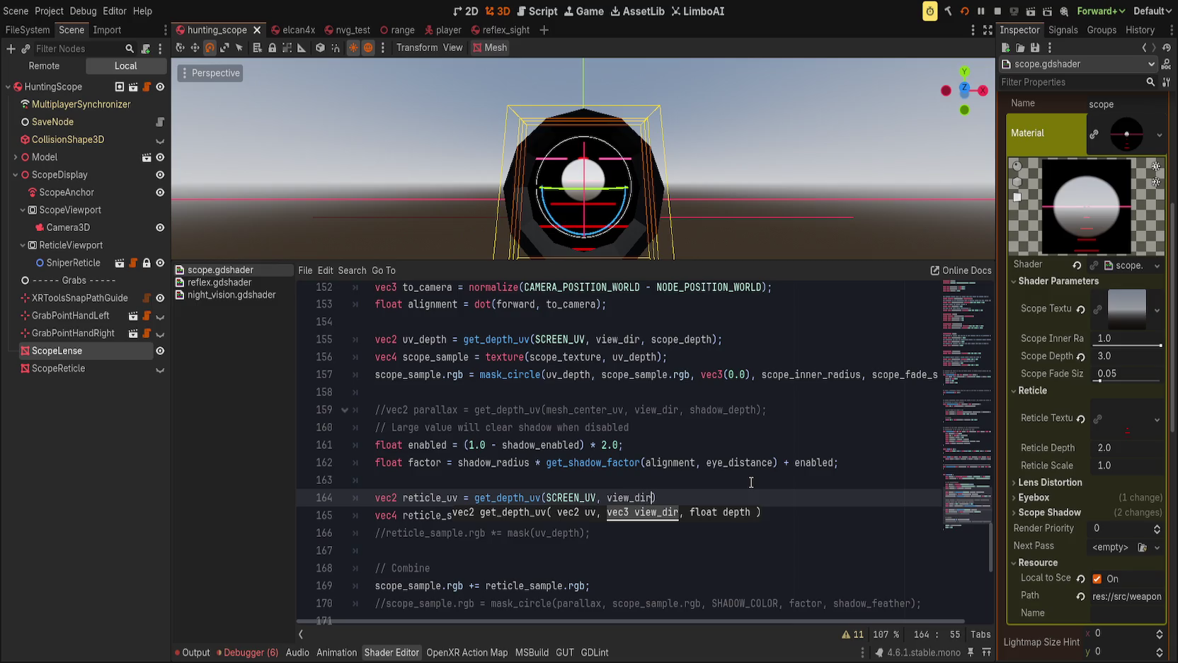
pyautogui.write(', ')
pyautogui.write('reticle_dept')
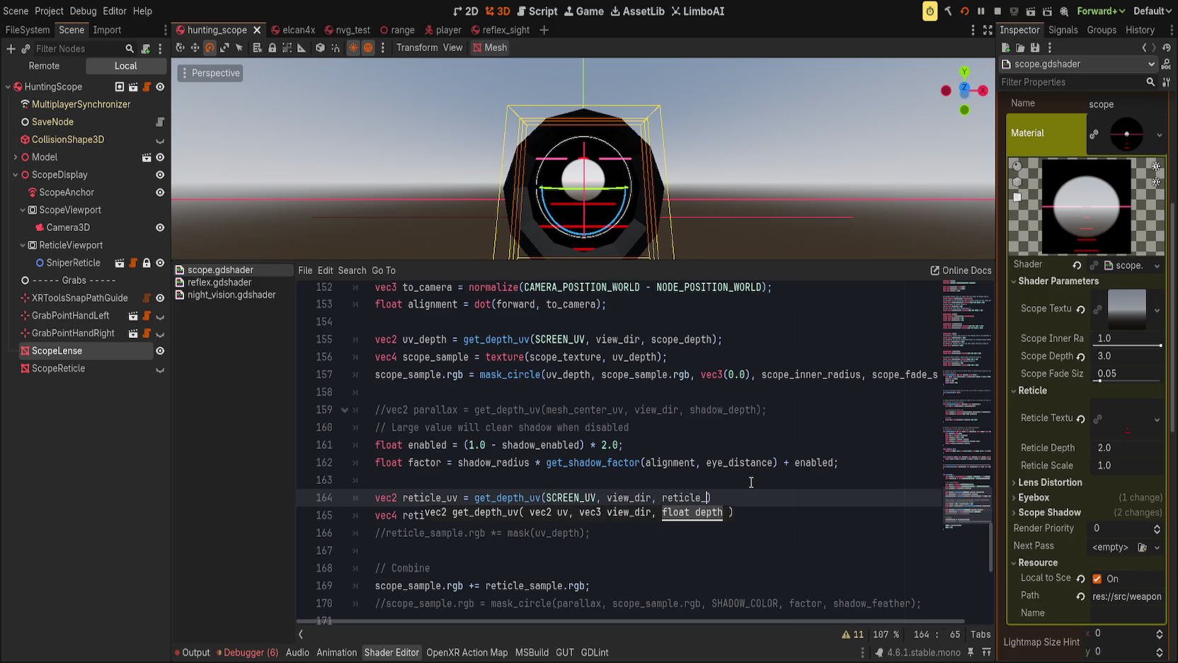
pyautogui.write('h)')
pyautogui.press('Down')
pyautogui.press('Left')
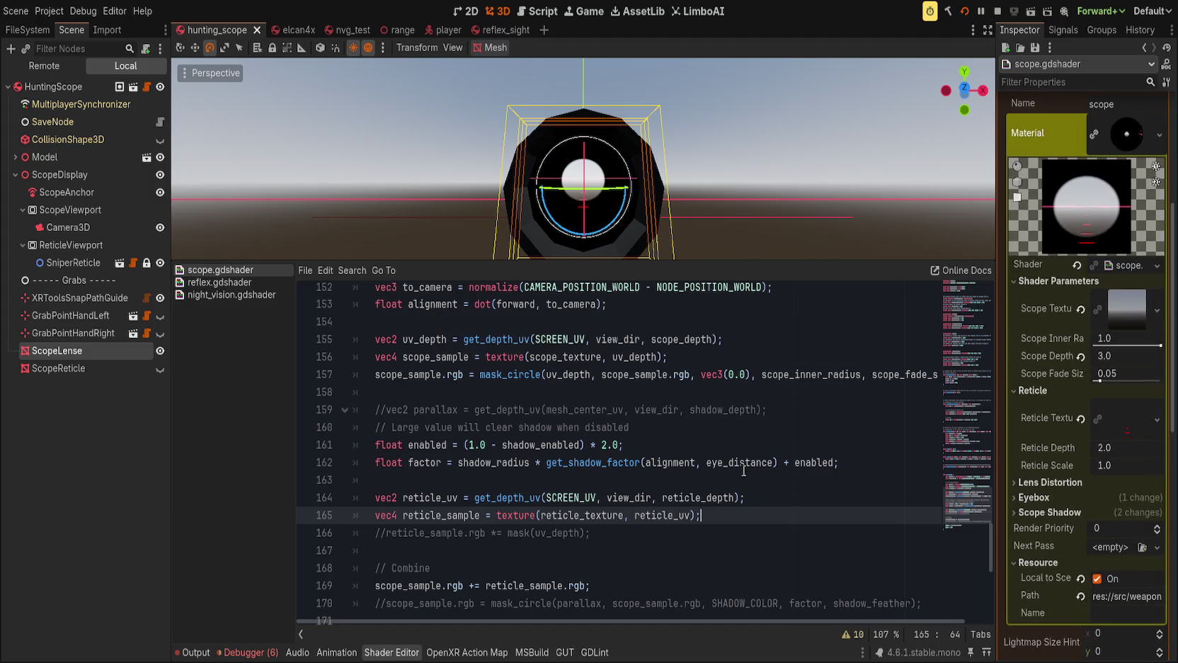
# Uncomment the reticle mask line, mask with reticle_uv instead of uv_depth, and save.
pyautogui.moveTo(689, 222); pyautogui.dragTo(673, 232)
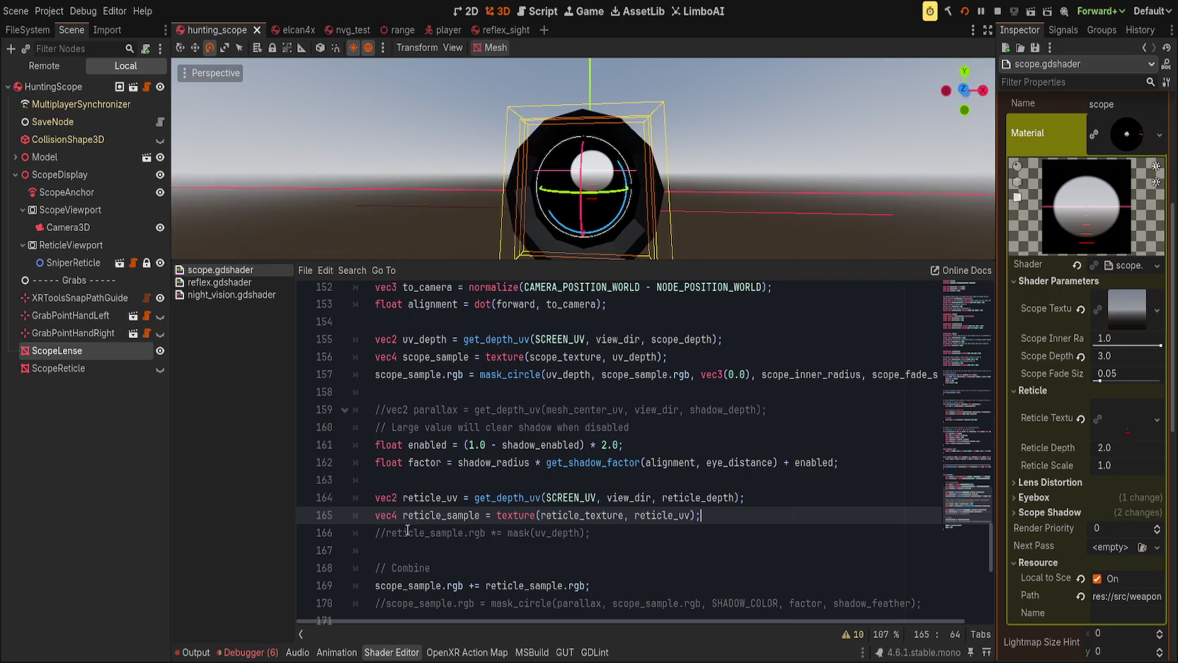
pyautogui.click(383, 533)
pyautogui.press('Delete')
pyautogui.press('BackSpace')
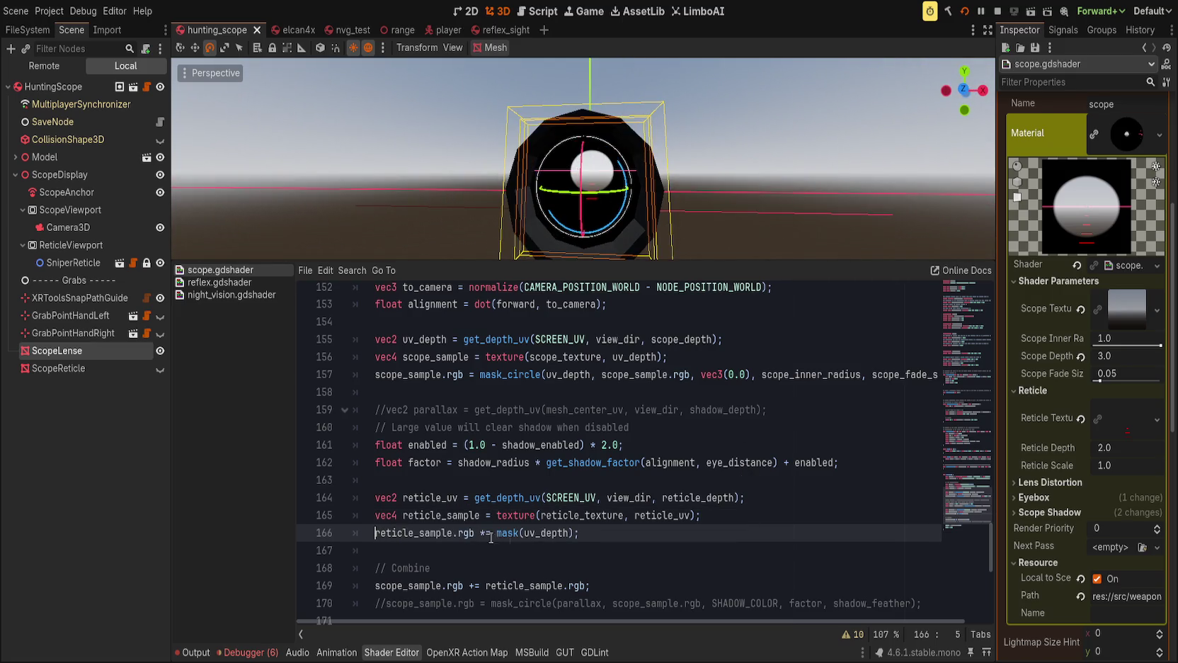
pyautogui.doubleClick(532, 532)
pyautogui.doubleClick(647, 516)
pyautogui.hotkey('ctrl', 'c')
pyautogui.doubleClick(546, 533)
pyautogui.hotkey('ctrl', 'v')
pyautogui.click(656, 529)
pyautogui.hotkey('ctrl', 's')
# Set Reticle Depth to about 0.44 and check the reticle on the scope.
pyautogui.moveTo(708, 256)
pyautogui.mouseDown()
pyautogui.moveTo(715, 200)
pyautogui.moveTo(815, 200)
pyautogui.moveTo(749, 229)
pyautogui.mouseUp()
pyautogui.scroll(2, 749, 224)
pyautogui.moveTo(1125, 447)
pyautogui.mouseDown()
pyautogui.moveTo(1104, 447)
pyautogui.moveTo(1133, 448)
pyautogui.mouseUp()
pyautogui.moveTo(850, 207)
pyautogui.mouseDown()
pyautogui.moveTo(705, 184)
pyautogui.moveTo(743, 178)
pyautogui.mouseUp()
pyautogui.scroll(3, 676, 227)
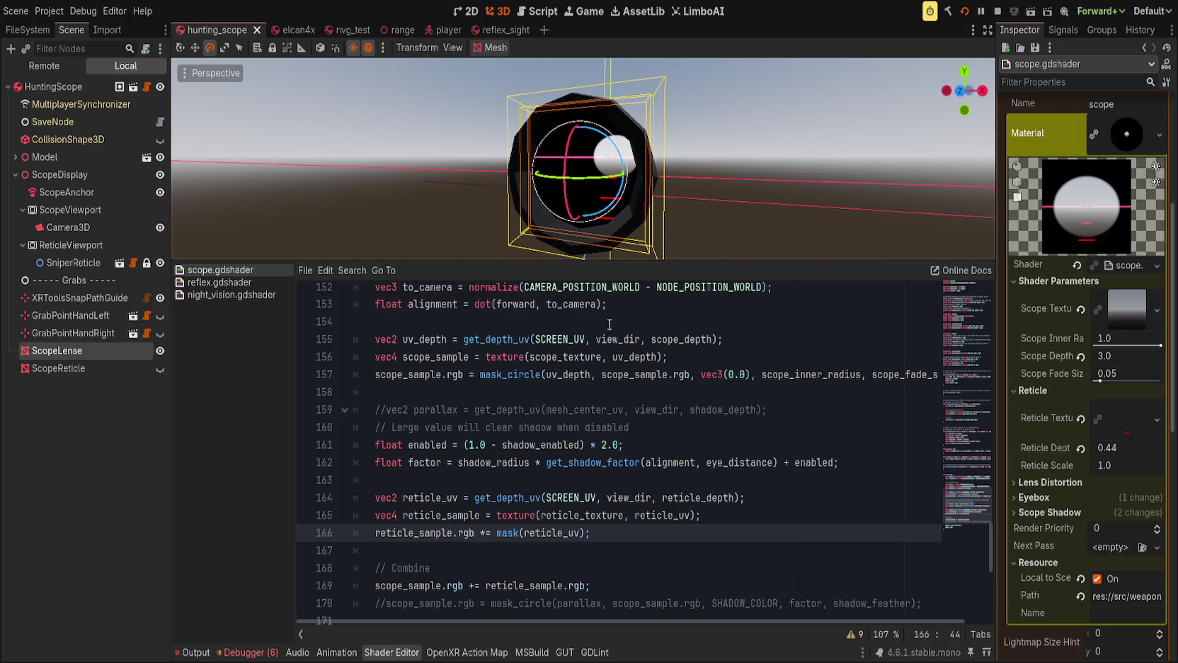
pyautogui.moveTo(638, 260); pyautogui.dragTo(637, 436)
pyautogui.click(768, 295)
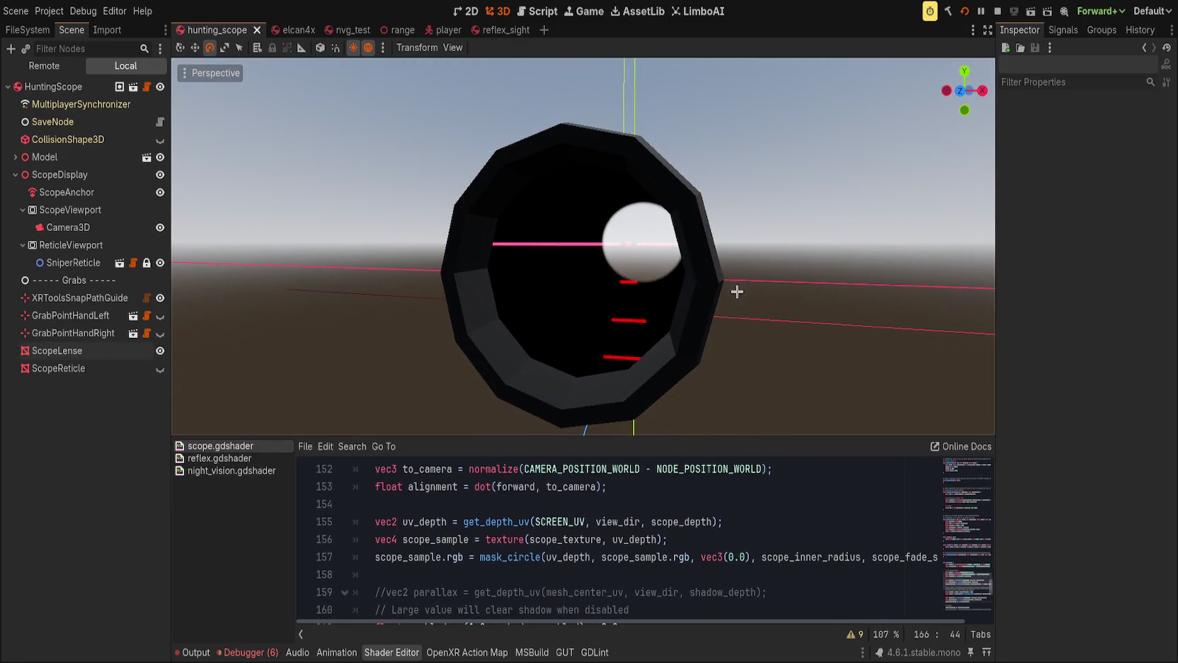
pyautogui.moveTo(723, 264)
pyautogui.mouseDown()
pyautogui.moveTo(629, 265)
pyautogui.moveTo(715, 264)
pyautogui.moveTo(762, 302)
pyautogui.moveTo(670, 336)
pyautogui.moveTo(739, 335)
pyautogui.moveTo(778, 317)
pyautogui.moveTo(662, 309)
pyautogui.moveTo(779, 311)
pyautogui.mouseUp()
pyautogui.scroll(-3, 715, 264)
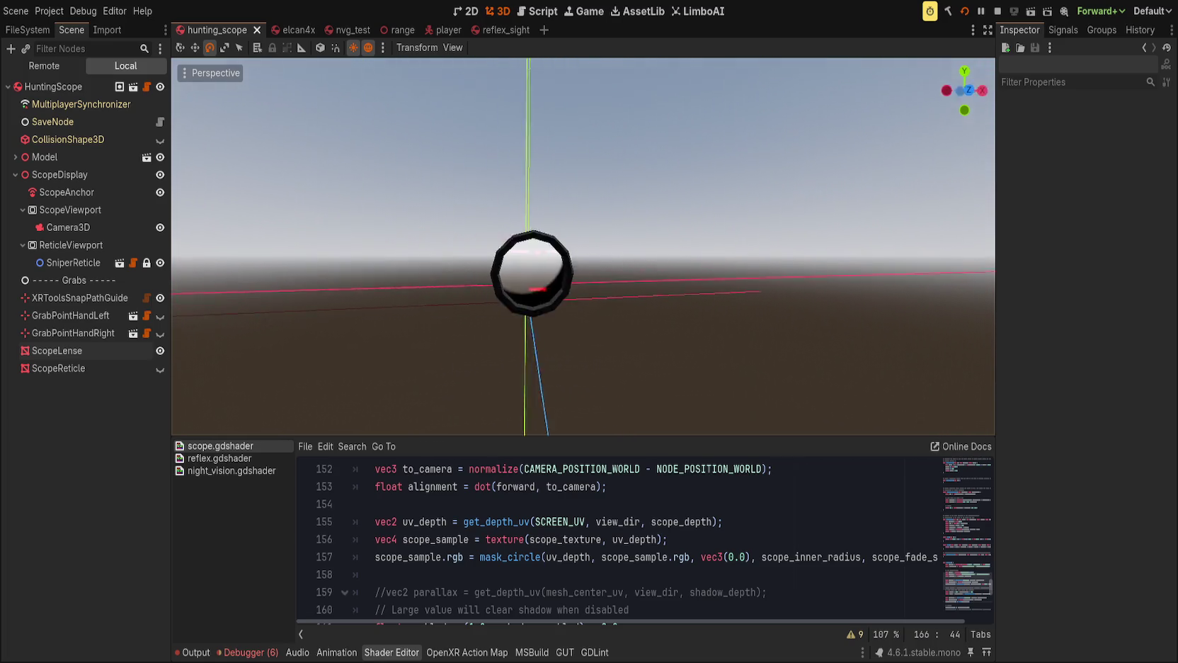
pyautogui.moveTo(580, 436); pyautogui.dragTo(580, 291)
pyautogui.scroll(15, 634, 394)
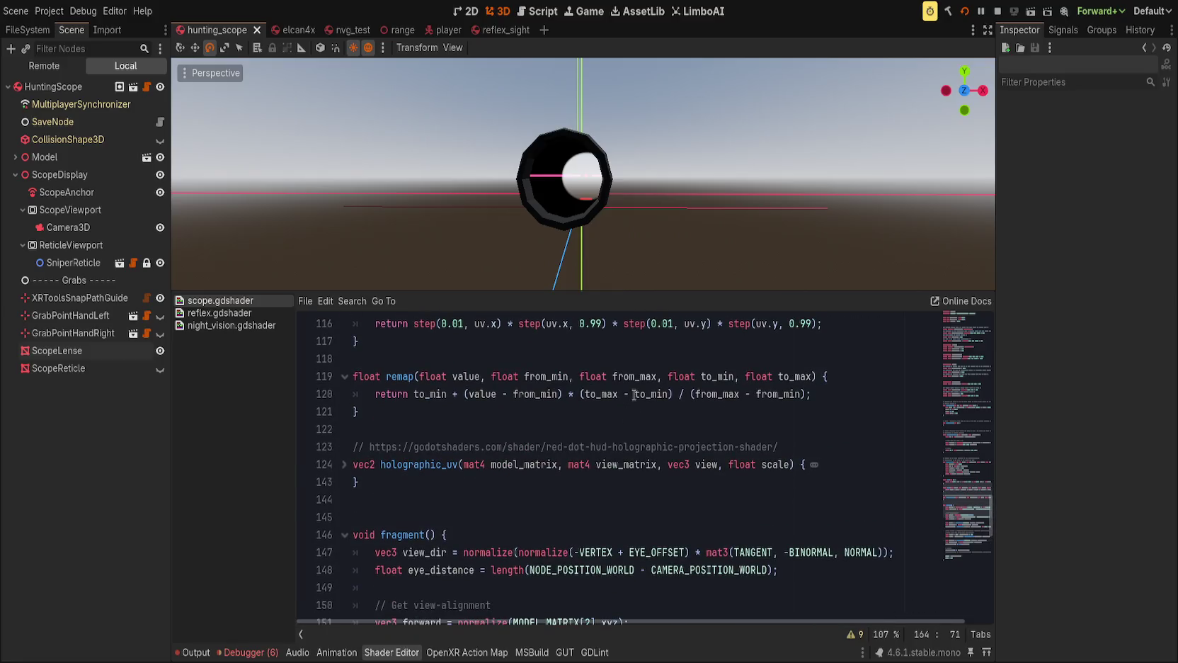
pyautogui.scroll(-7, 633, 395)
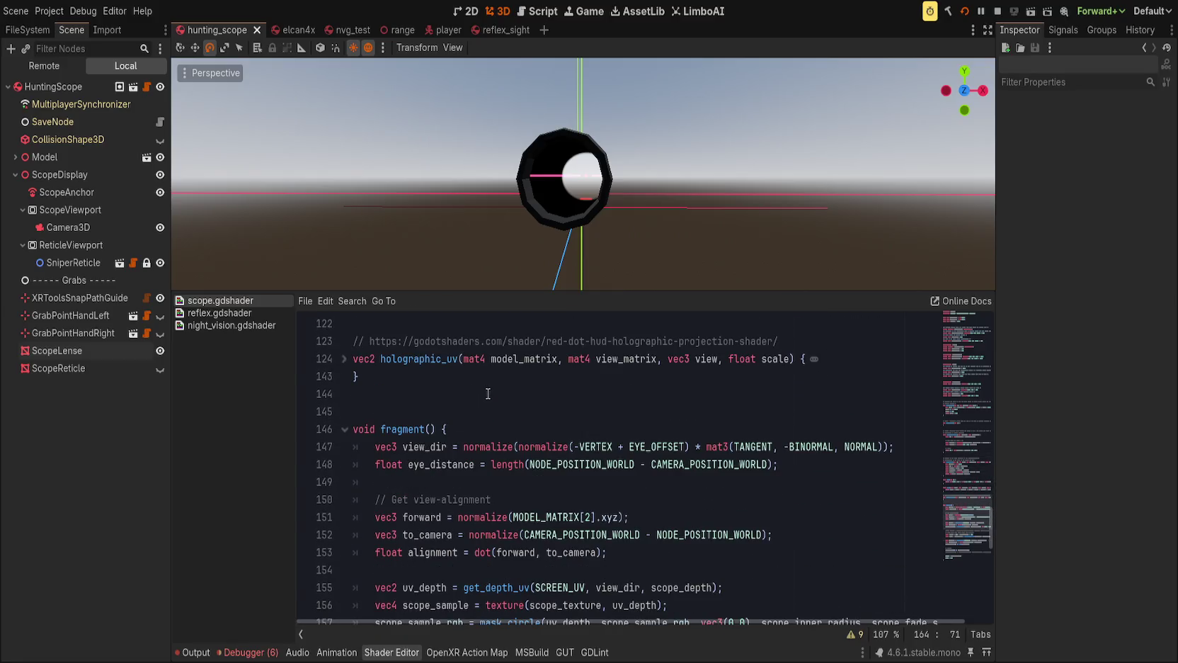
pyautogui.click(434, 361)
pyautogui.click(344, 360)
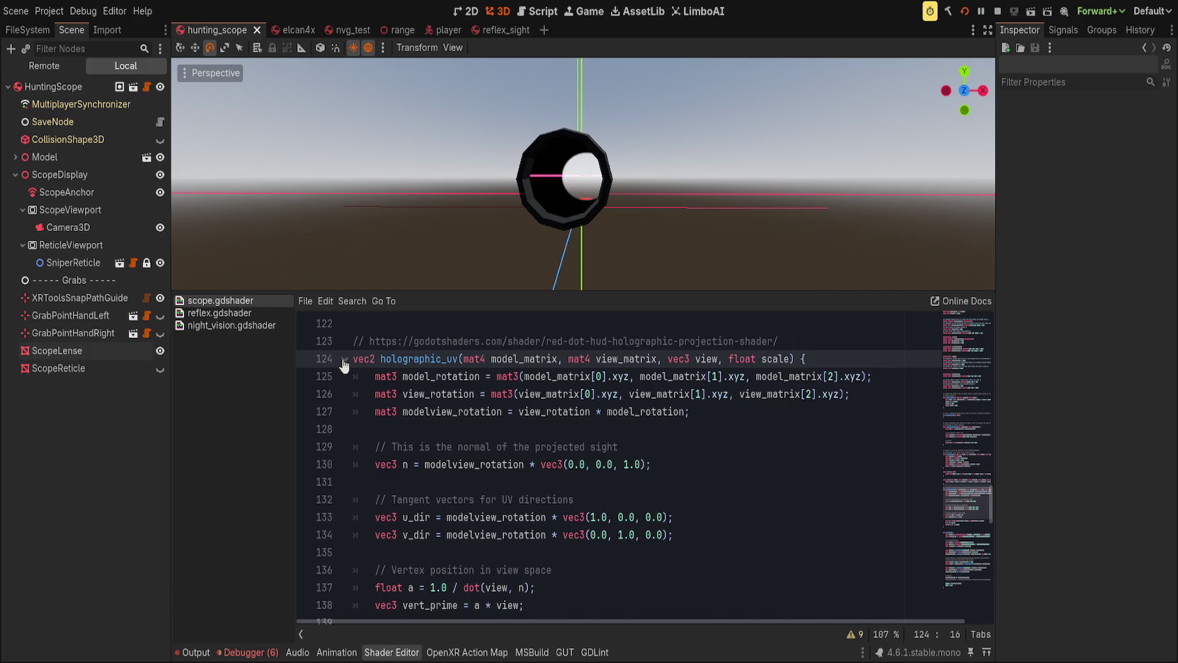
pyautogui.click(345, 359)
pyautogui.scroll(-4, 496, 460)
pyautogui.scroll(1, 543, 484)
pyautogui.doubleClick(521, 481)
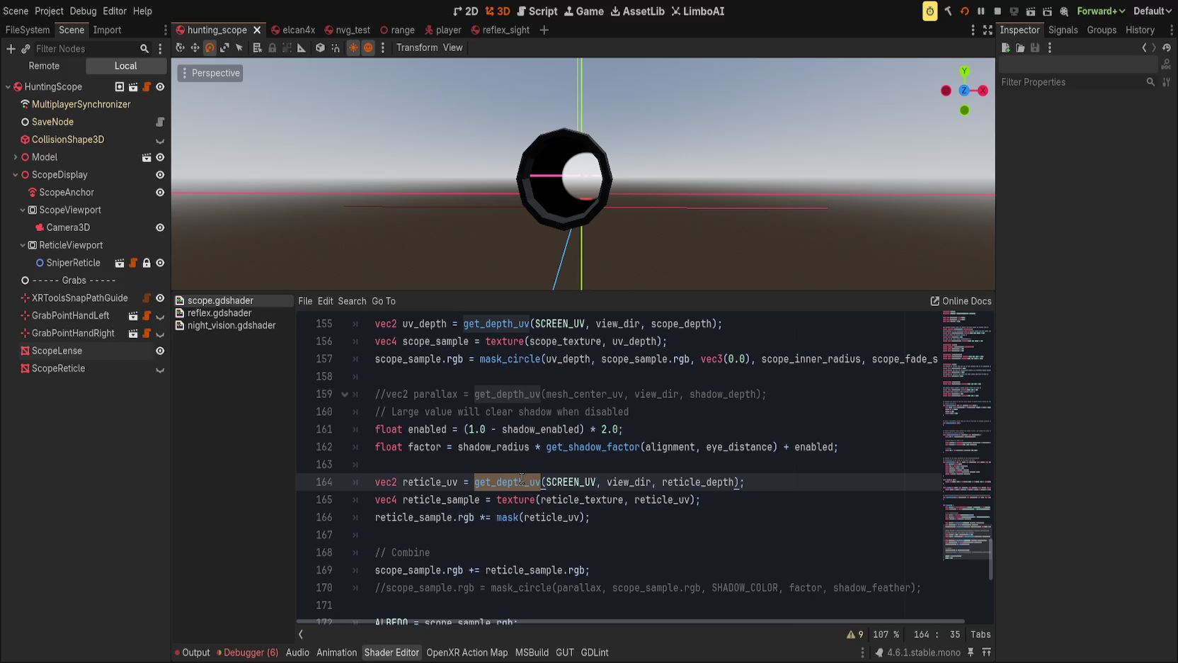
# Replace the reticle_uv expression with holographic_uv(MODEL_MATRIX, VIEW_MATRIX, VIEW, reticle_scale) and save.
pyautogui.hotkey('shift', 'End')
pyautogui.write('holo')
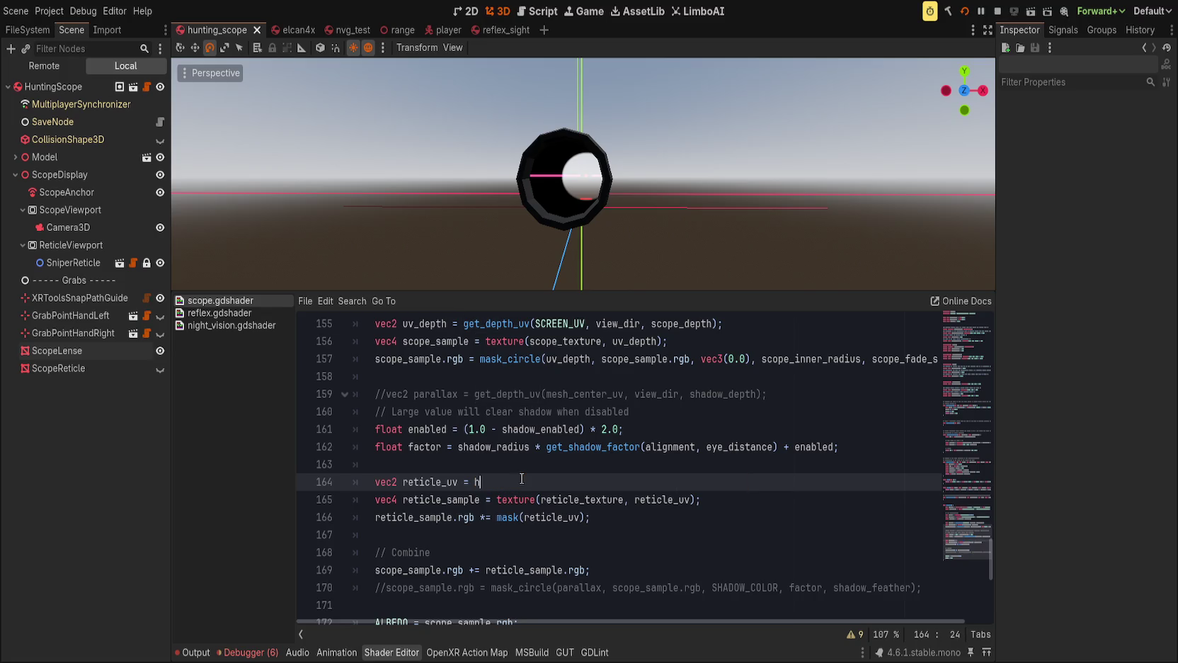
pyautogui.press('Return')
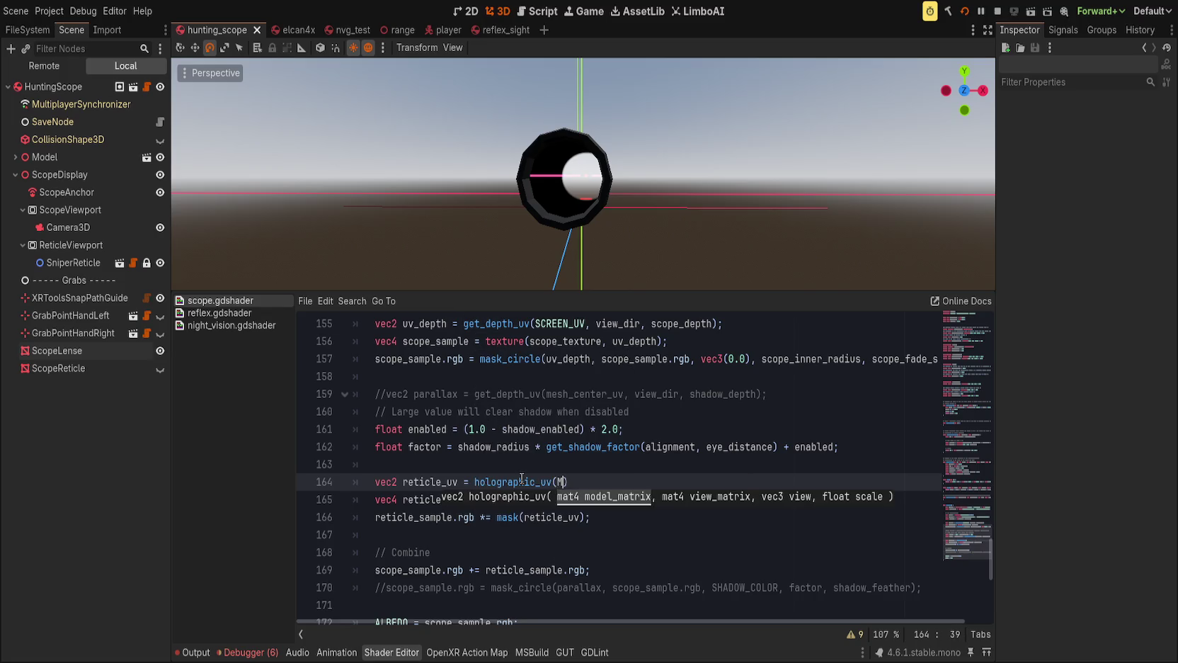
pyautogui.write('ODEL')
pyautogui.press('Return')
pyautogui.write(', VIEW_M')
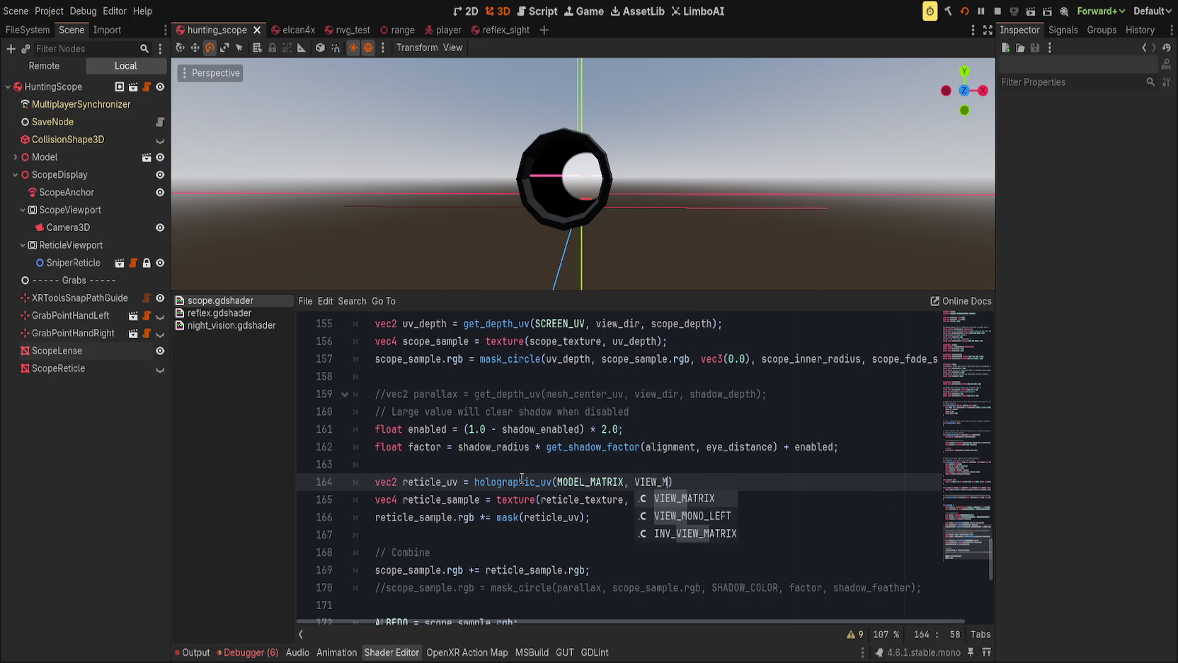
pyautogui.press('Return')
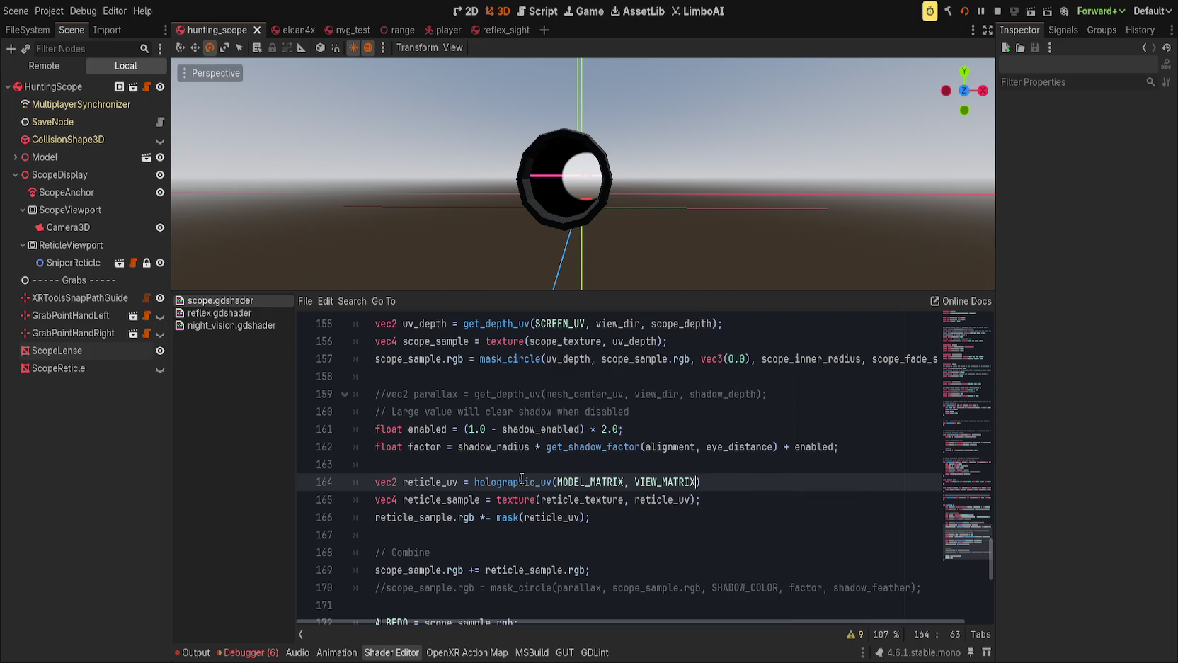
pyautogui.write(', VIEW, ')
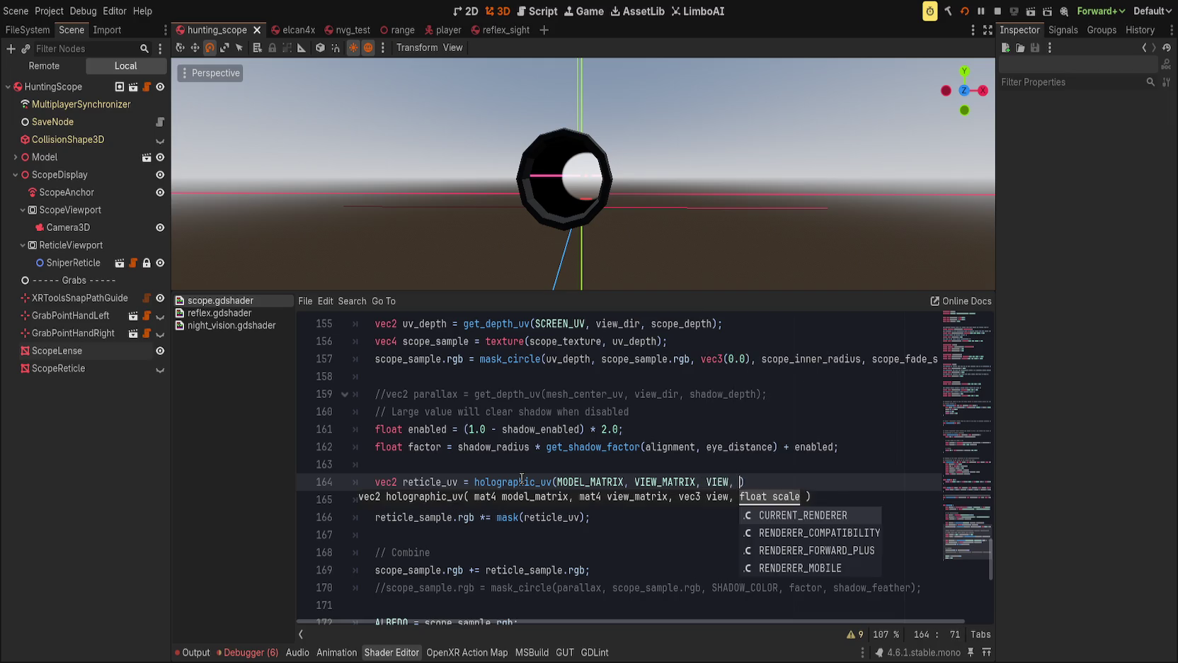
pyautogui.write('reticle')
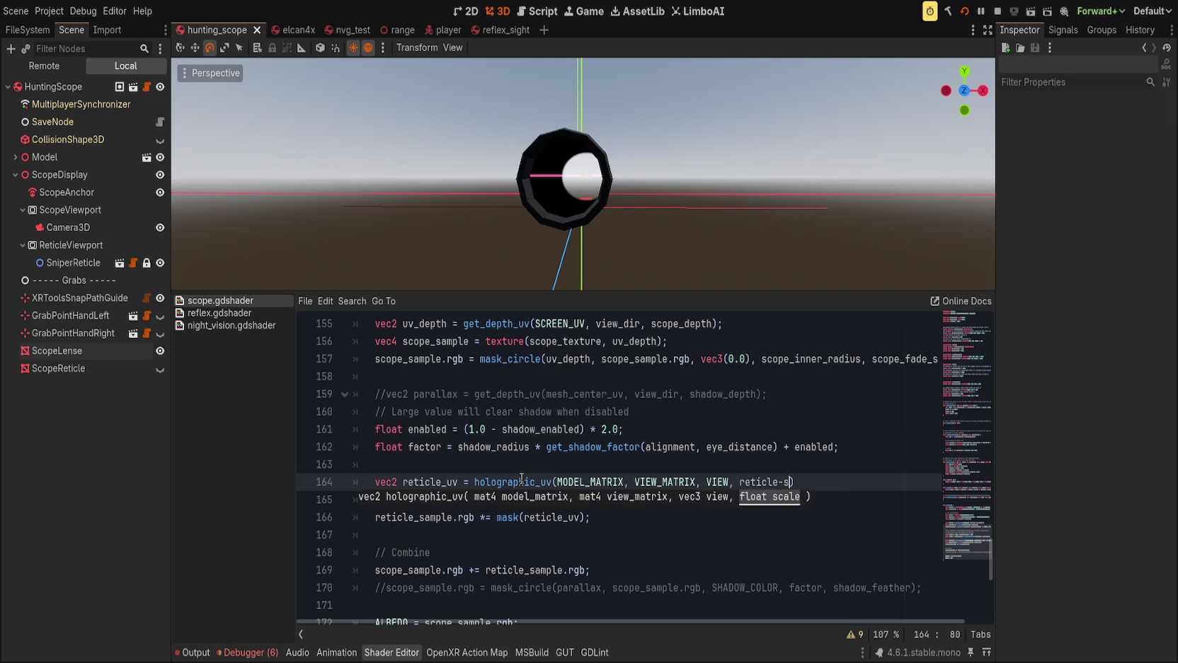
pyautogui.write('_scale);')
pyautogui.hotkey('ctrl', 's')
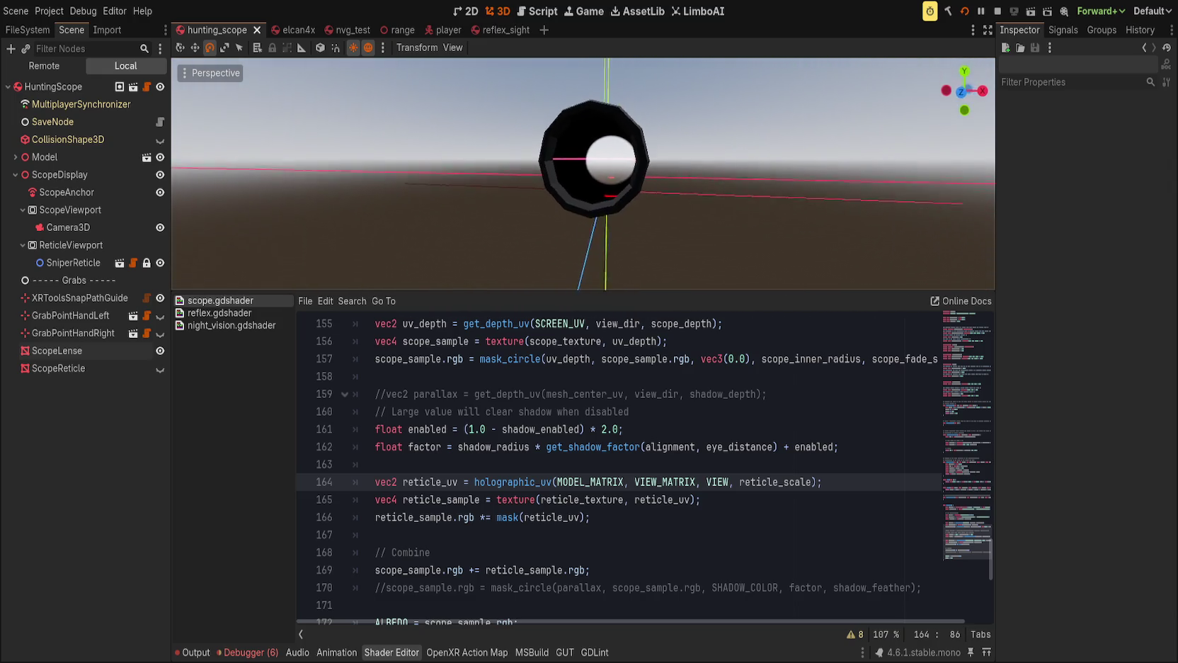
# Enlarge the 3D view and orbit to check the reticle on the lens.
pyautogui.doubleClick(526, 482)
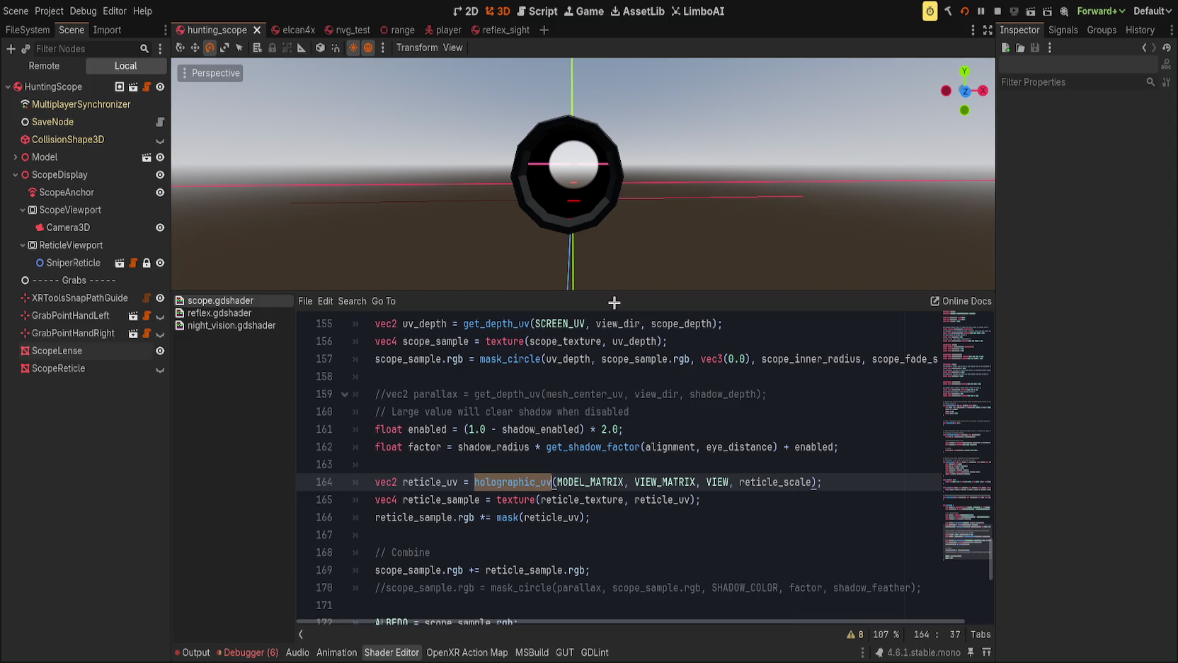
pyautogui.moveTo(621, 292); pyautogui.dragTo(621, 395)
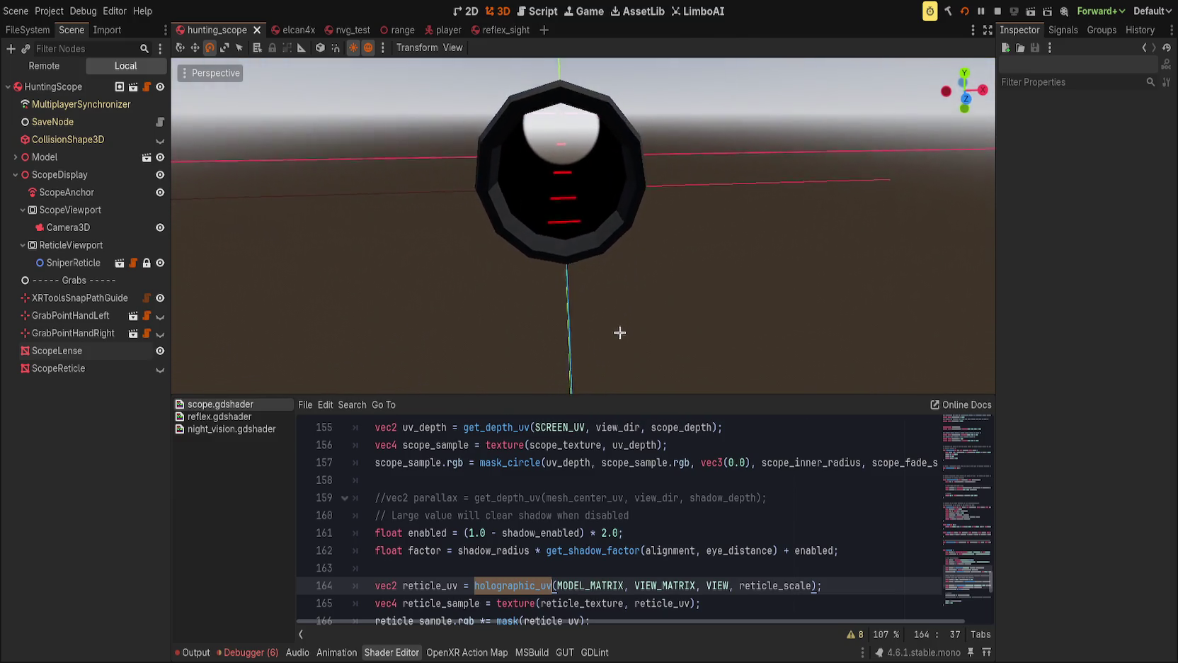
pyautogui.moveTo(616, 305)
pyautogui.mouseDown()
pyautogui.moveTo(612, 211)
pyautogui.moveTo(612, 347)
pyautogui.moveTo(610, 229)
pyautogui.moveTo(623, 309)
pyautogui.mouseUp()
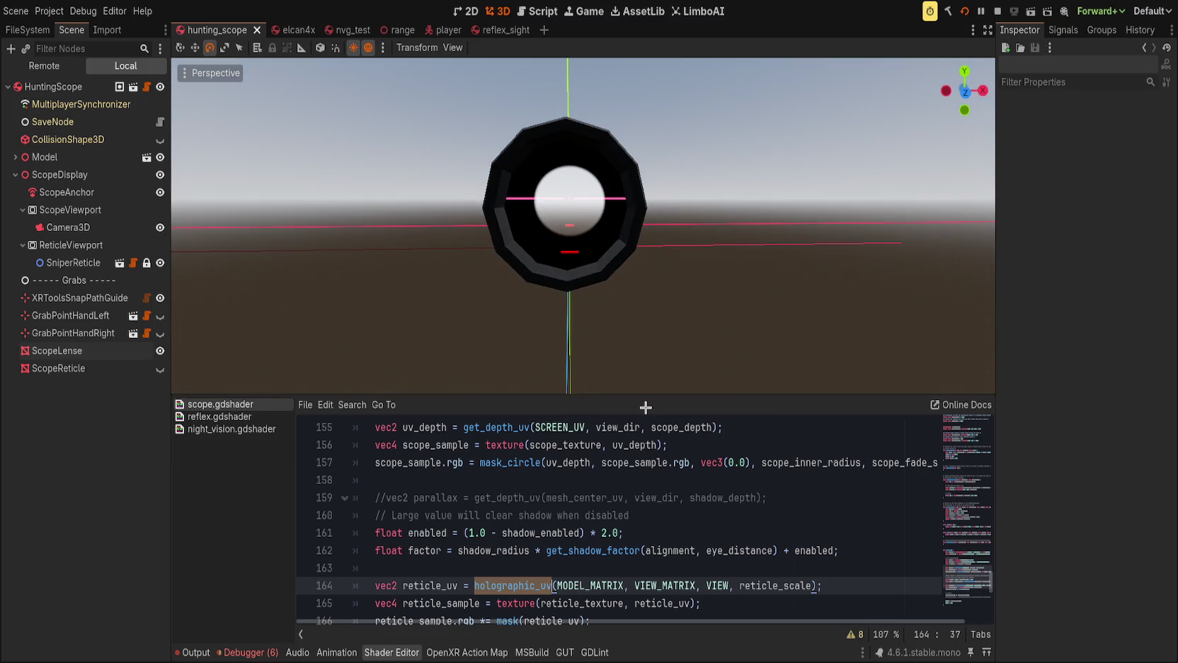
pyautogui.click(516, 427)
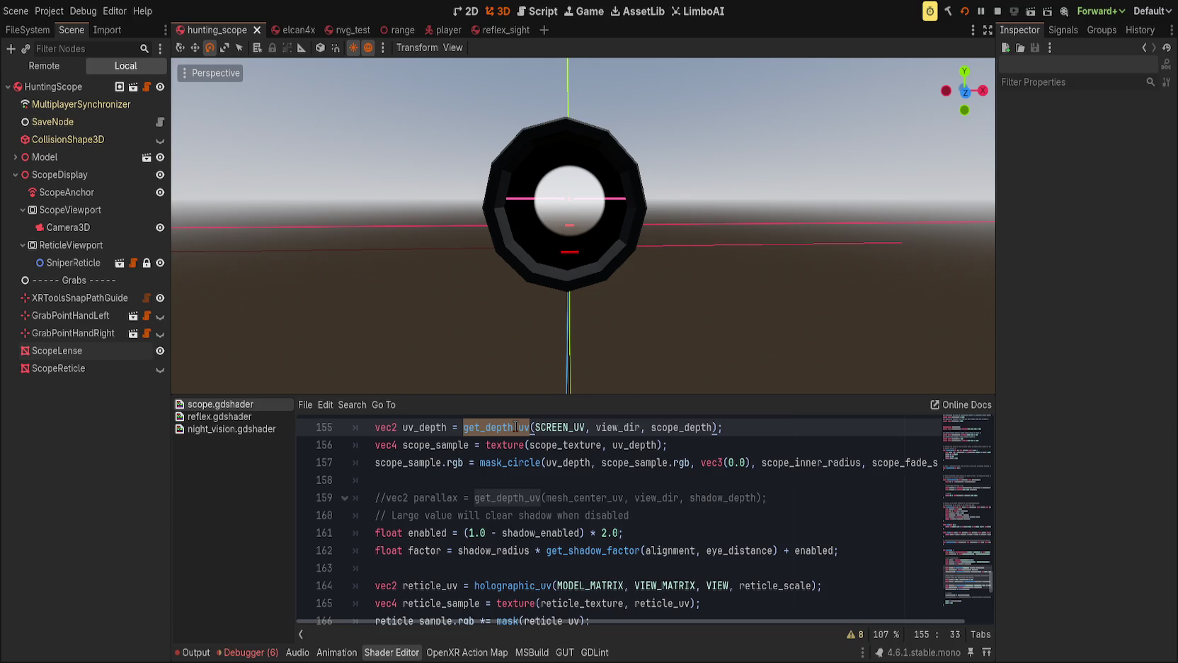
# Change line 155 to holographic_uv(MODEL_MATRIX, VIEW_MATRIX, VIEW, scope_depth) and save.
pyautogui.write('holographic_uv')
pyautogui.moveTo(557, 585); pyautogui.dragTo(812, 585)
pyautogui.doubleClick(565, 426)
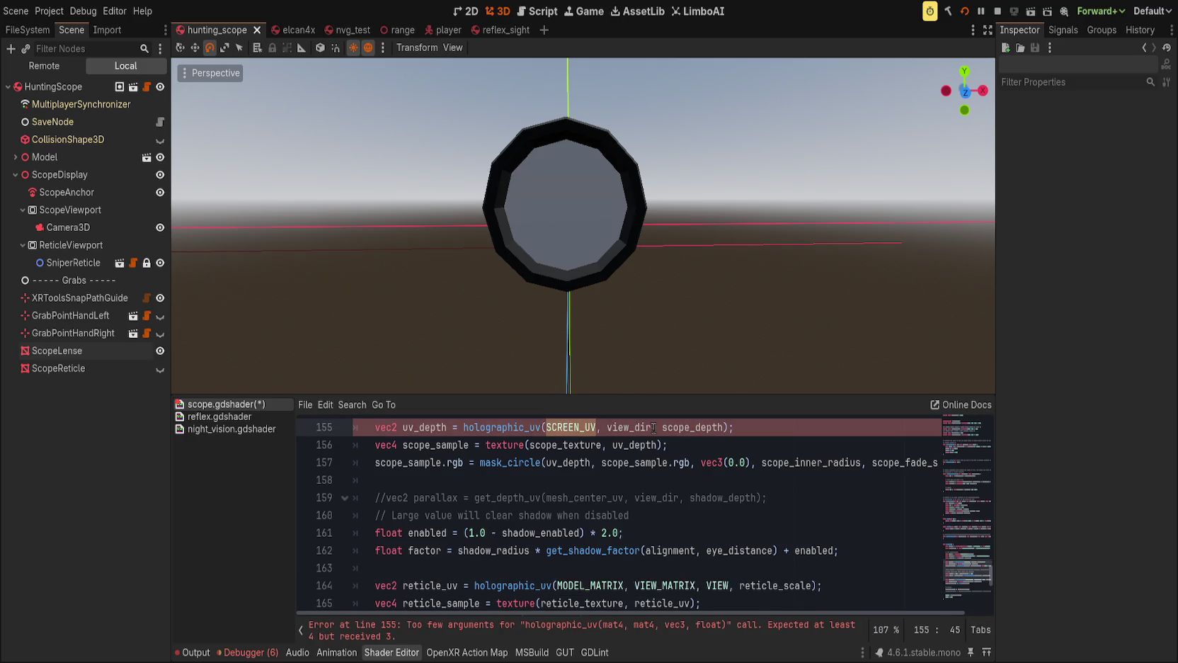
pyautogui.moveTo(592, 586); pyautogui.dragTo(662, 581)
pyautogui.hotkey('ctrl', 'c')
pyautogui.moveTo(545, 427); pyautogui.dragTo(651, 427)
pyautogui.hotkey('ctrl', 'v')
pyautogui.hotkey('ctrl', 's')
# Orbit around the scope and snap to front view to test the lens.
pyautogui.moveTo(643, 240)
pyautogui.mouseDown()
pyautogui.moveTo(573, 244)
pyautogui.moveTo(644, 312)
pyautogui.moveTo(678, 327)
pyautogui.moveTo(732, 318)
pyautogui.mouseUp()
pyautogui.press('KP_1')
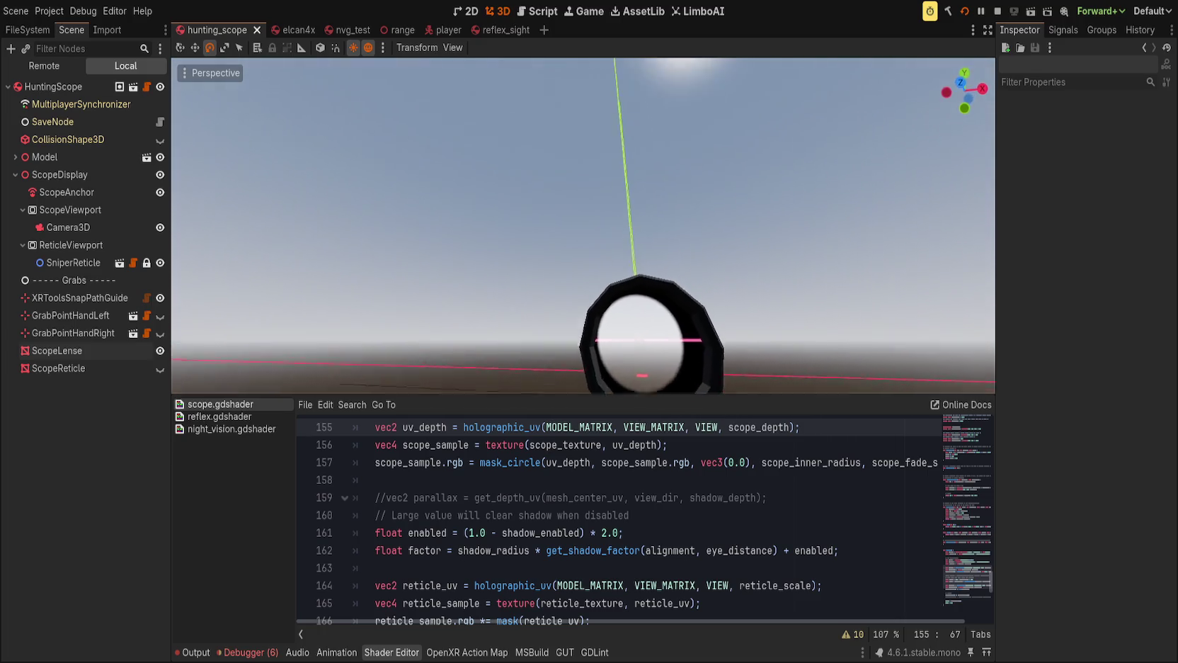
pyautogui.moveTo(583, 227)
pyautogui.mouseDown()
pyautogui.moveTo(583, 206)
pyautogui.moveTo(588, 256)
pyautogui.moveTo(588, 226)
pyautogui.mouseUp()
pyautogui.moveTo(606, 362)
pyautogui.mouseDown()
pyautogui.moveTo(534, 336)
pyautogui.moveTo(744, 366)
pyautogui.moveTo(379, 354)
pyautogui.moveTo(467, 362)
pyautogui.mouseUp()
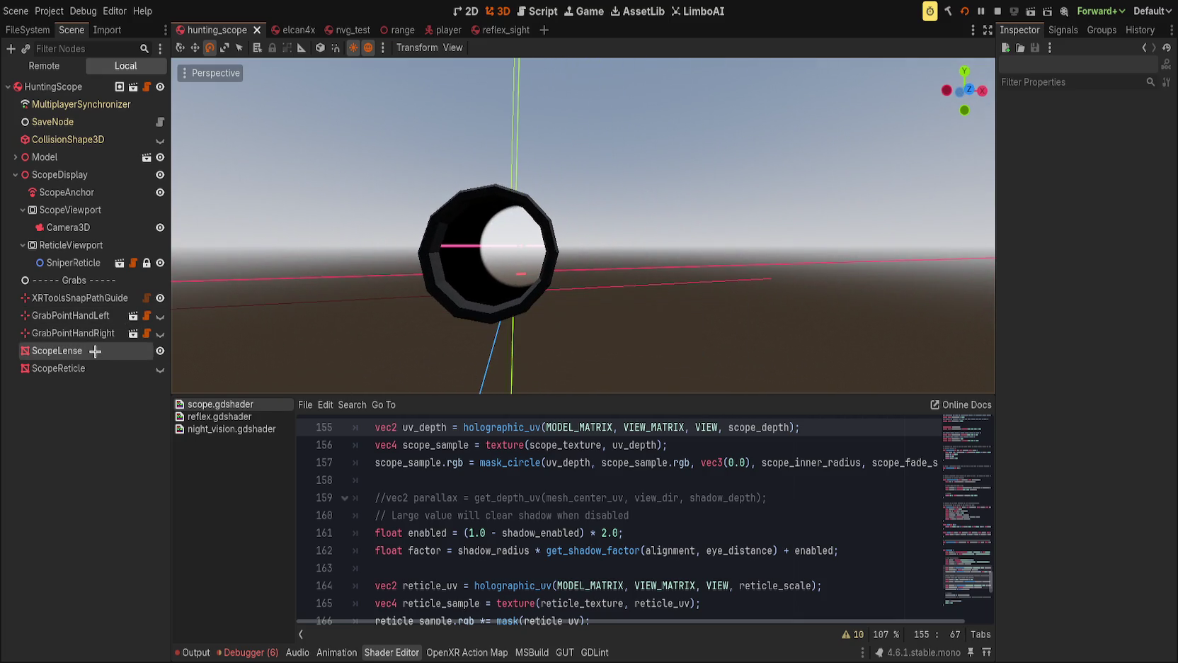
# Try a Reticle Depth of 1.77 and a Reticle Scale of about 2.3 on the ScopeLense material.
pyautogui.click(57, 351)
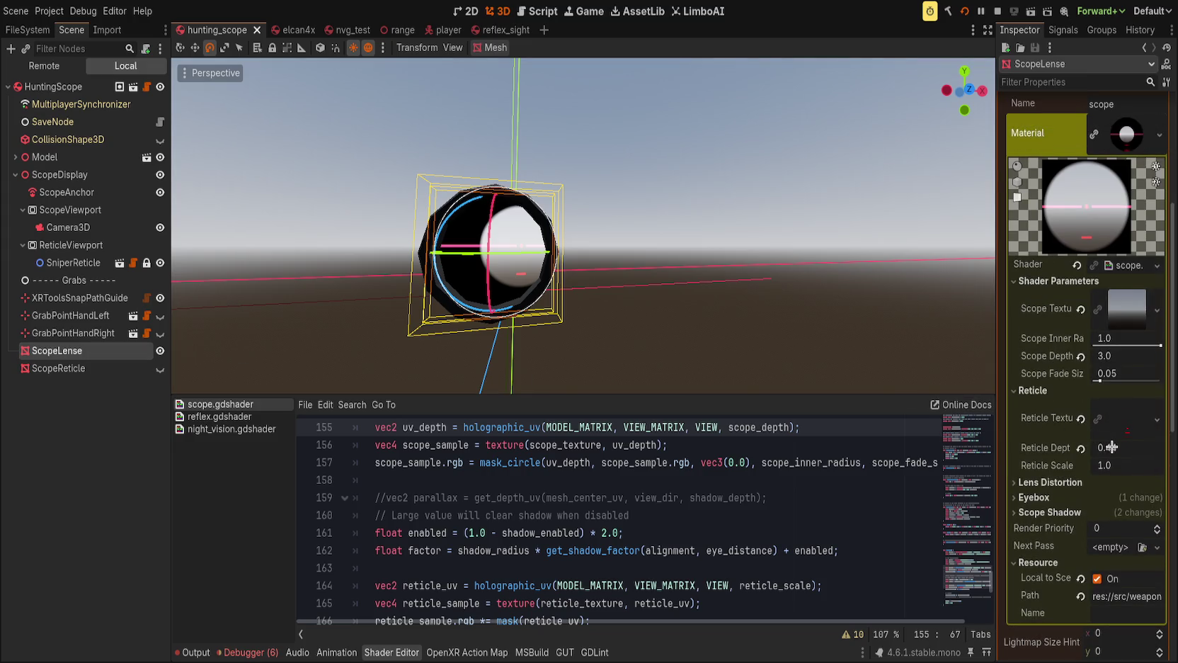
pyautogui.moveTo(453, 298); pyautogui.dragTo(524, 319)
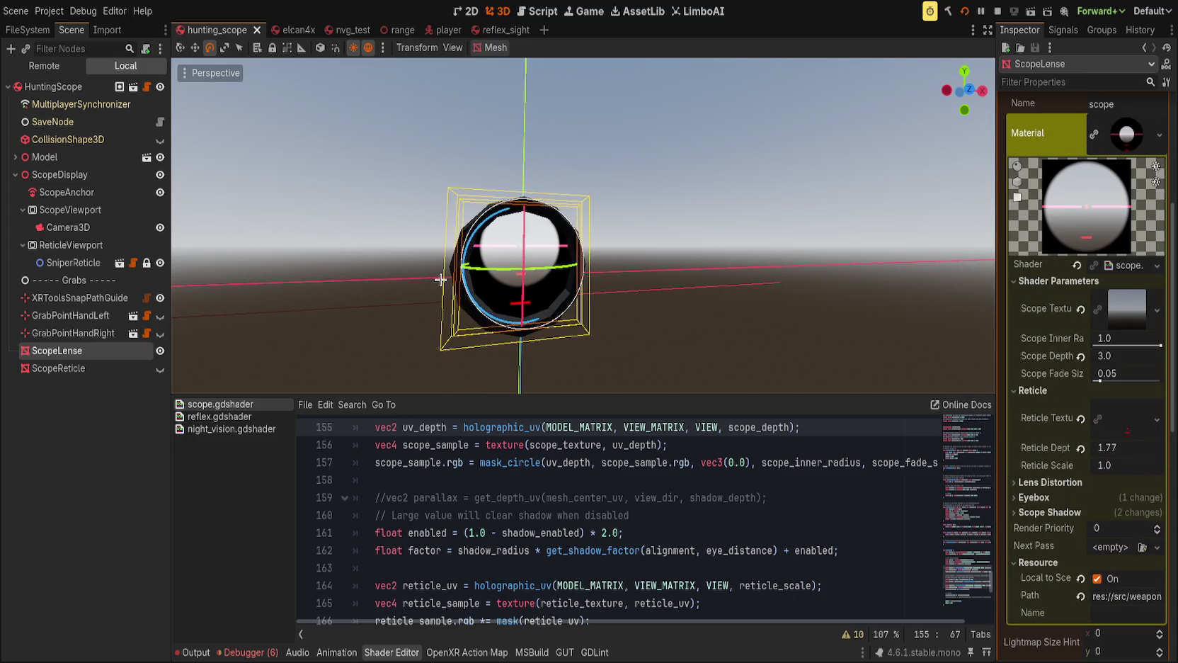
pyautogui.moveTo(1106, 465); pyautogui.dragTo(1133, 465)
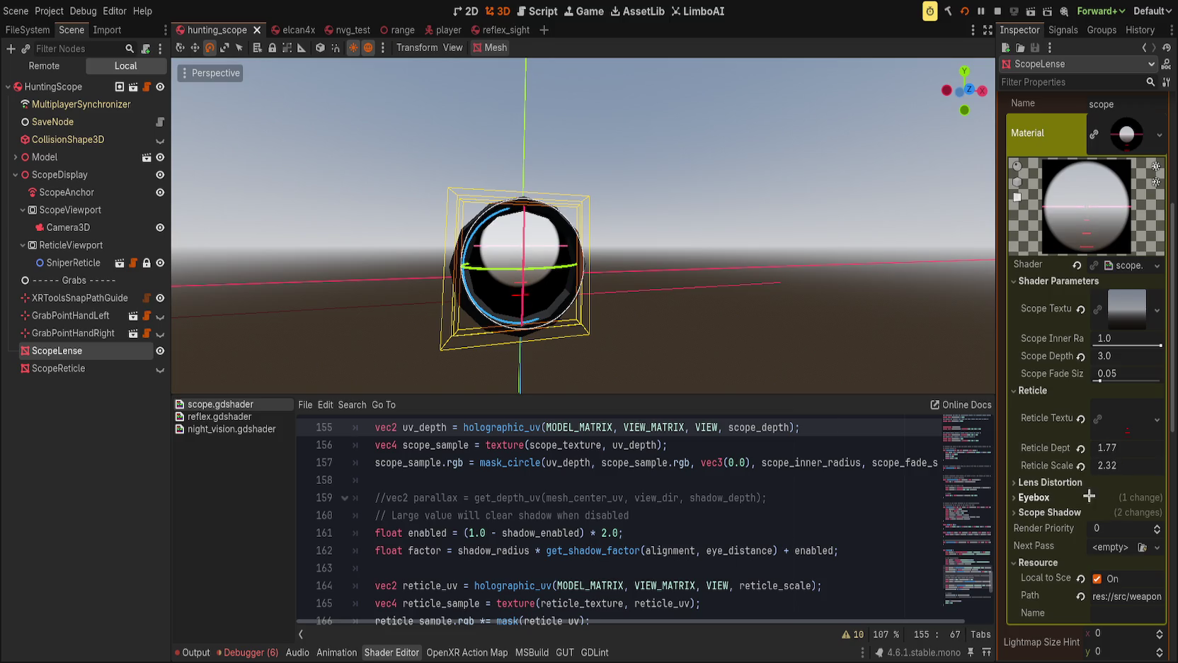
# Pass reticle_depth instead of reticle_scale to holographic_uv on line 164, save, and compare the reticle.
pyautogui.scroll(-1, 620, 569)
pyautogui.click(770, 533)
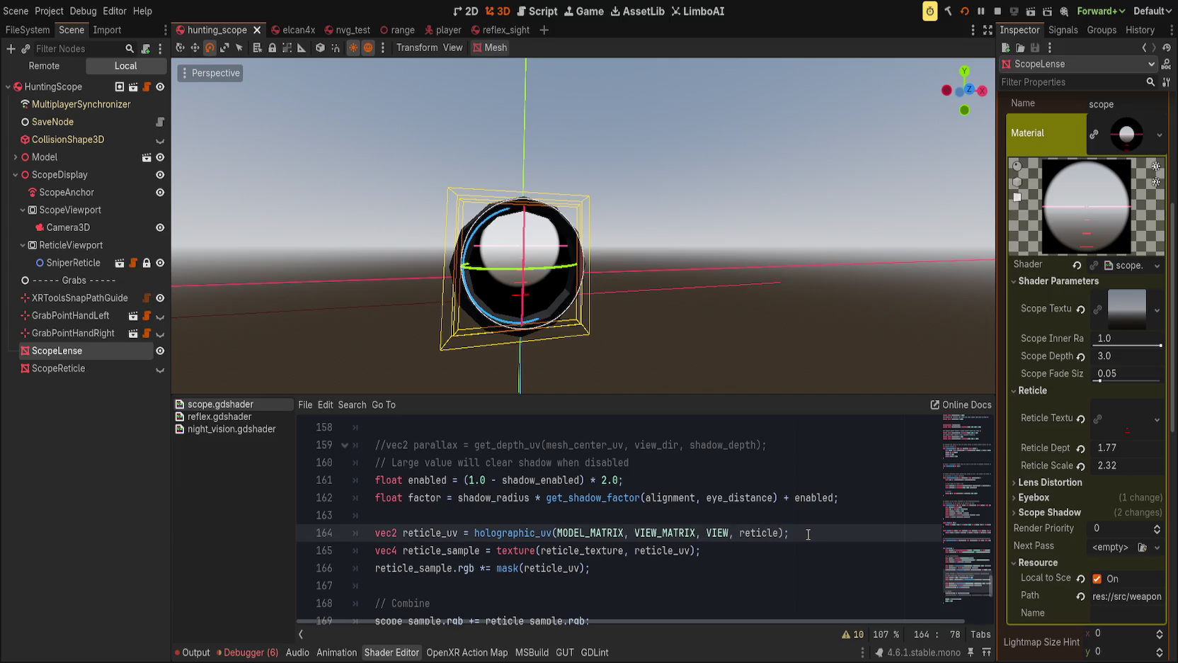
pyautogui.write('_dep')
pyautogui.press('Return')
pyautogui.write(')')
pyautogui.hotkey('ctrl', 's')
pyautogui.moveTo(443, 366)
pyautogui.mouseDown()
pyautogui.moveTo(476, 349)
pyautogui.moveTo(476, 333)
pyautogui.moveTo(539, 370)
pyautogui.moveTo(707, 373)
pyautogui.mouseUp()
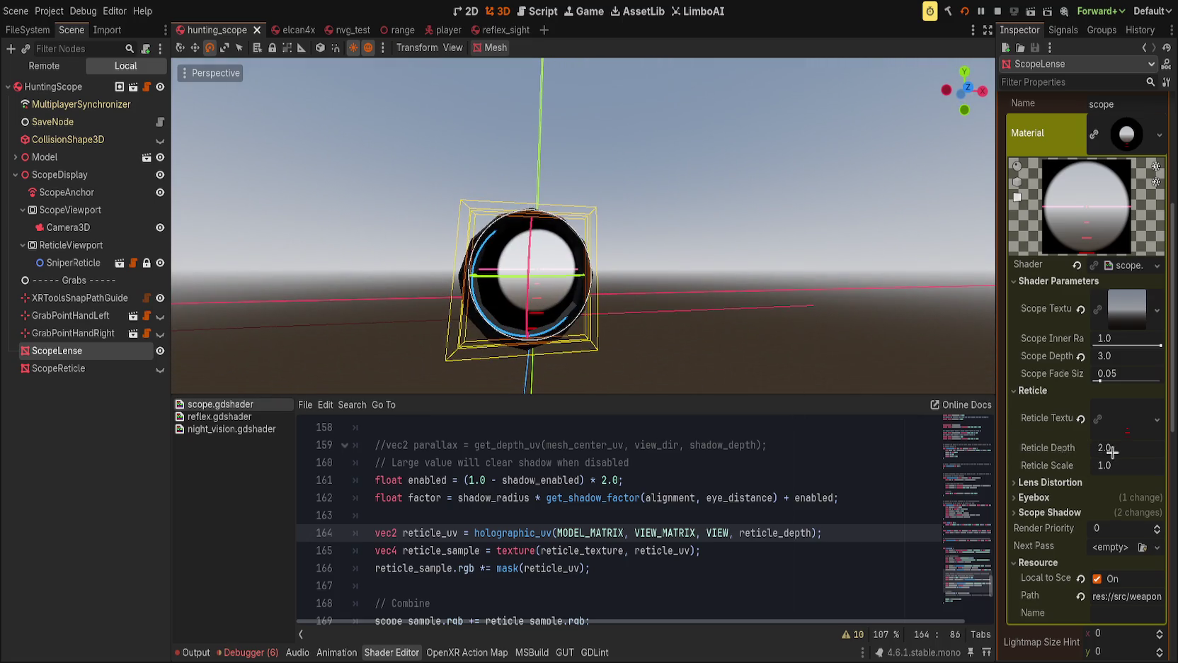
pyautogui.moveTo(637, 212); pyautogui.dragTo(814, 62)
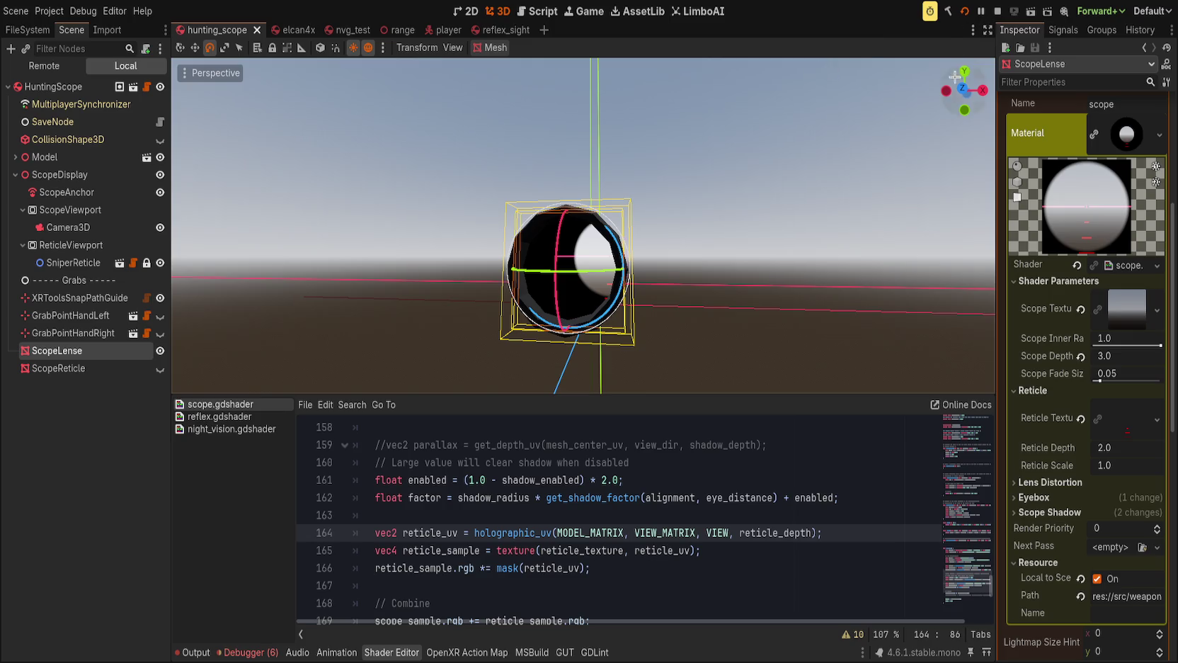
pyautogui.click(574, 550)
pyautogui.scroll(2, 493, 554)
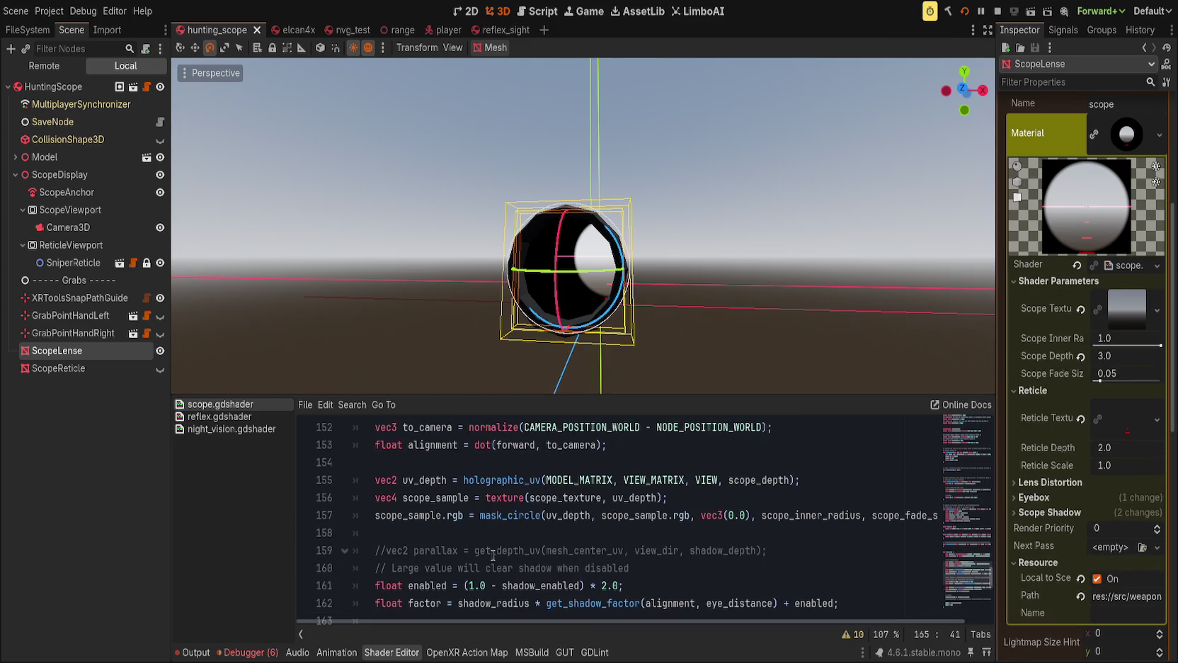
# Replace every case-sensitive, whole-word uv_depth with scope_uv throughout the shader.
pyautogui.scroll(-1, 496, 555)
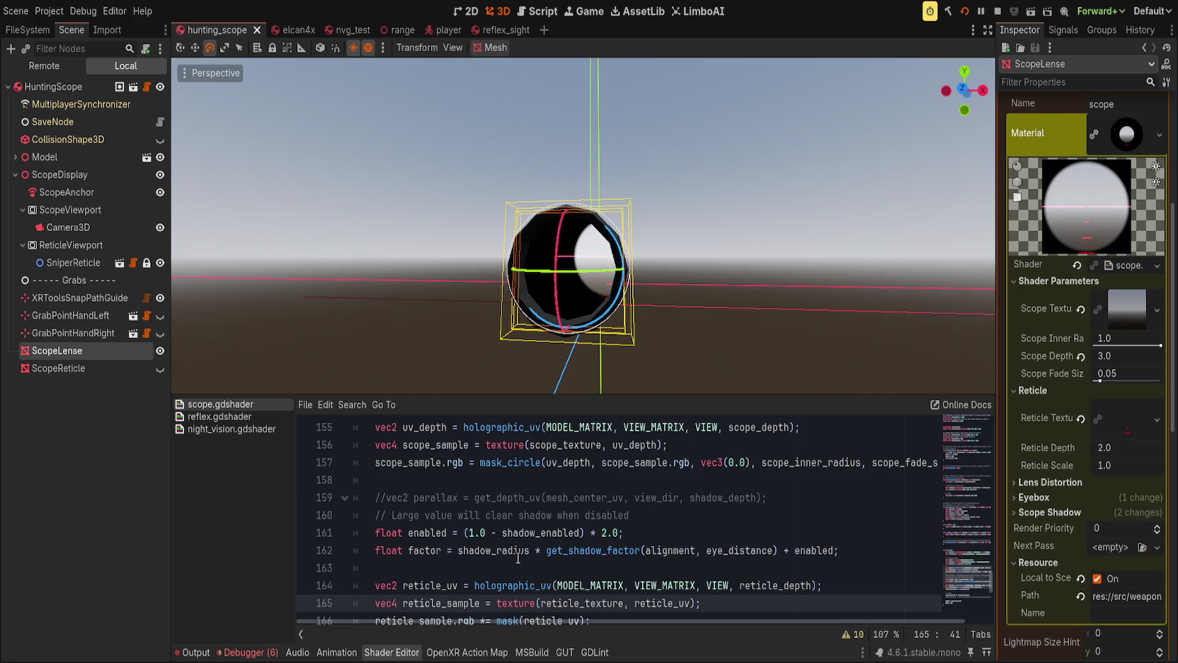
pyautogui.scroll(1, 453, 541)
pyautogui.click(463, 527)
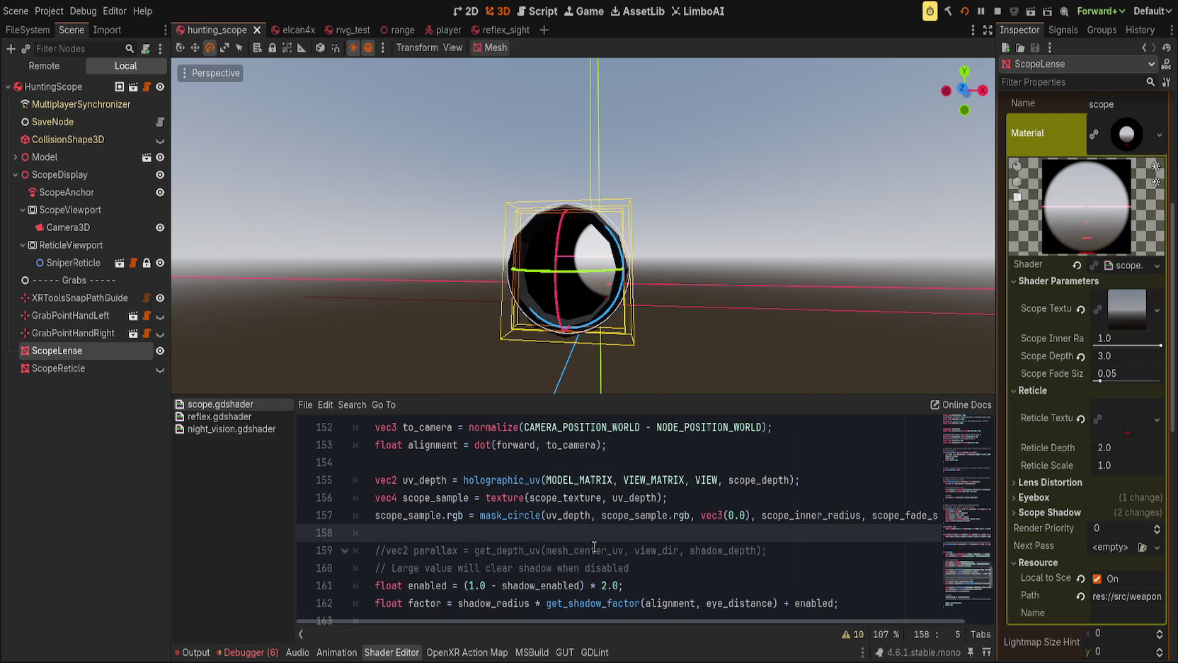
pyautogui.doubleClick(423, 481)
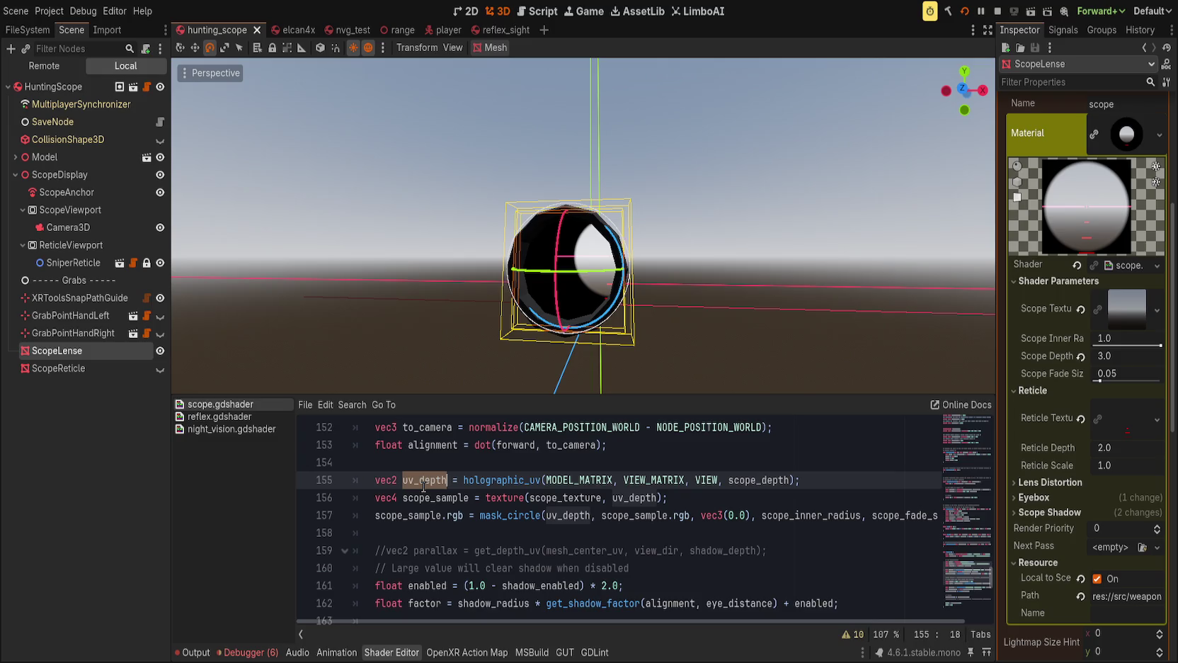
pyautogui.hotkey('ctrl', 'f')
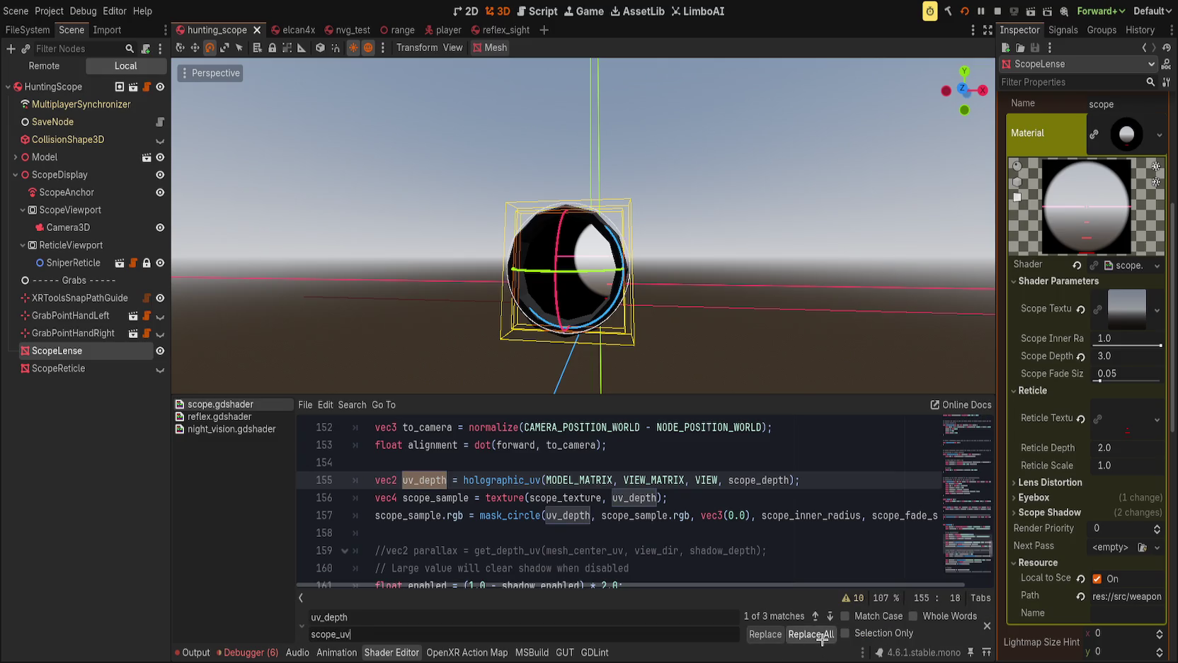
pyautogui.click(844, 615)
pyautogui.click(913, 615)
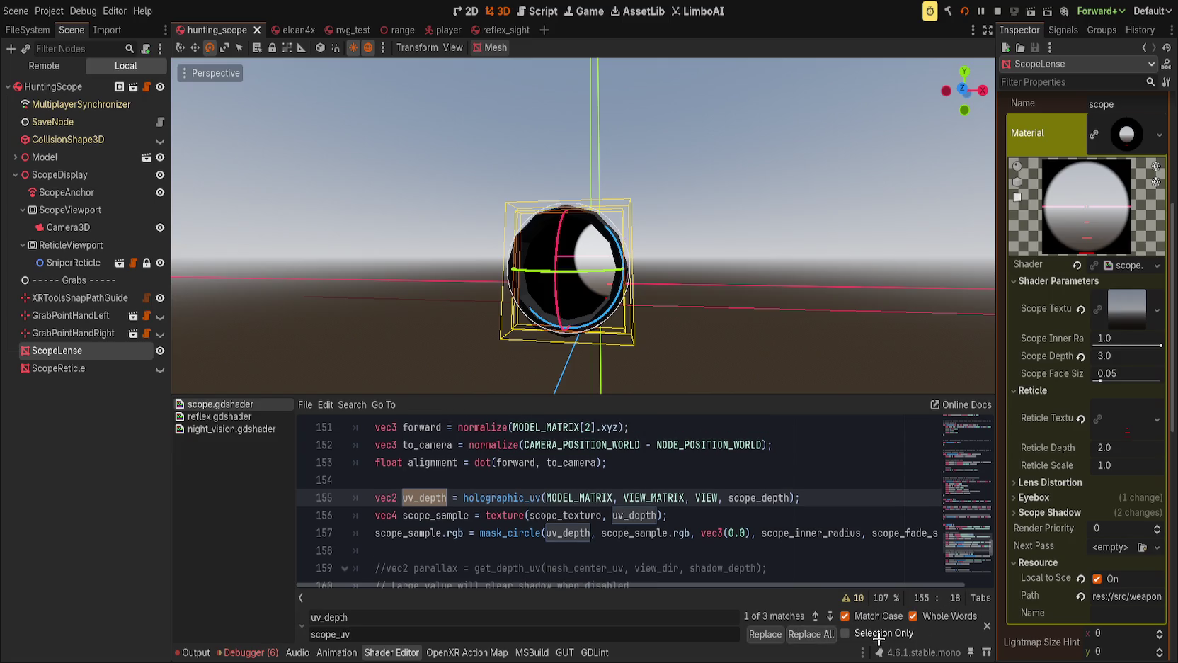
pyautogui.click(799, 635)
pyautogui.press('Escape')
pyautogui.click(586, 551)
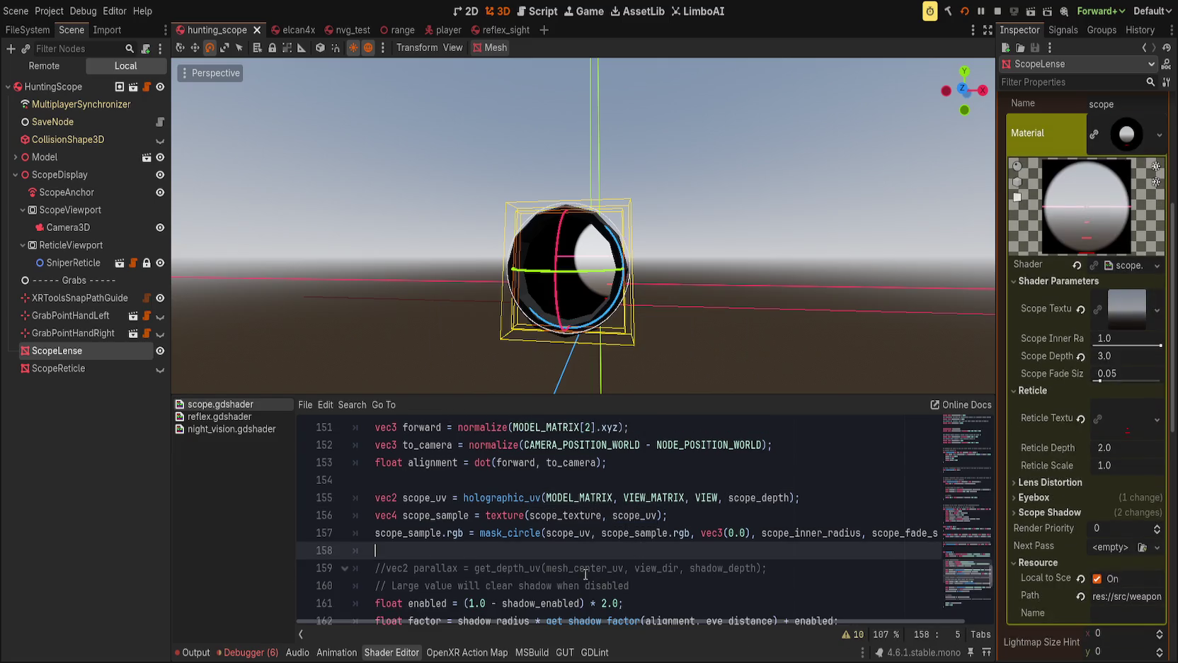
# Orbit the viewport in closer for a head-on view of the scope lens.
pyautogui.scroll(-2, 553, 539)
pyautogui.scroll(2, 516, 528)
pyautogui.moveTo(518, 344)
pyautogui.mouseDown()
pyautogui.moveTo(730, 339)
pyautogui.moveTo(638, 308)
pyautogui.mouseUp()
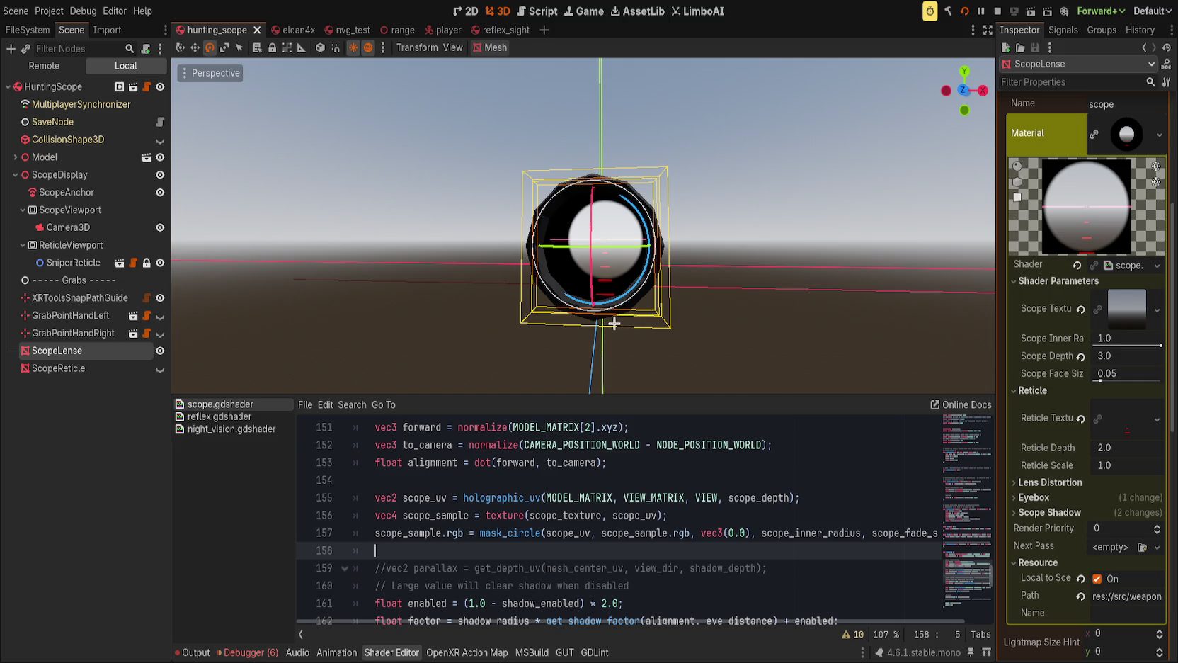
pyautogui.moveTo(611, 326)
pyautogui.mouseDown()
pyautogui.moveTo(531, 336)
pyautogui.moveTo(595, 345)
pyautogui.moveTo(588, 327)
pyautogui.mouseUp()
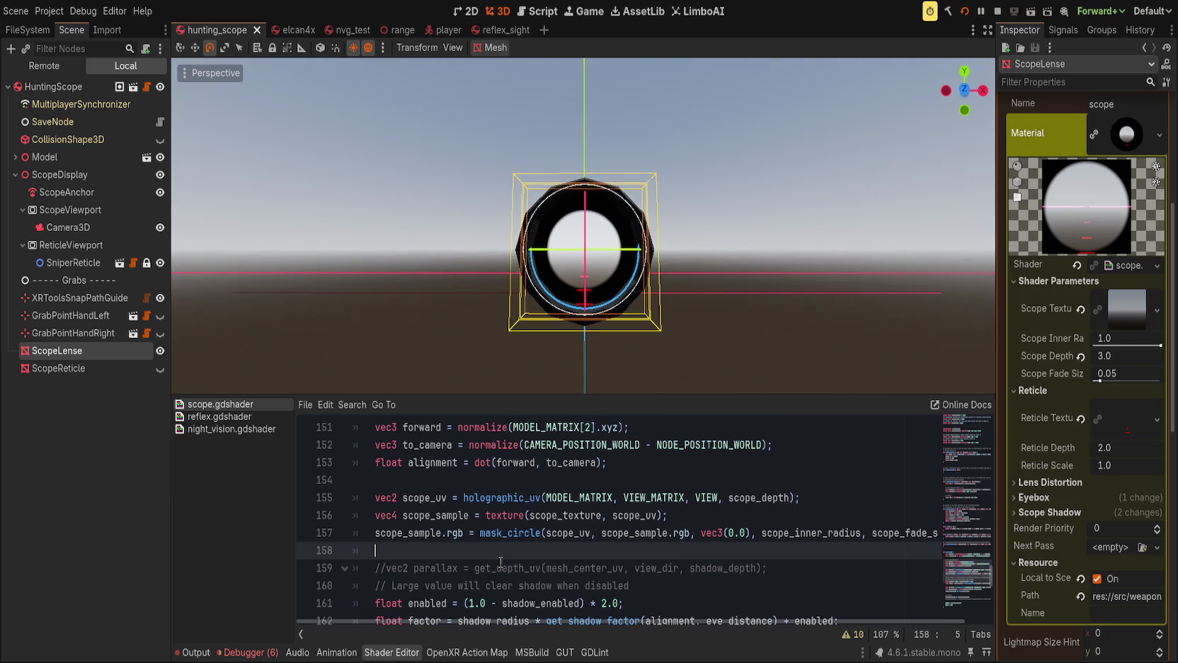
pyautogui.scroll(-3, 501, 562)
pyautogui.scroll(1, 504, 556)
pyautogui.scroll(1, 504, 556)
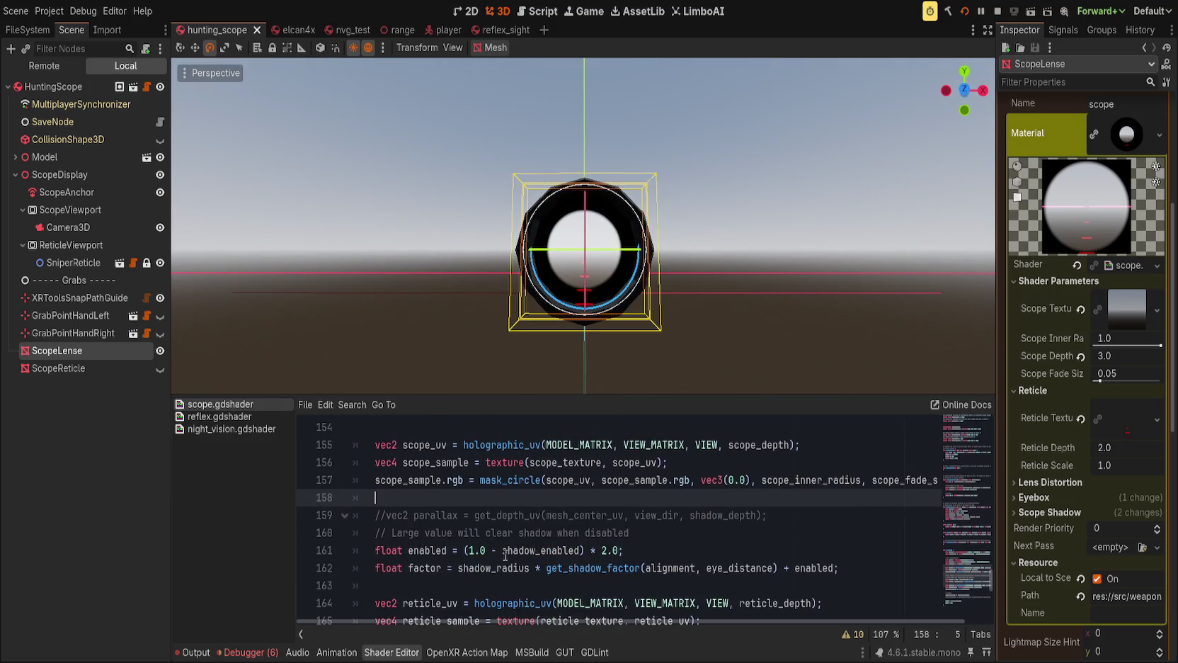
pyautogui.scroll(1, 516, 494)
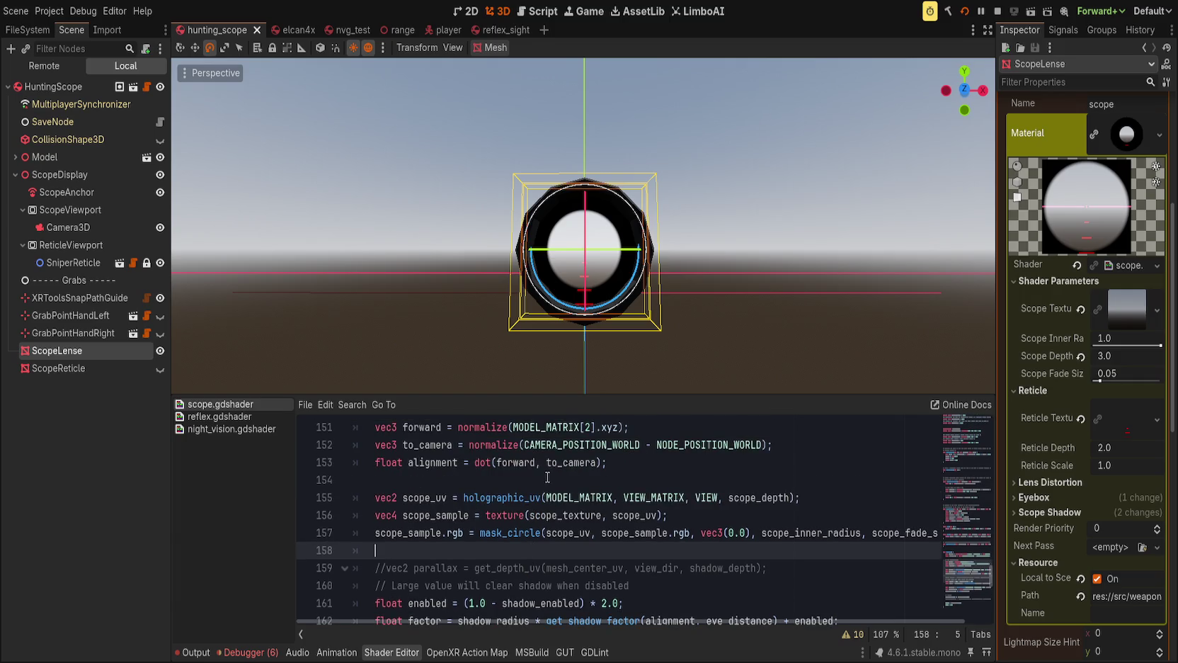
# Add a '// Scope w/ border' section comment above the scope UV block.
pyautogui.click(548, 480)
pyautogui.scroll(2, 544, 507)
pyautogui.press('Return')
pyautogui.write('// Scope')
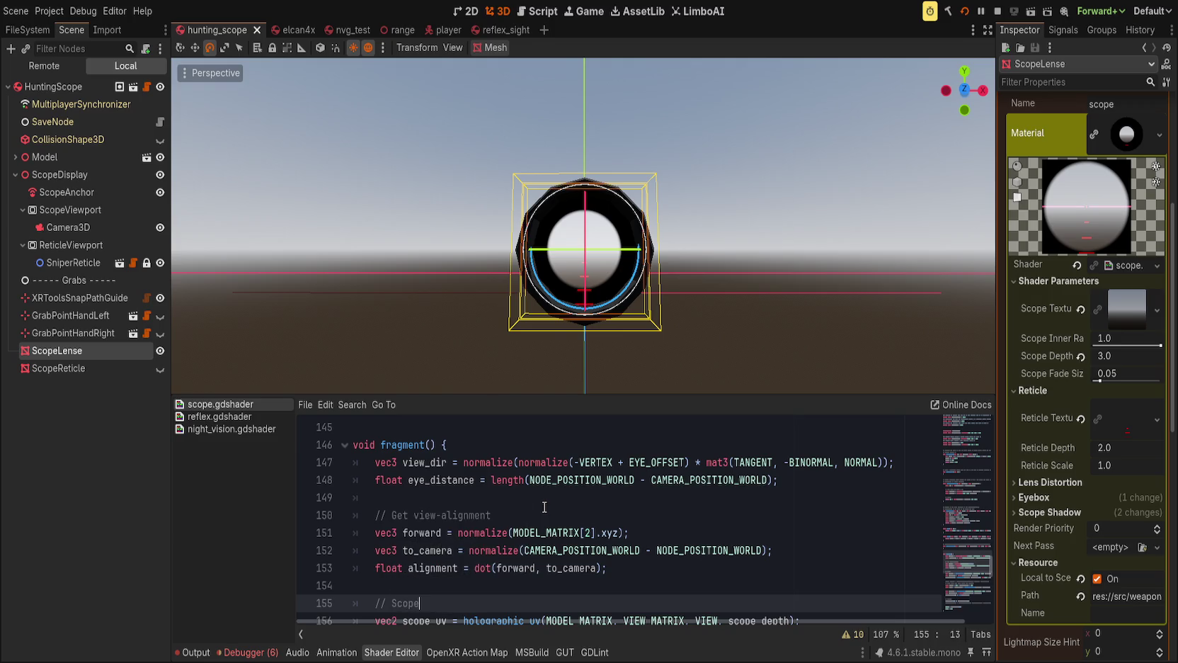
pyautogui.scroll(-3, 548, 531)
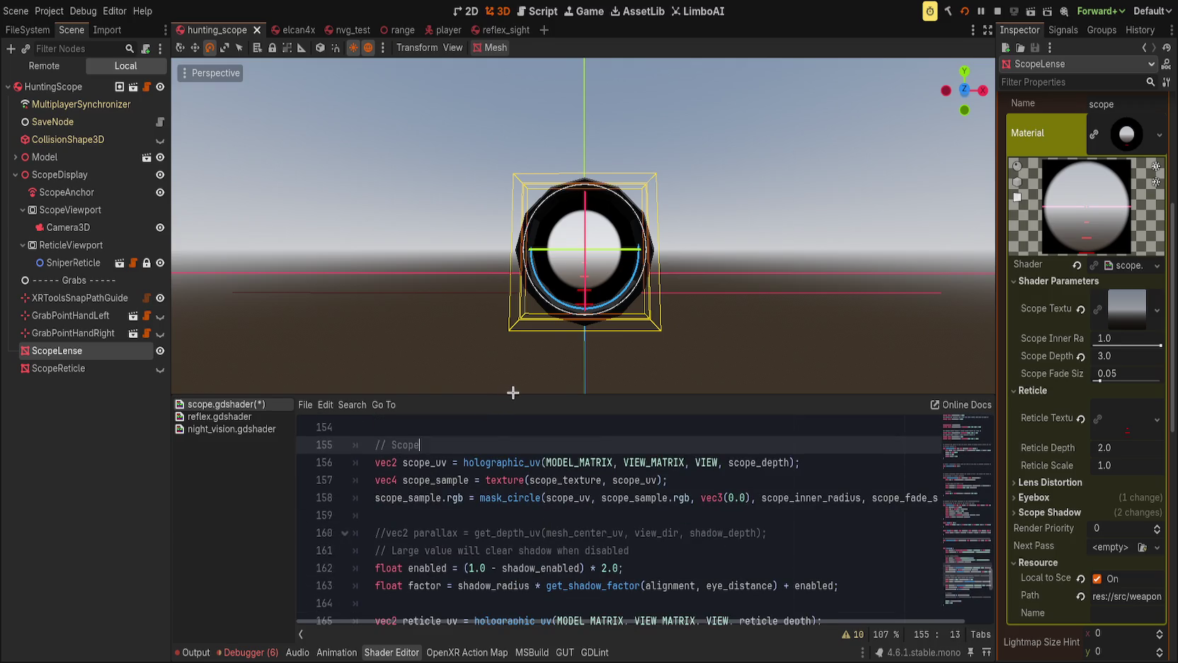
pyautogui.moveTo(516, 394); pyautogui.dragTo(518, 315)
pyautogui.write('w/ border')
# Move the parallax line below the shadow factor, uncomment it, and retitle its comment '// Shadow'.
pyautogui.click(499, 434)
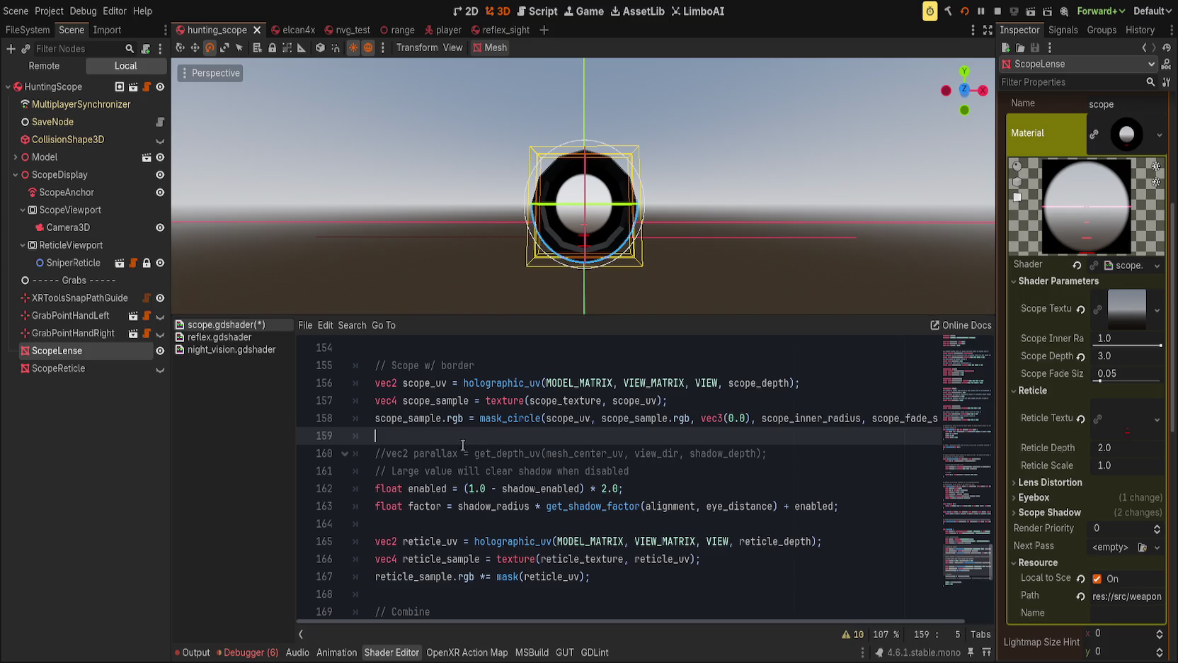
pyautogui.click(437, 455)
pyautogui.hotkey('alt', 'Down')
pyautogui.hotkey('alt', 'Down')
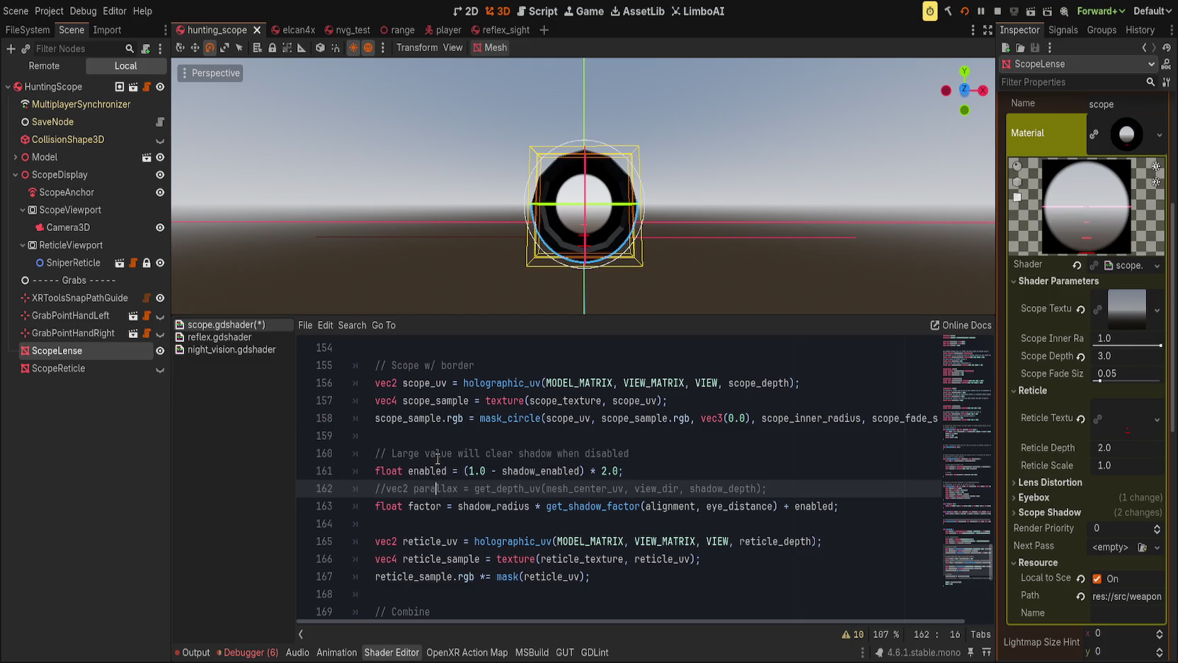
pyautogui.press('Home')
pyautogui.hotkey('ctrl', 'k')
pyautogui.press('Up')
pyautogui.press('Up')
pyautogui.press('Up')
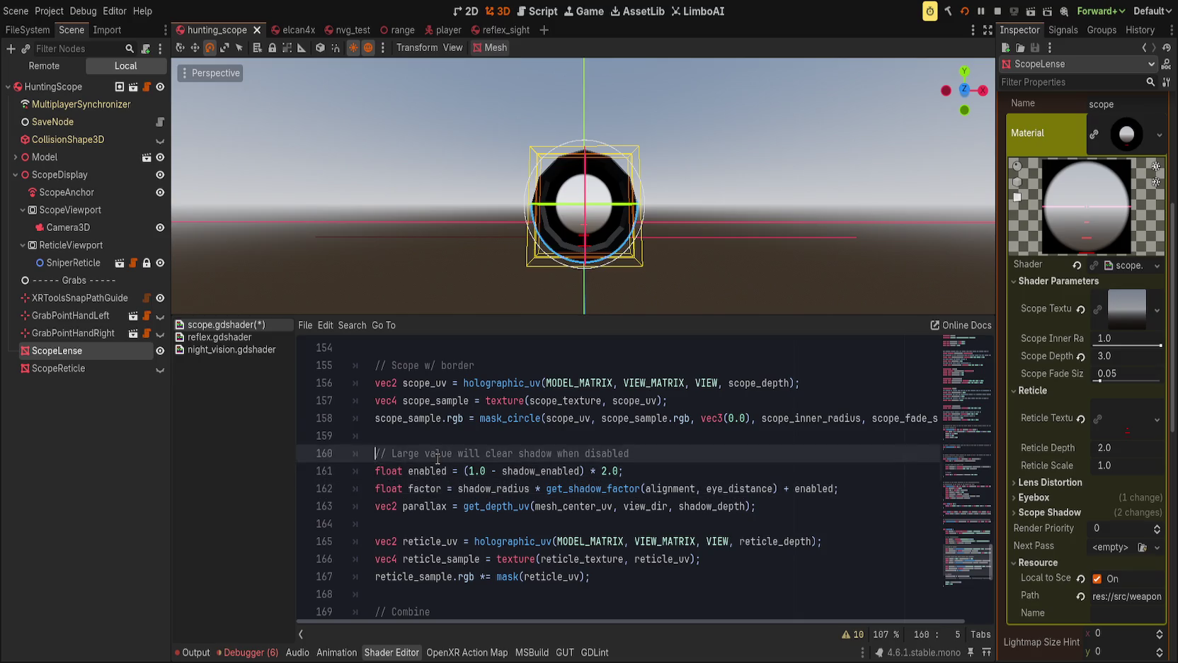
pyautogui.press('Down')
pyautogui.hotkey('shift', 'End')
pyautogui.write('Shadow')
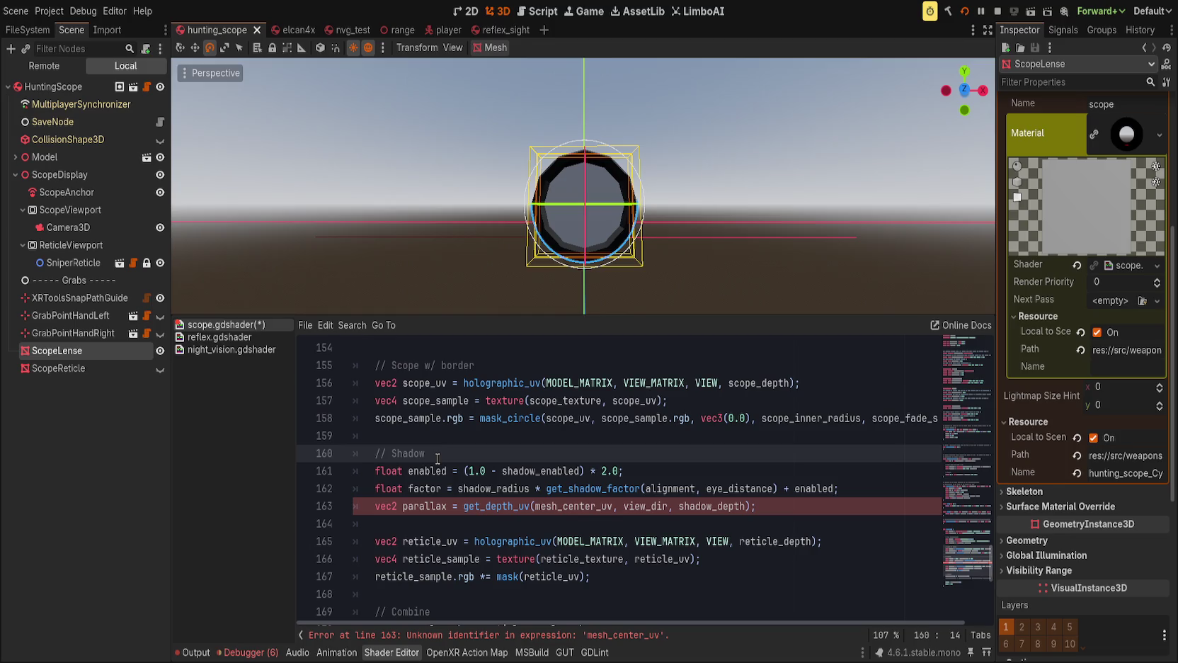
# Replace get_depth_uv with holographic_uv(MODEL_MATRIX, VIEW_MATRIX, VIEW, shadow_depth) on the parallax line.
pyautogui.click(448, 506)
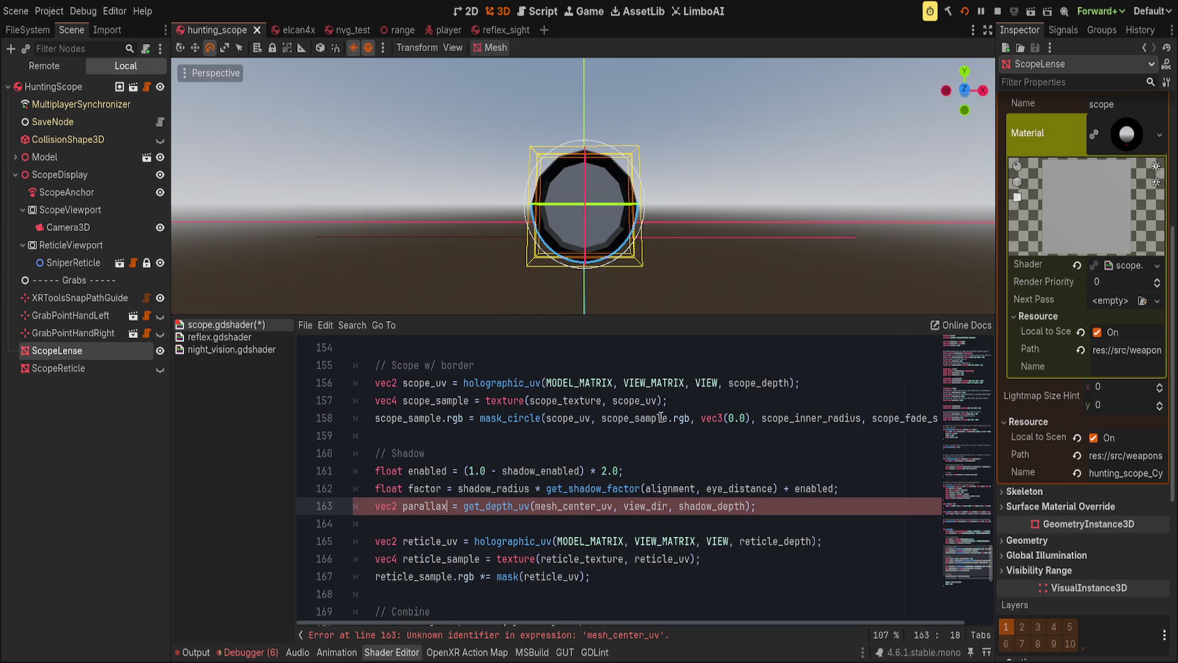
pyautogui.scroll(3, 609, 494)
pyautogui.scroll(-3, 598, 499)
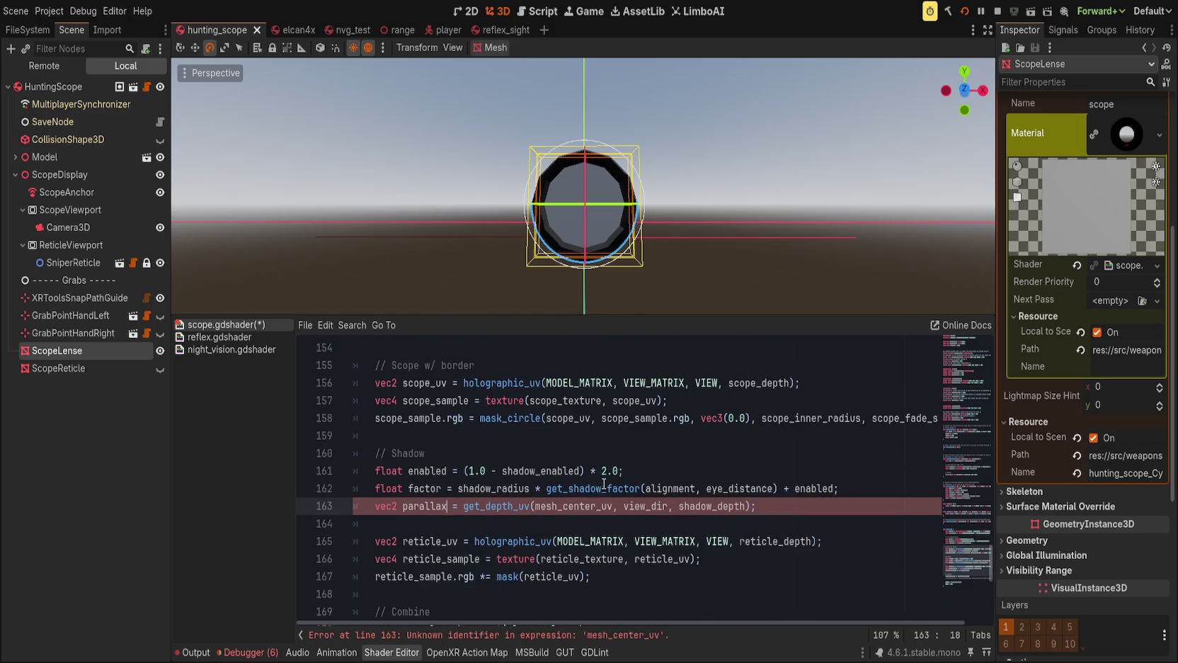
pyautogui.doubleClick(487, 505)
pyautogui.hotkey('shift', 'End')
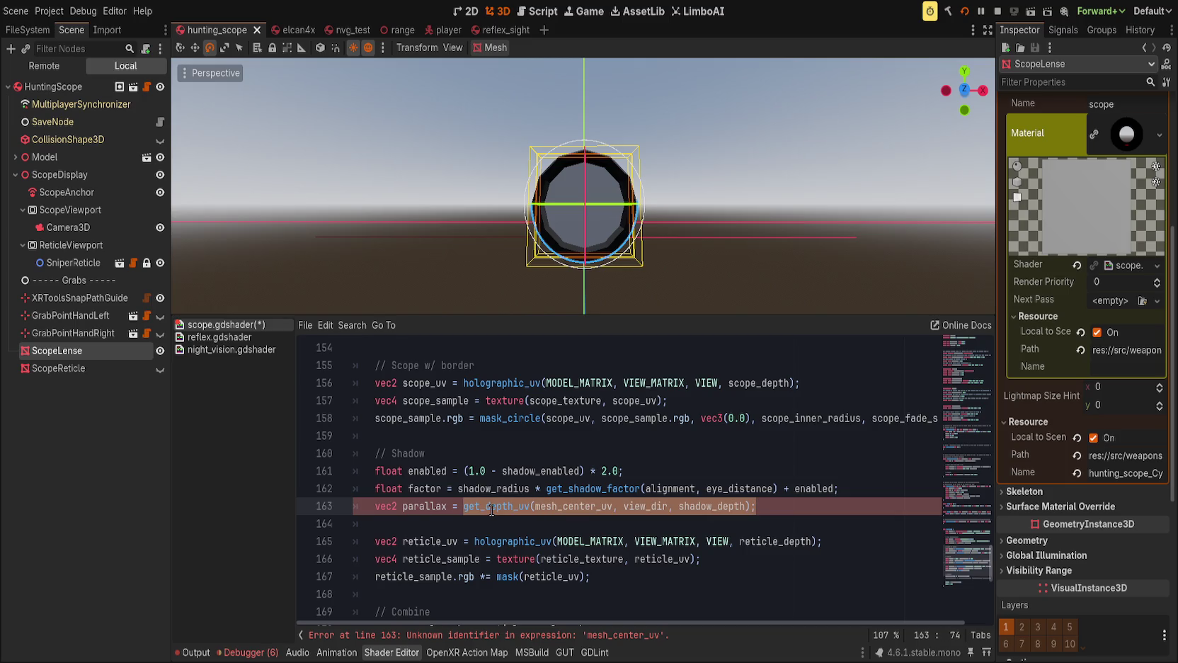
pyautogui.write('holographic_uv(')
pyautogui.moveTo(546, 382); pyautogui.dragTo(693, 383)
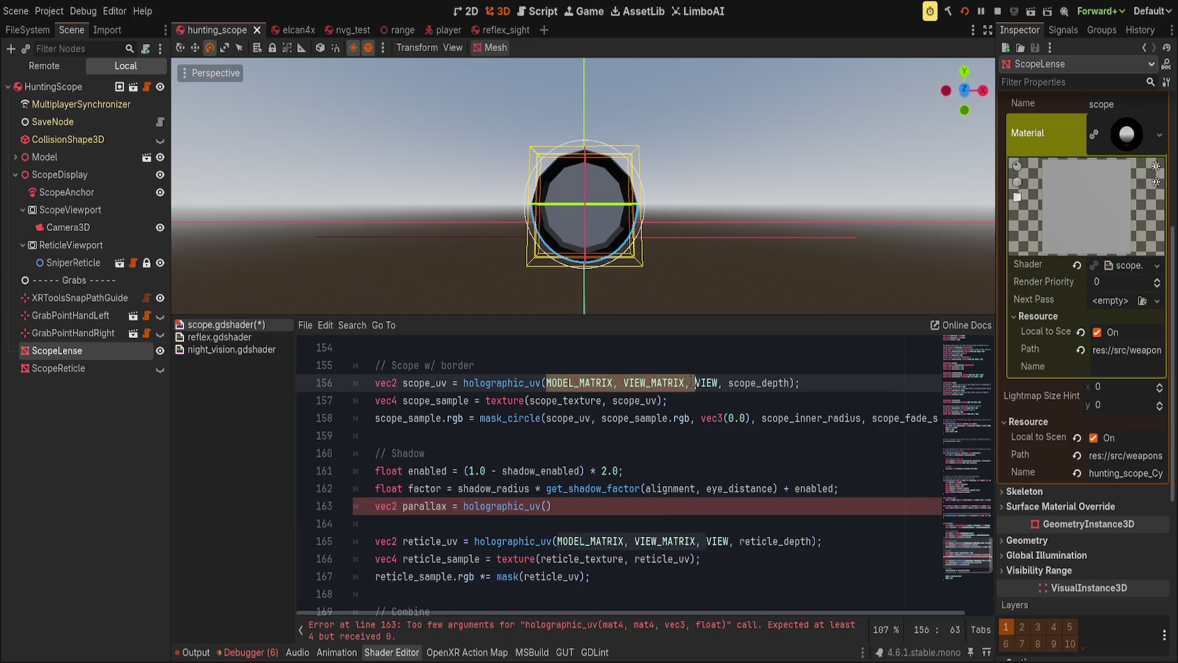
pyautogui.click(547, 506)
pyautogui.write('MODEL_MATRIX, VIEW_MATRIX, VIEW,')
pyautogui.write('sh')
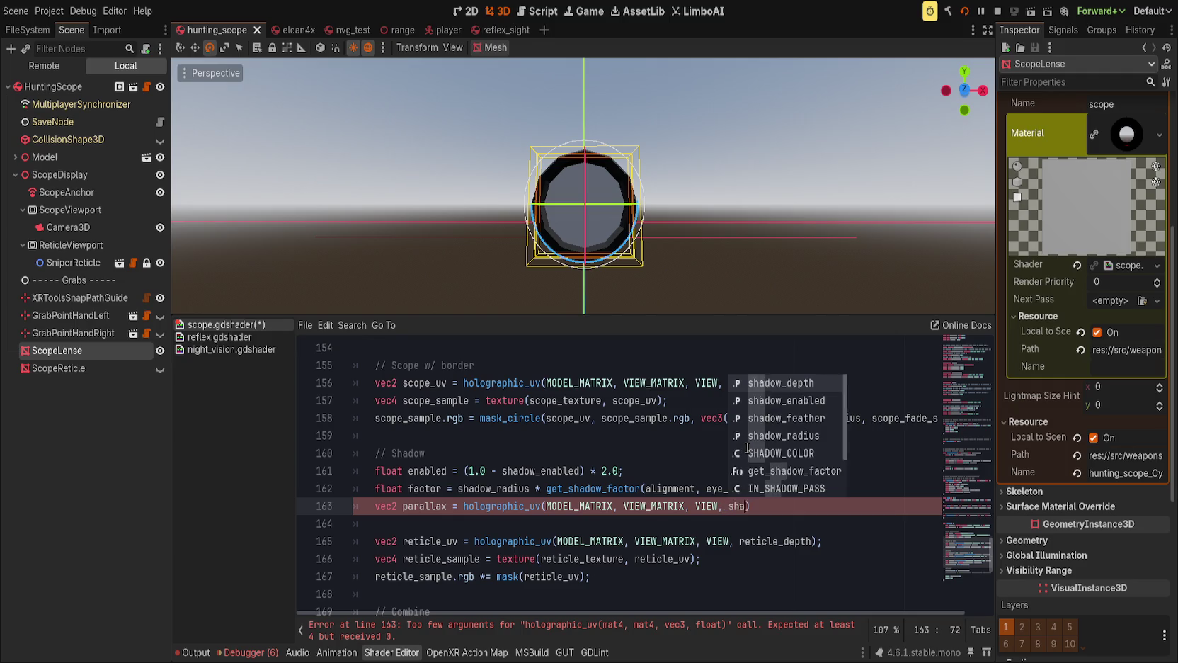
pyautogui.press('Return')
pyautogui.press('End')
pyautogui.write(';')
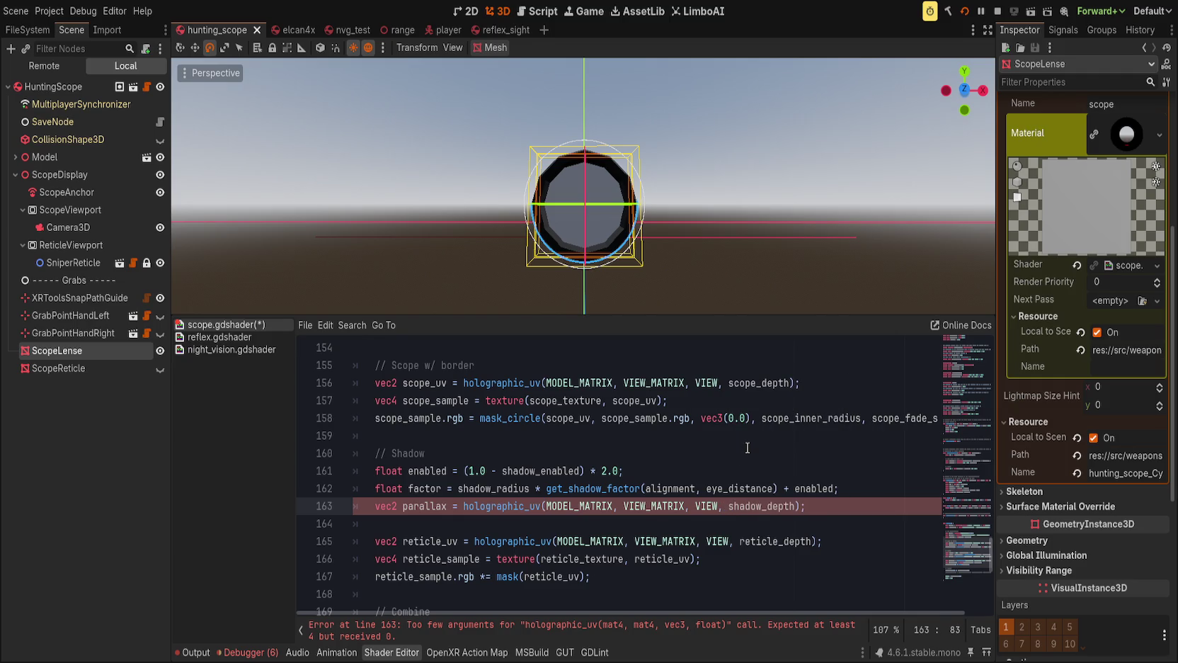
pyautogui.moveTo(599, 280); pyautogui.dragTo(506, 276)
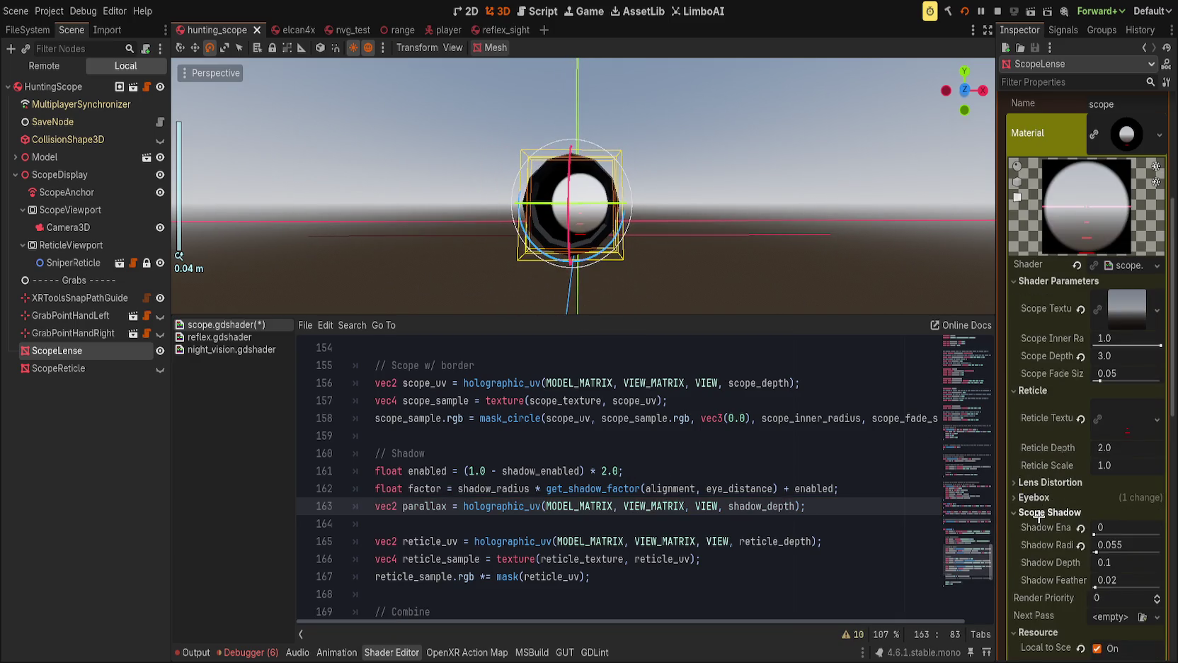
pyautogui.moveTo(969, 517)
pyautogui.mouseDown()
pyautogui.moveTo(965, 344)
pyautogui.moveTo(968, 397)
pyautogui.moveTo(972, 368)
pyautogui.mouseUp()
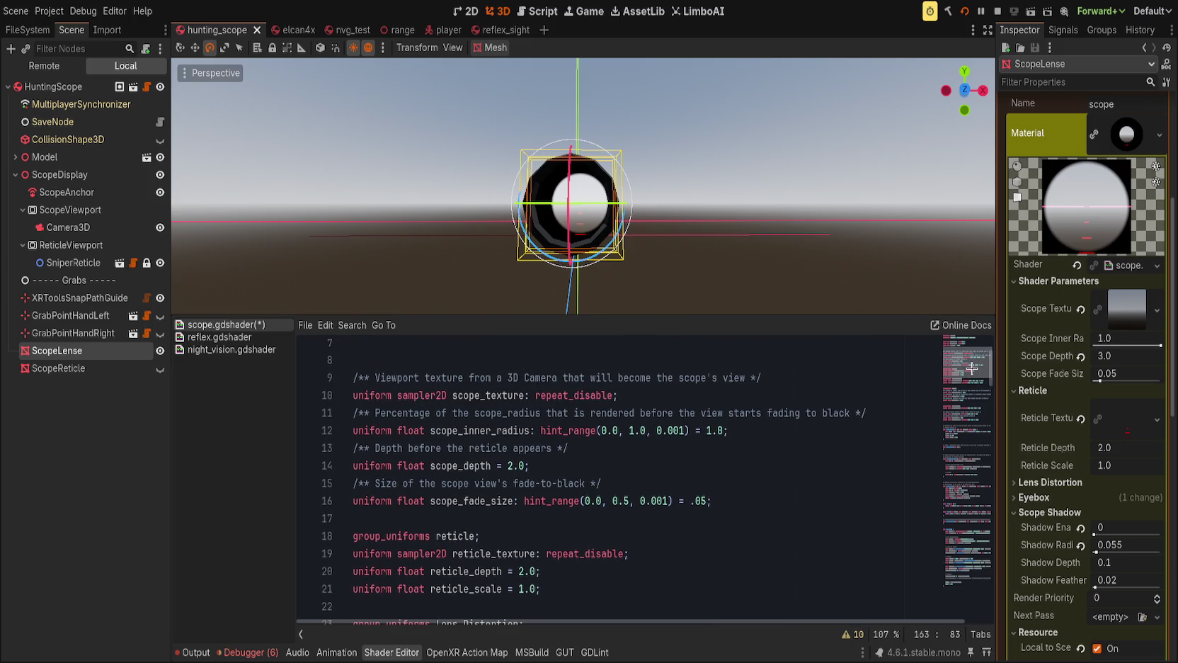
# Rename the uniform groups Lens_Distortion, Eyebox and Scope_Shadow to distortion, eyebox and shadow, then save.
pyautogui.scroll(-2, 702, 500)
pyautogui.scroll(-1, 703, 500)
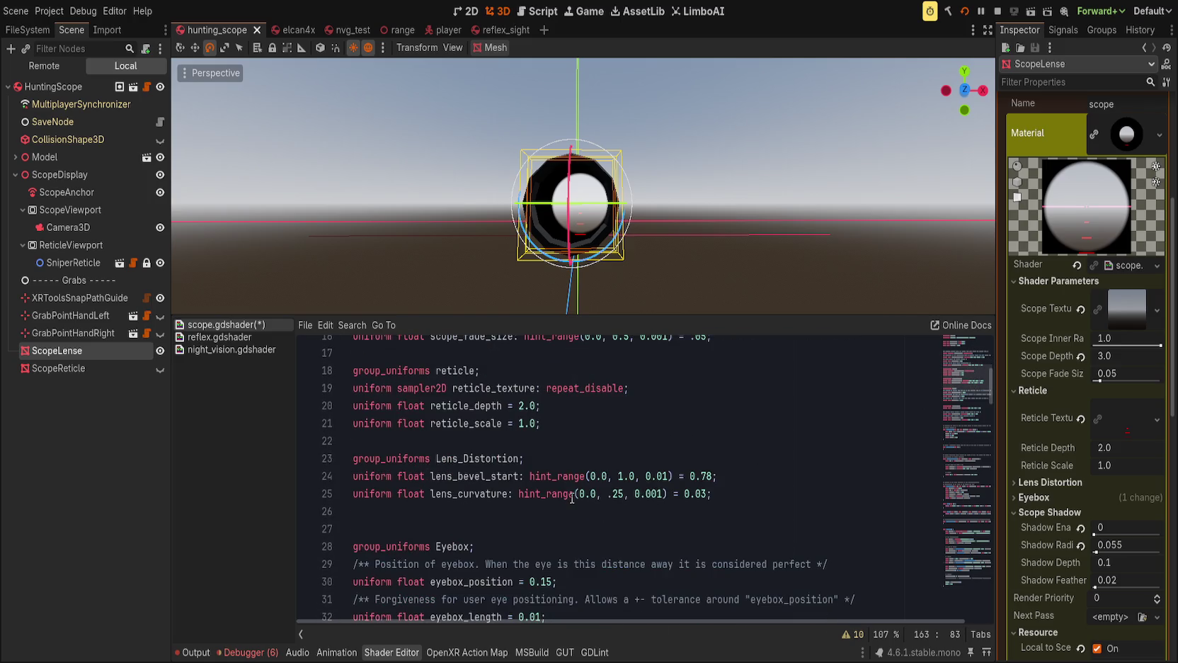
pyautogui.doubleClick(455, 457)
pyautogui.write('dist')
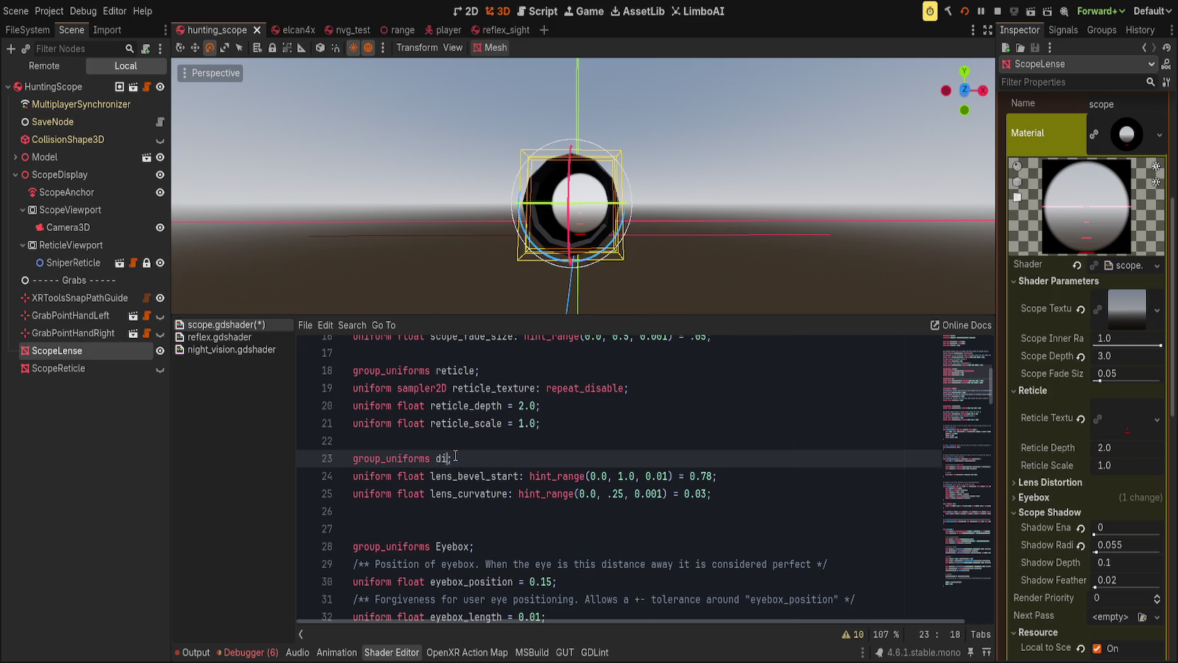
pyautogui.write('rti')
pyautogui.press('BackSpace')
pyautogui.press('BackSpace')
pyautogui.press('BackSpace')
pyautogui.write('distortion')
pyautogui.scroll(-2, 460, 453)
pyautogui.click(464, 440)
pyautogui.doubleClick(463, 440)
pyautogui.write('eyebox')
pyautogui.scroll(-3, 475, 448)
pyautogui.doubleClick(475, 446)
pyautogui.write('shadow')
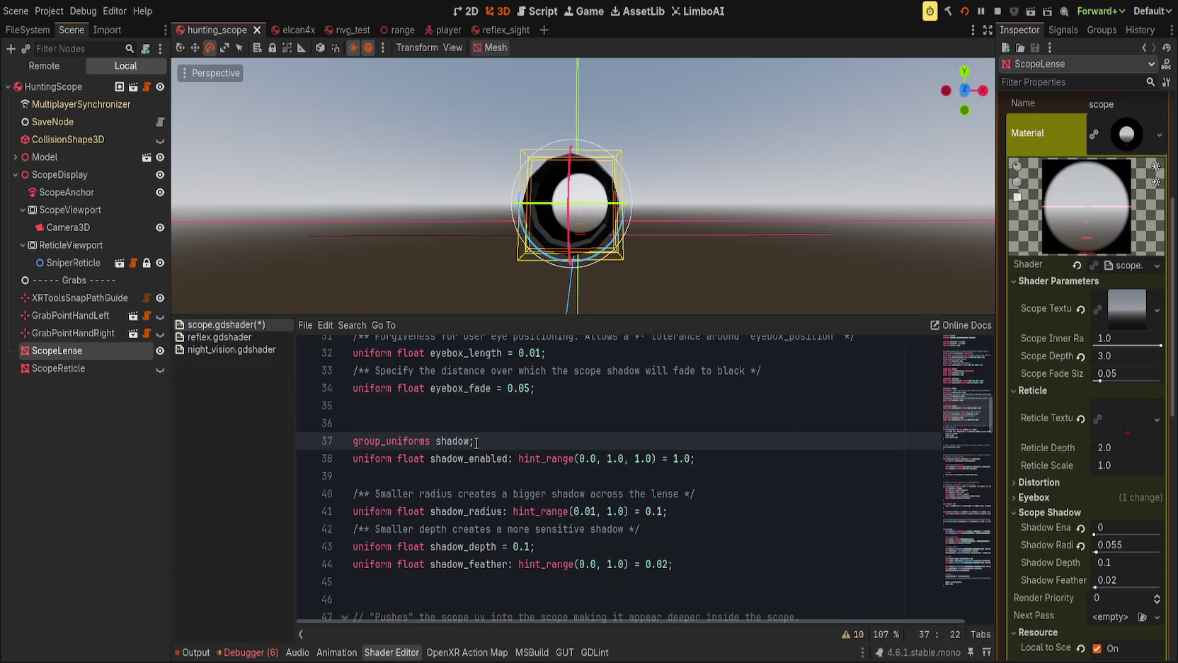
pyautogui.hotkey('ctrl', 's')
# Insert blank lines after mask_circle and above remap and holographic_uv, then save.
pyautogui.scroll(-1, 804, 451)
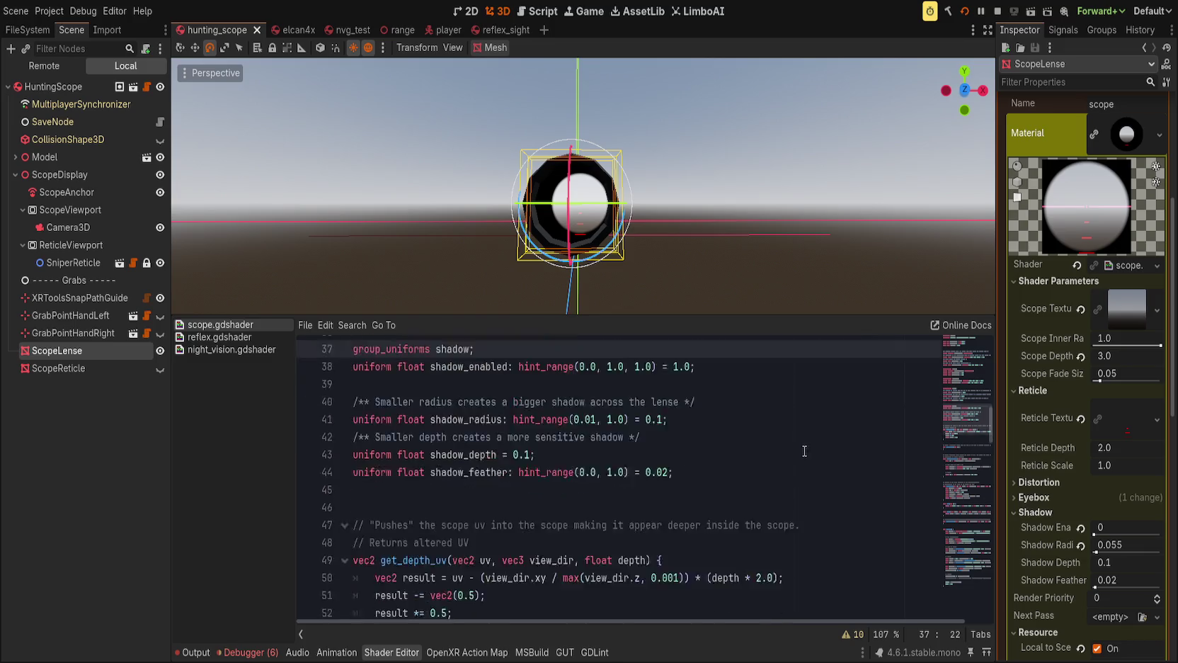
pyautogui.scroll(-5, 804, 451)
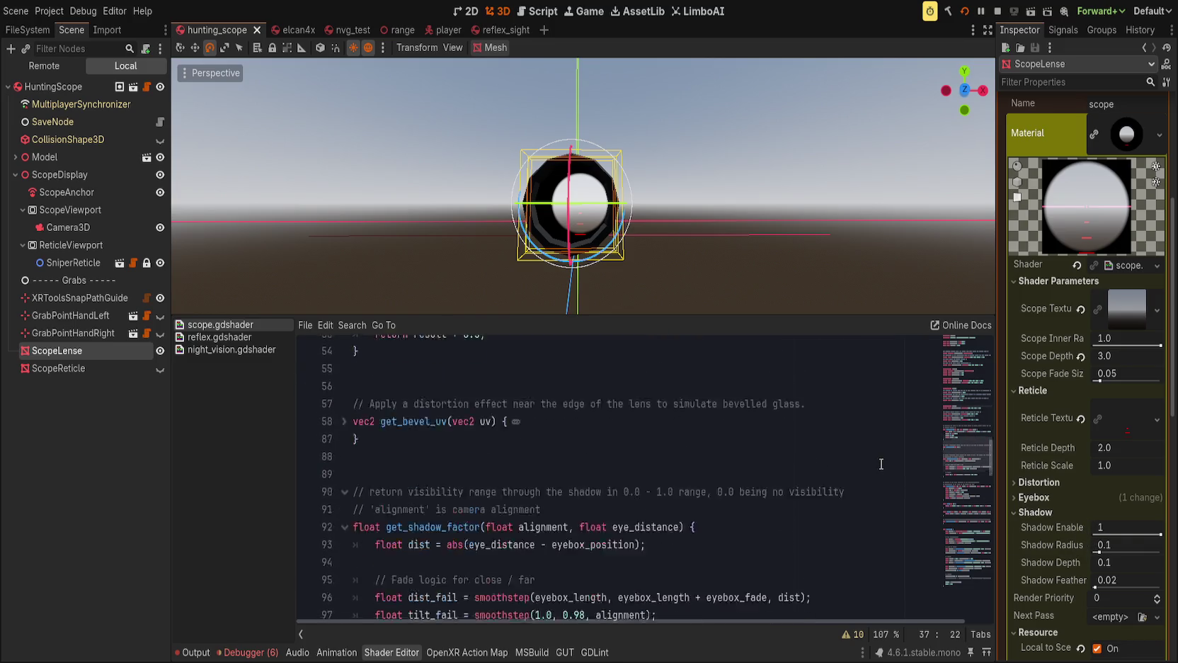
pyautogui.scroll(-15, 880, 463)
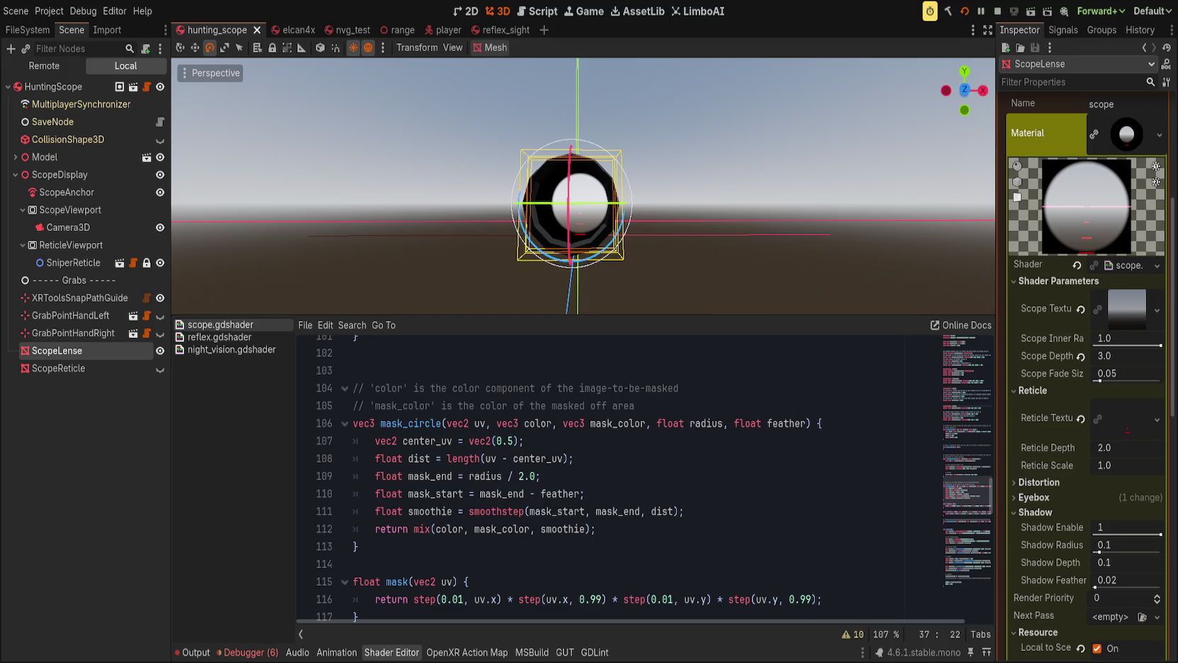
pyautogui.click(769, 527)
pyautogui.scroll(1, 573, 511)
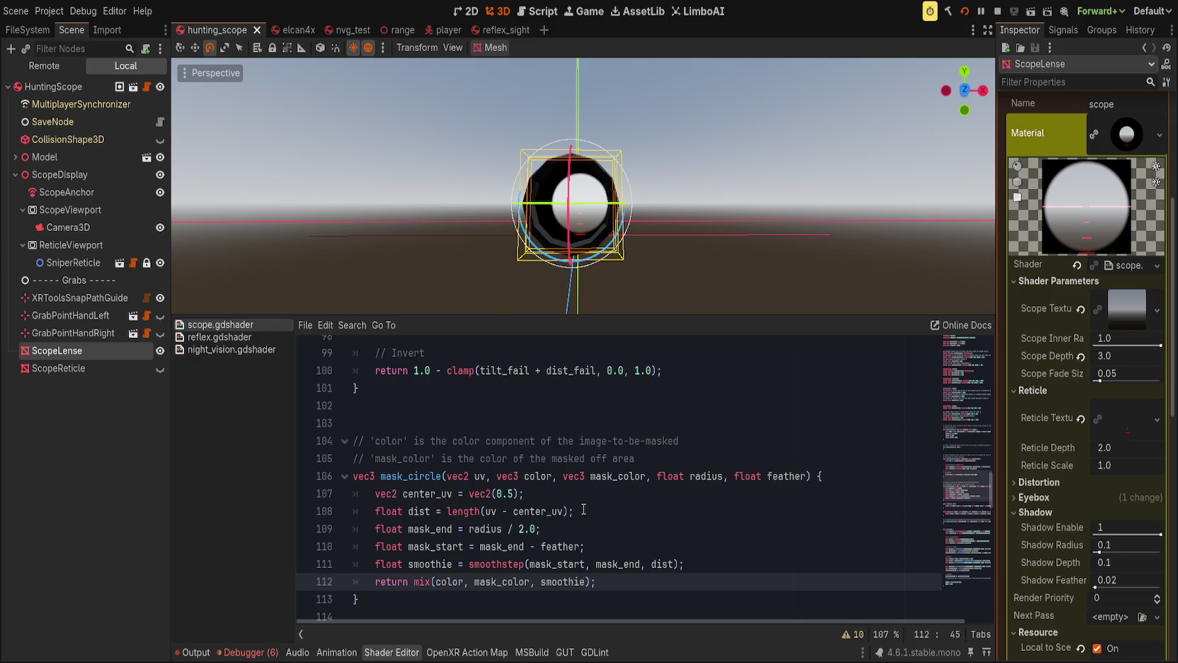
pyautogui.scroll(-4, 480, 464)
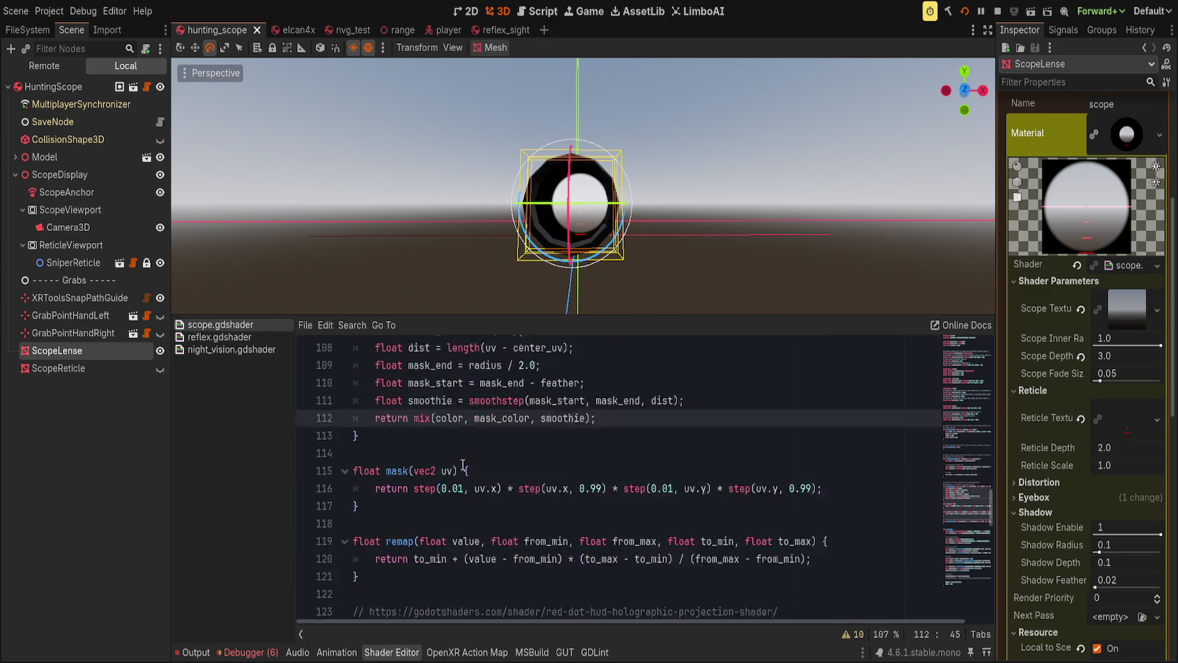
pyautogui.click(467, 406)
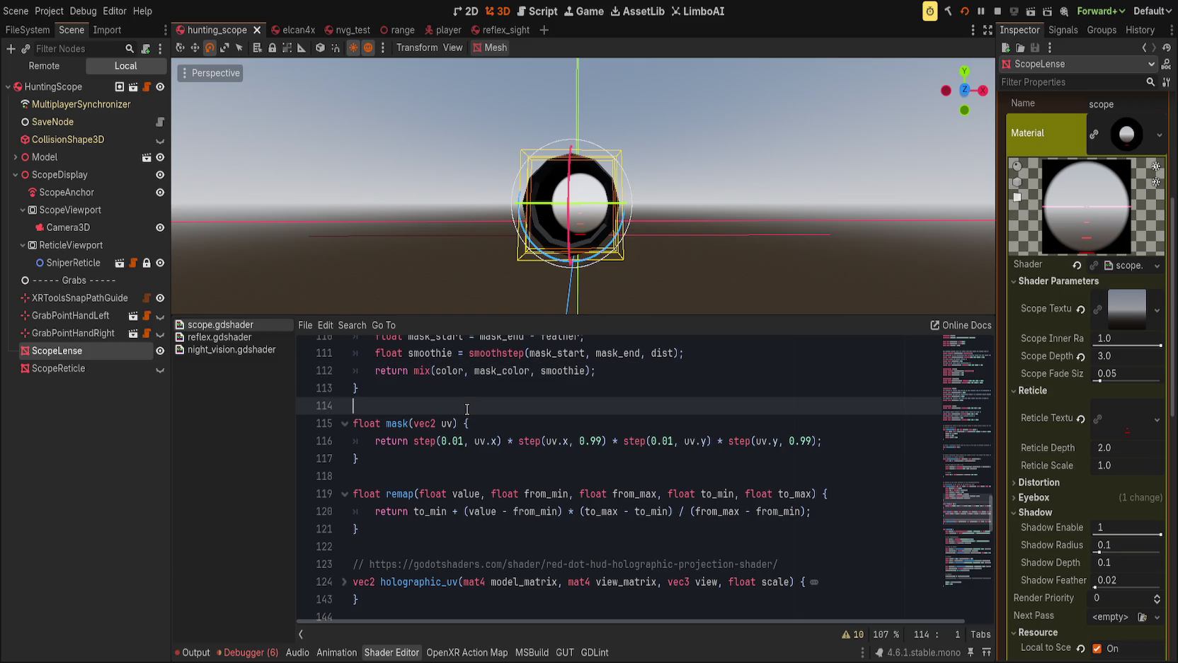
pyautogui.press('Return')
pyautogui.scroll(3, 442, 468)
pyautogui.scroll(-4, 443, 468)
pyautogui.click(428, 467)
pyautogui.press('Return')
pyautogui.scroll(-1, 423, 496)
pyautogui.click(421, 476)
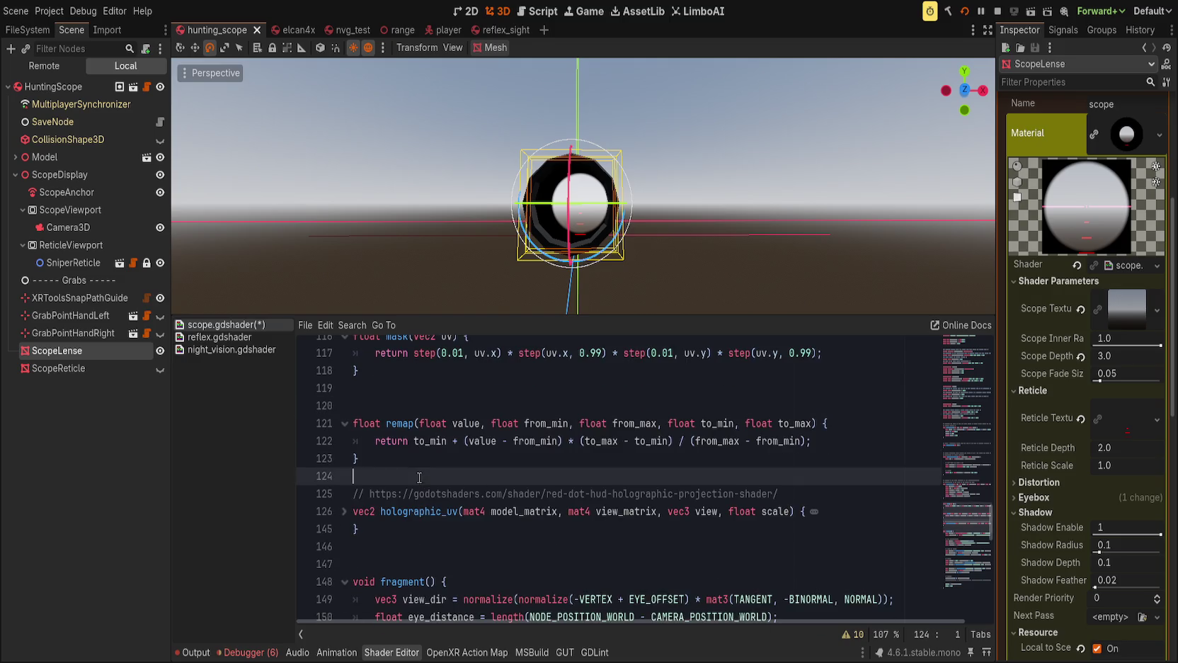
pyautogui.press('Return')
pyautogui.hotkey('ctrl', 's')
pyautogui.scroll(-3, 501, 433)
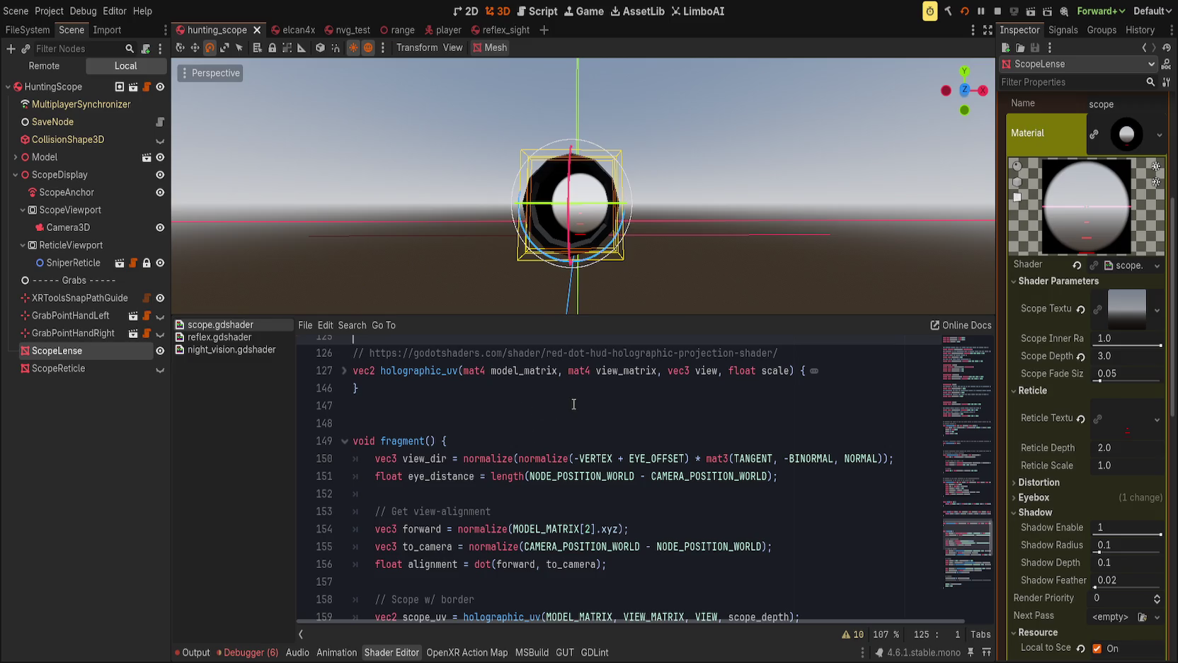
pyautogui.scroll(2, 482, 258)
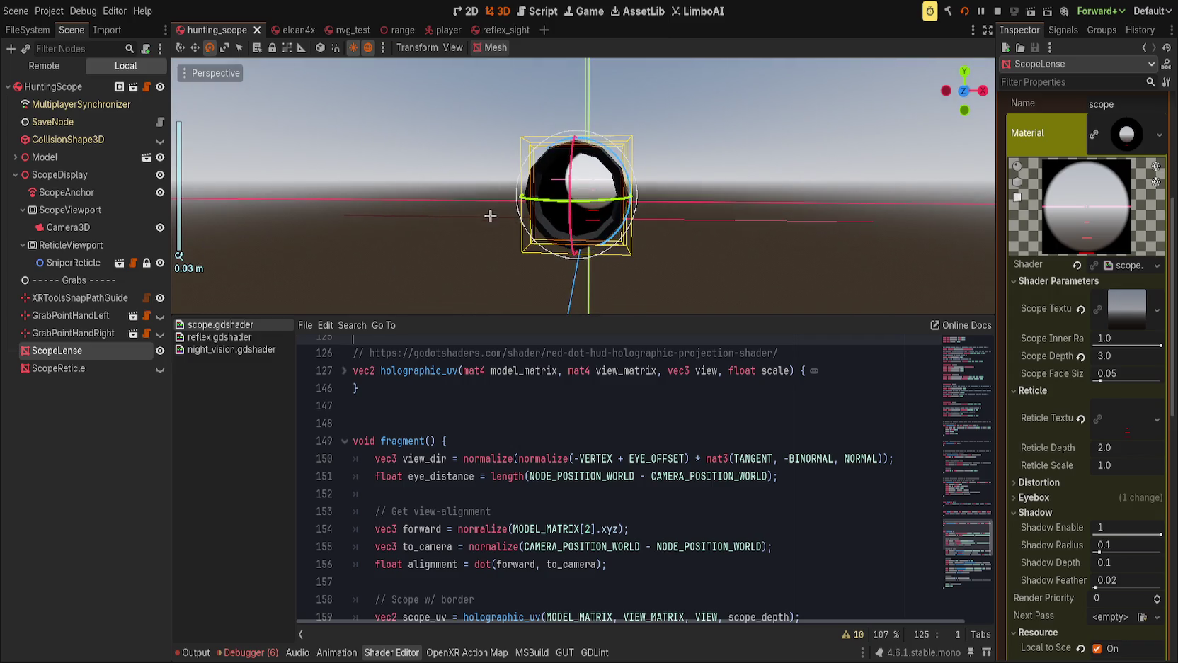
# Turn the viewport to face the scope and review the scope, parallax and reticle holographic_uv lines.
pyautogui.moveTo(475, 218)
pyautogui.mouseDown()
pyautogui.moveTo(632, 206)
pyautogui.moveTo(761, 278)
pyautogui.mouseUp()
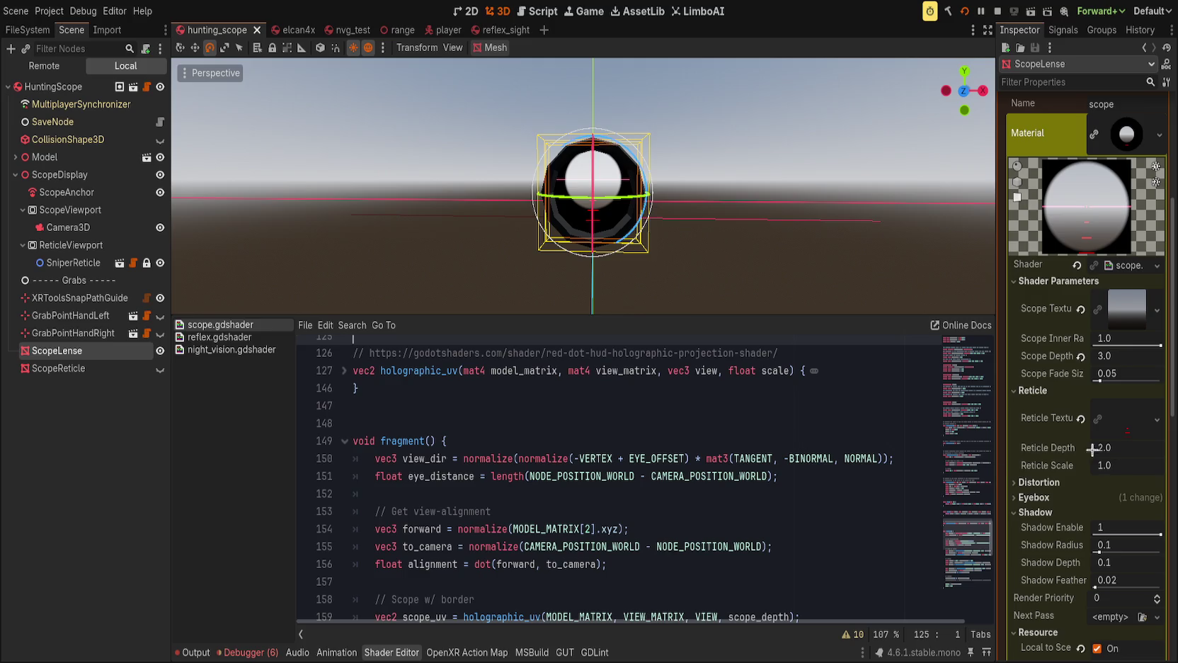
pyautogui.moveTo(614, 206)
pyautogui.mouseDown()
pyautogui.moveTo(653, 248)
pyautogui.moveTo(623, 290)
pyautogui.moveTo(425, 254)
pyautogui.moveTo(542, 269)
pyautogui.moveTo(566, 260)
pyautogui.moveTo(556, 310)
pyautogui.mouseUp()
pyautogui.click(666, 262)
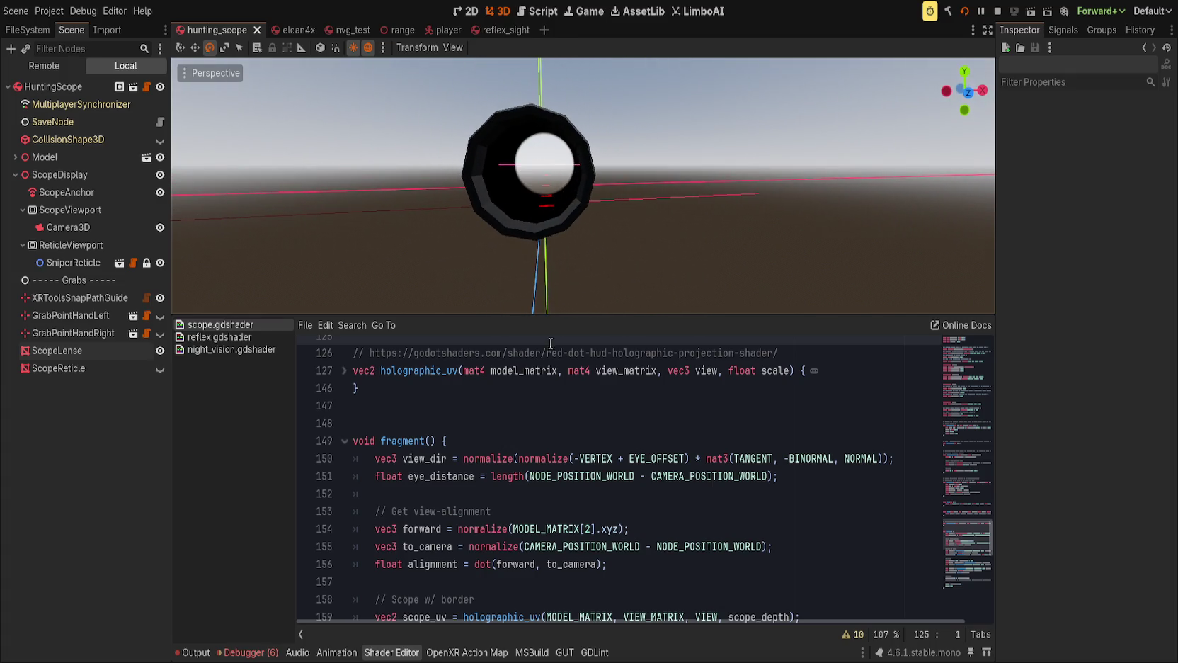
pyautogui.scroll(-8, 552, 460)
pyautogui.click(554, 475)
pyautogui.scroll(-4, 556, 516)
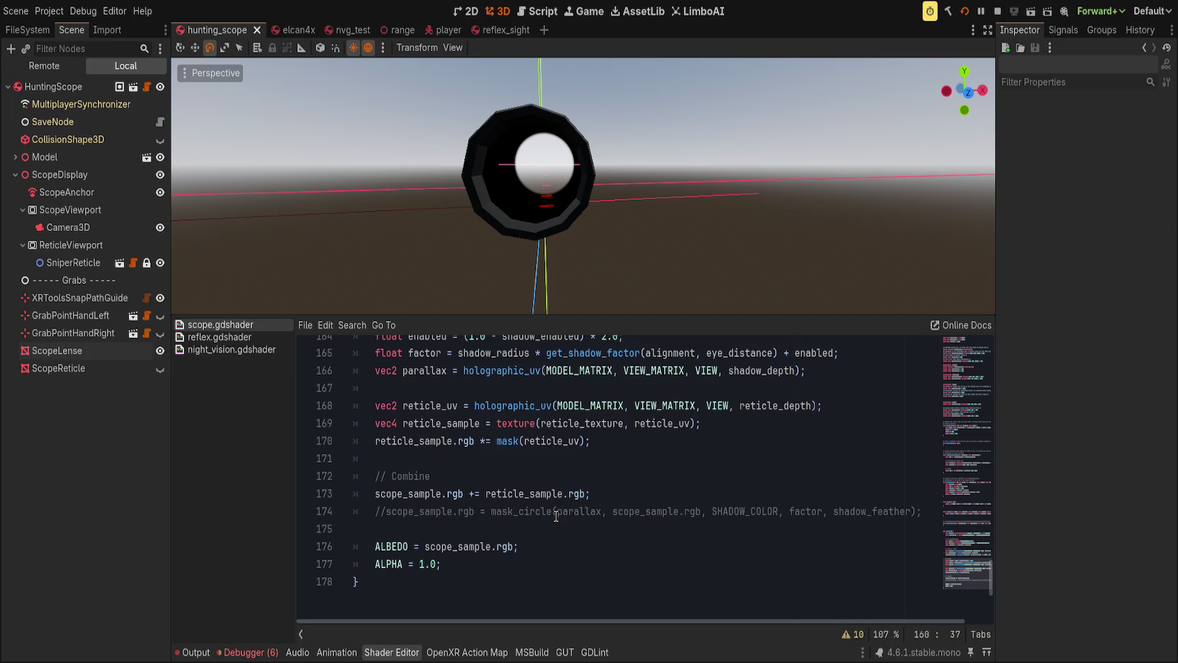
pyautogui.scroll(2, 556, 516)
pyautogui.doubleClick(496, 510)
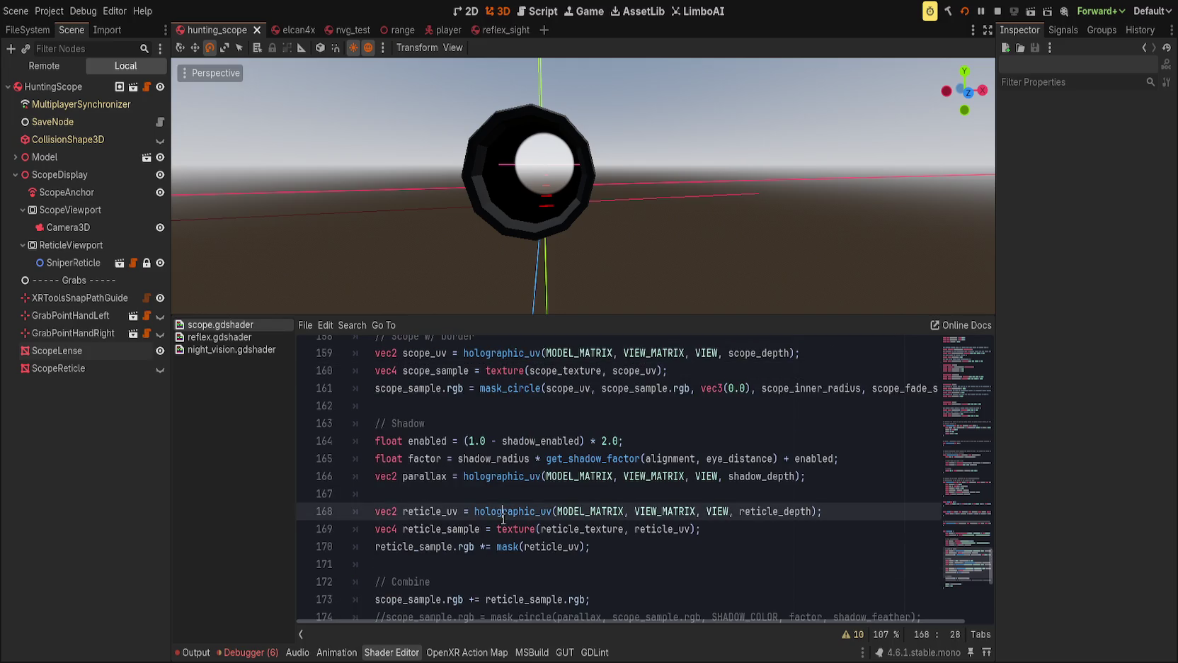
pyautogui.doubleClick(505, 475)
pyautogui.scroll(3, 505, 474)
pyautogui.doubleClick(528, 457)
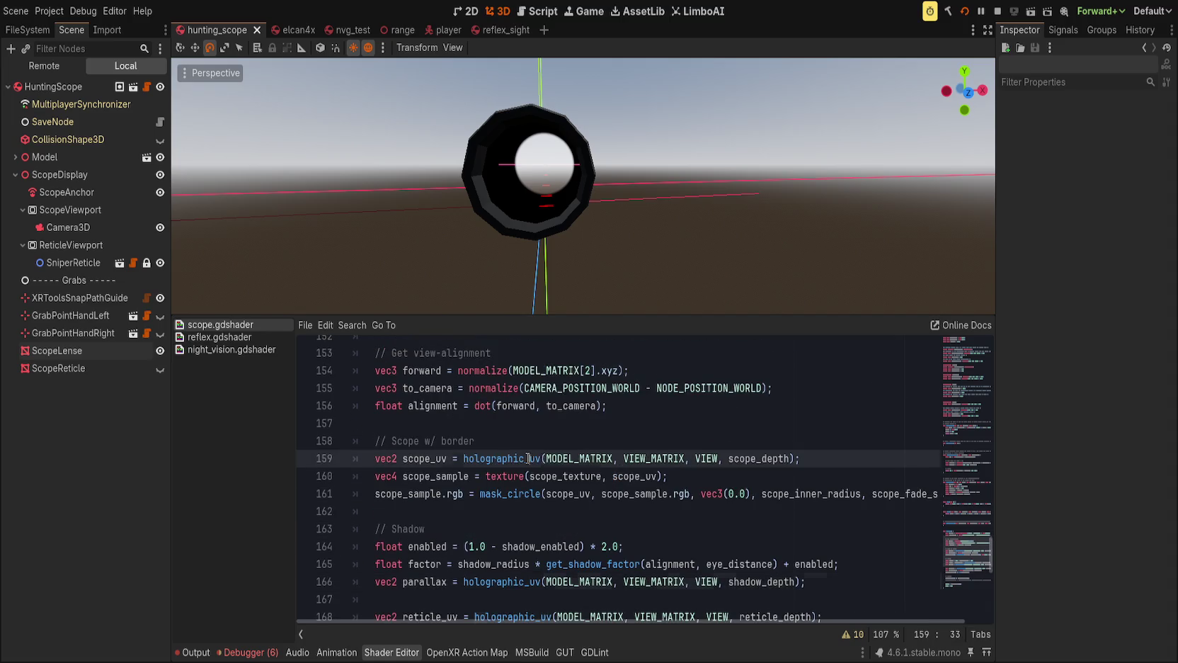
pyautogui.scroll(-5, 464, 495)
pyautogui.click(638, 390)
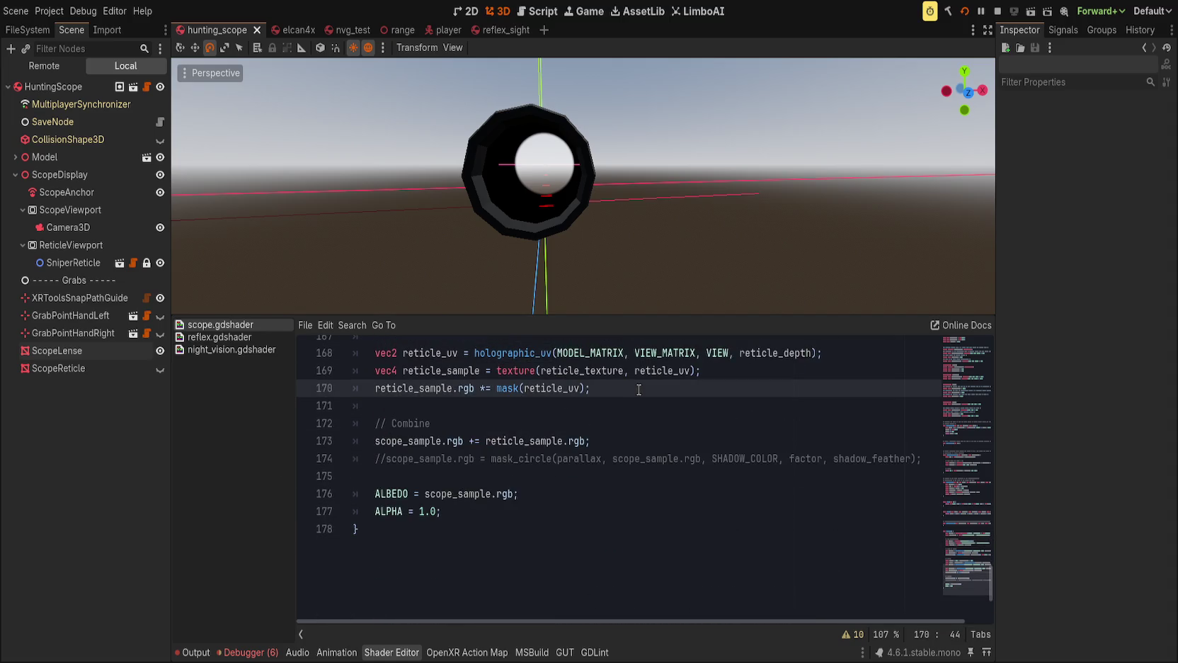
pyautogui.press('Down')
pyautogui.press('Down')
pyautogui.press('Down')
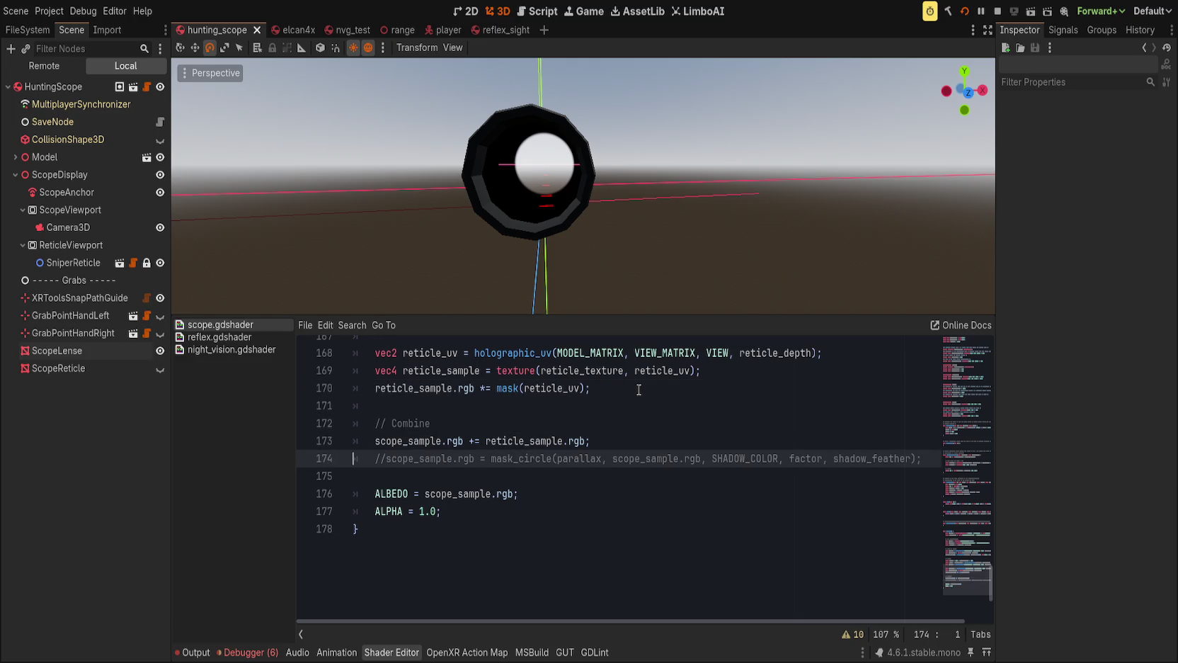
pyautogui.scroll(1, 630, 425)
# Add a '// Reticle' comment above reticle_uv and remove the stray indent on the following blank line.
pyautogui.click(616, 475)
pyautogui.scroll(2, 601, 495)
pyautogui.click(593, 516)
pyautogui.click(541, 493)
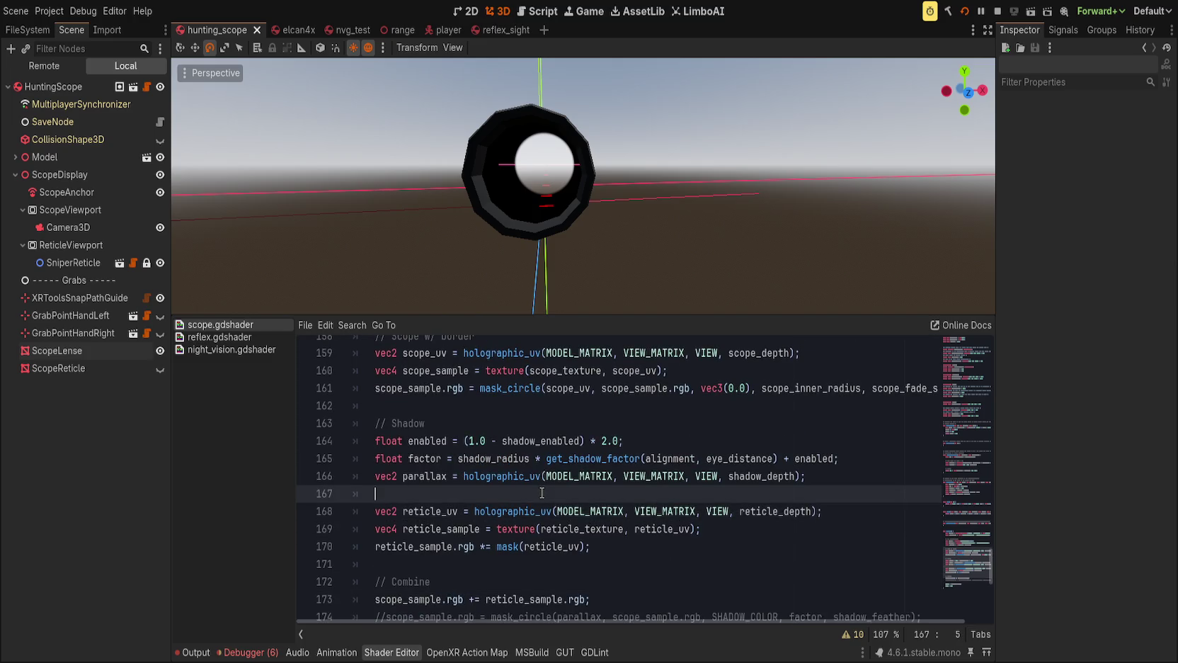
pyautogui.press('Return')
pyautogui.write('// Reticle')
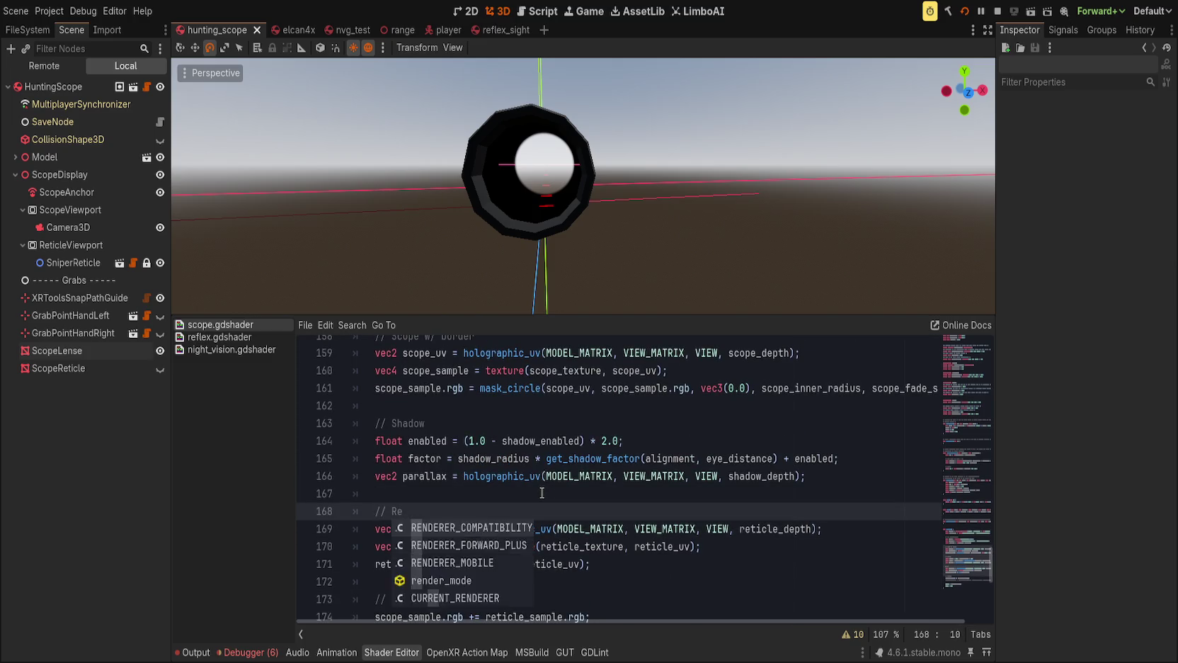
pyautogui.hotkey('ctrl', 'End')
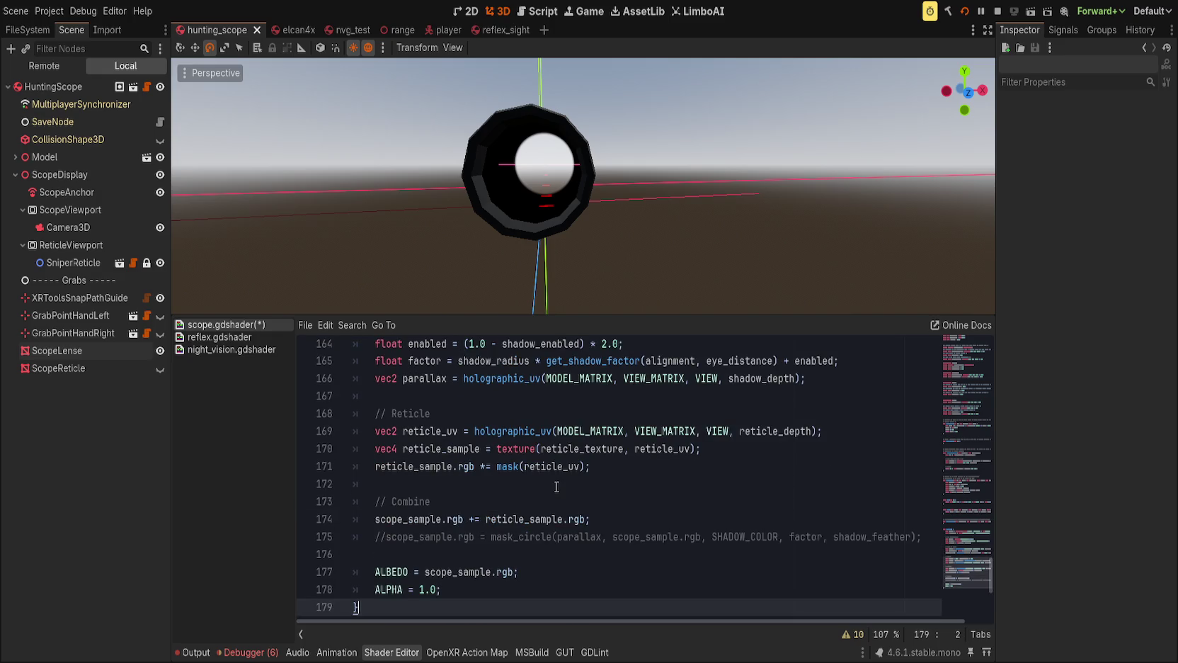
pyautogui.click(557, 486)
pyautogui.press('BackSpace')
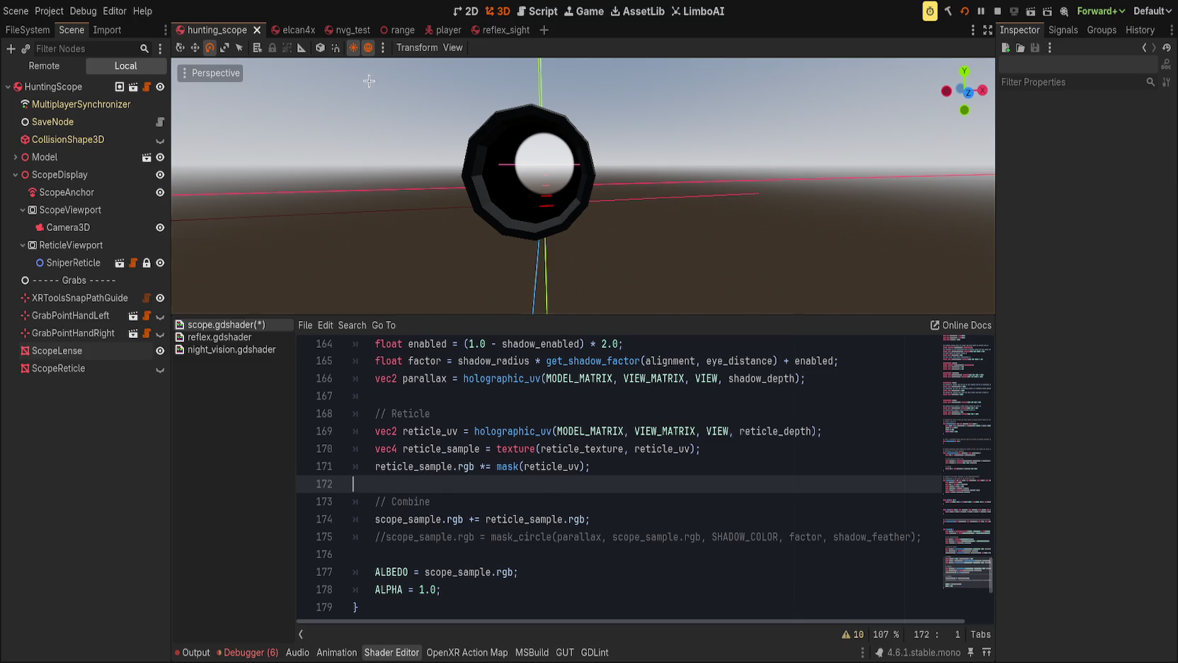
# Box-select the scope parts in the viewport, clear the selection, and save the scope shader.
pyautogui.moveTo(366, 80); pyautogui.dragTo(693, 274)
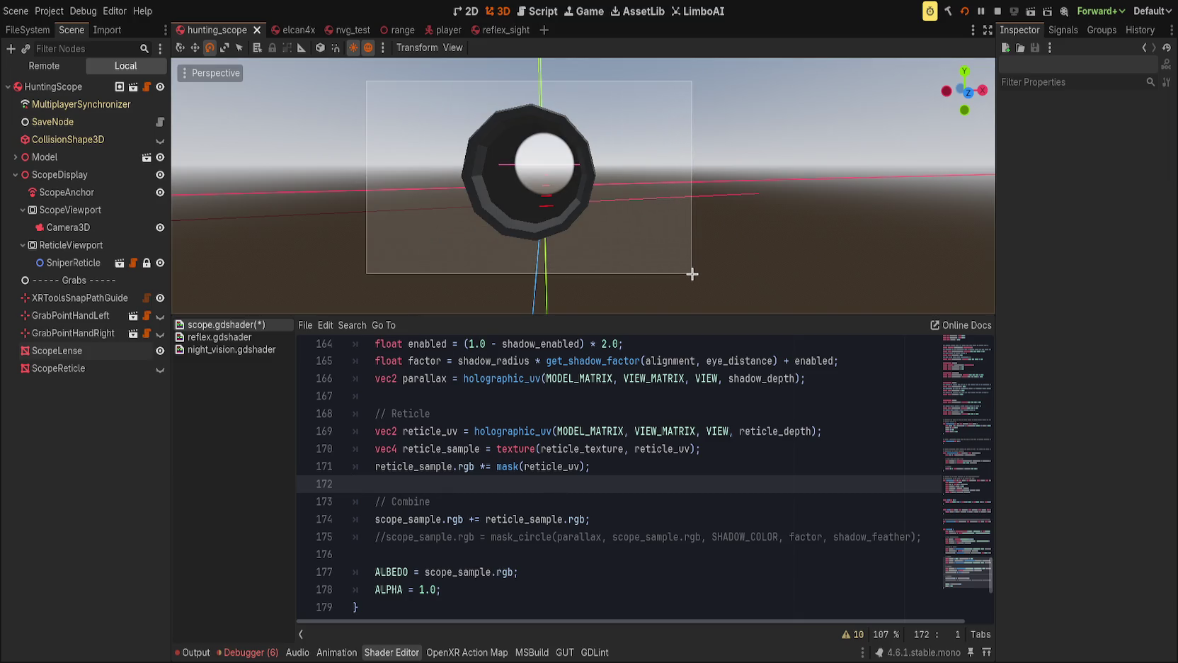
pyautogui.moveTo(693, 274); pyautogui.dragTo(692, 274)
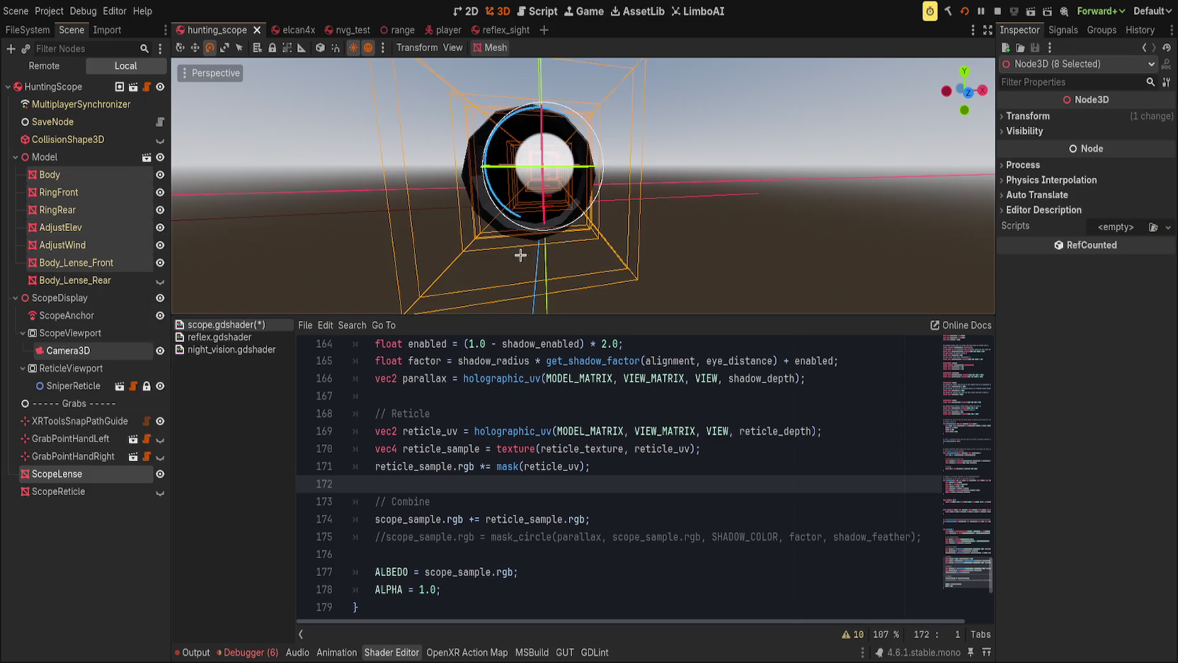
pyautogui.click(326, 184)
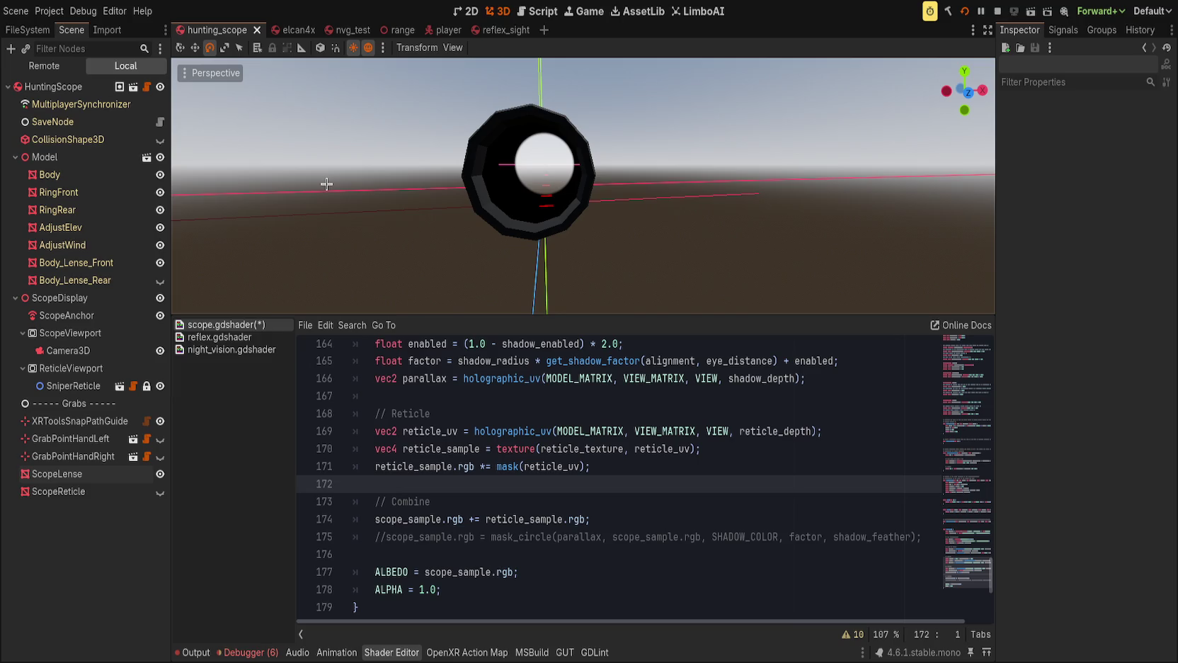
pyautogui.click(637, 532)
pyautogui.click(650, 522)
pyautogui.hotkey('ctrl', 's')
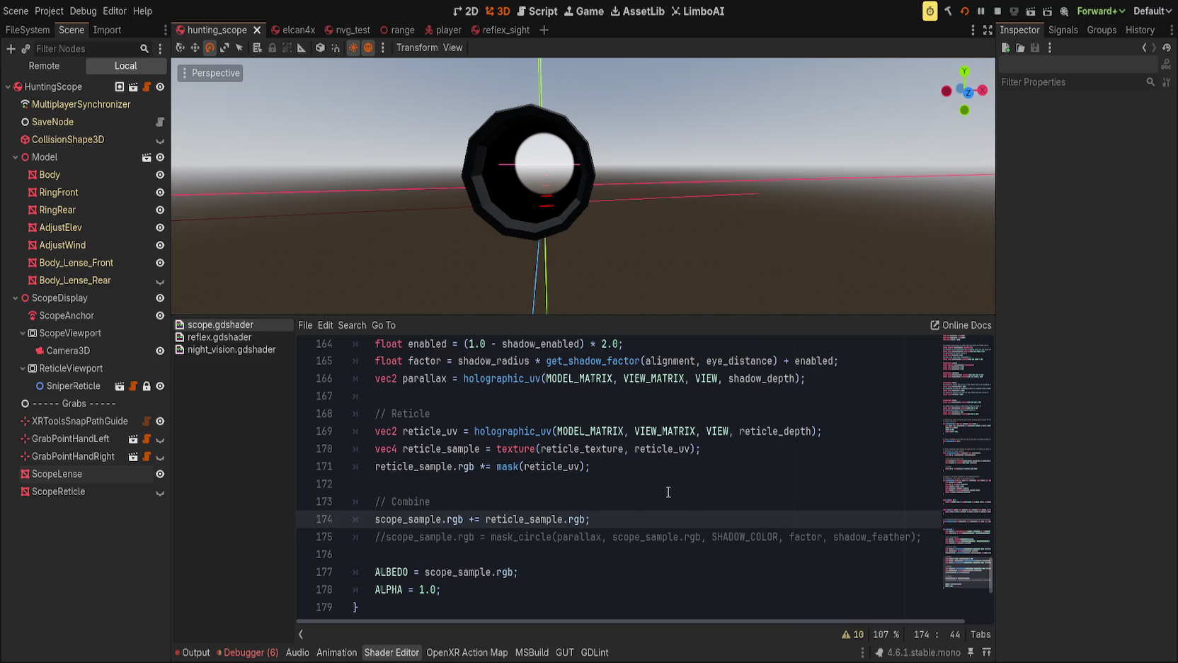
# Inspect the MultiplayerSynchronizer node, then bring the scope shader code back into view.
pyautogui.scroll(1, 612, 481)
pyautogui.scroll(-2, 612, 481)
pyautogui.scroll(1, 629, 477)
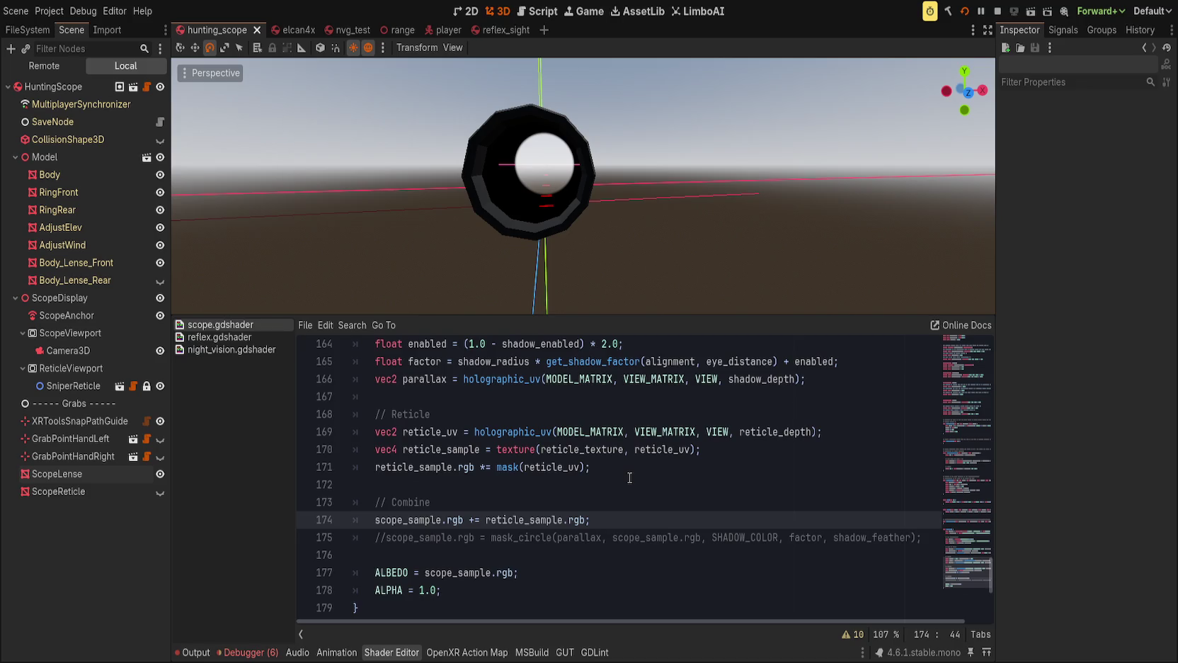
pyautogui.scroll(-2, 609, 424)
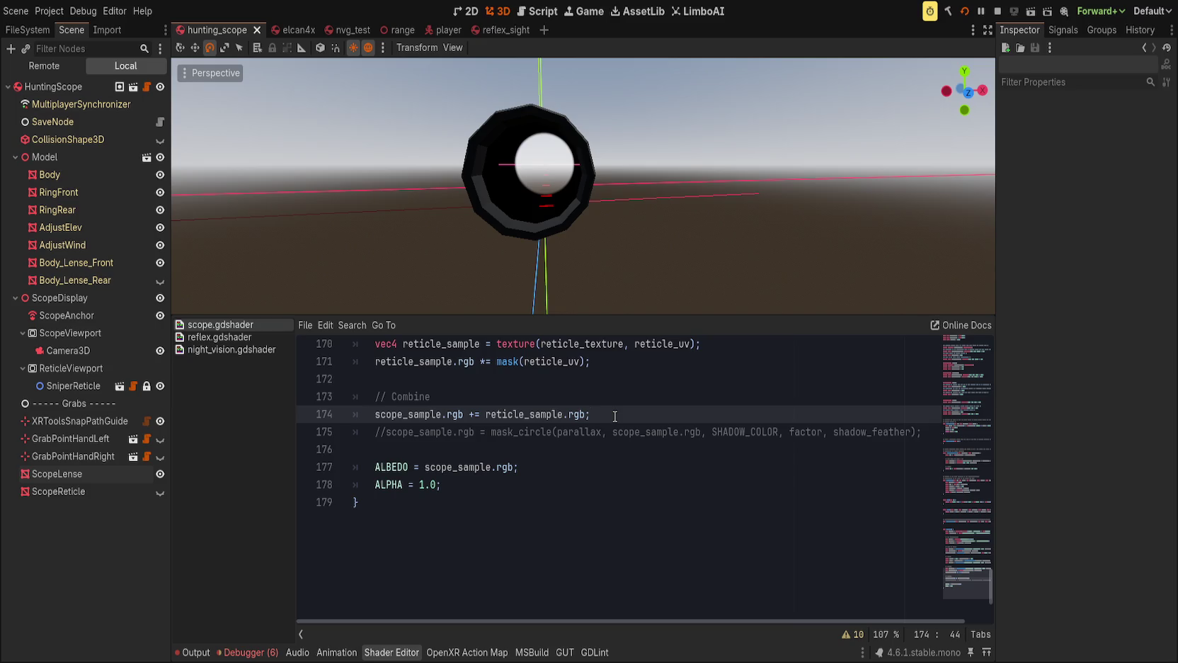
pyautogui.scroll(4, 615, 416)
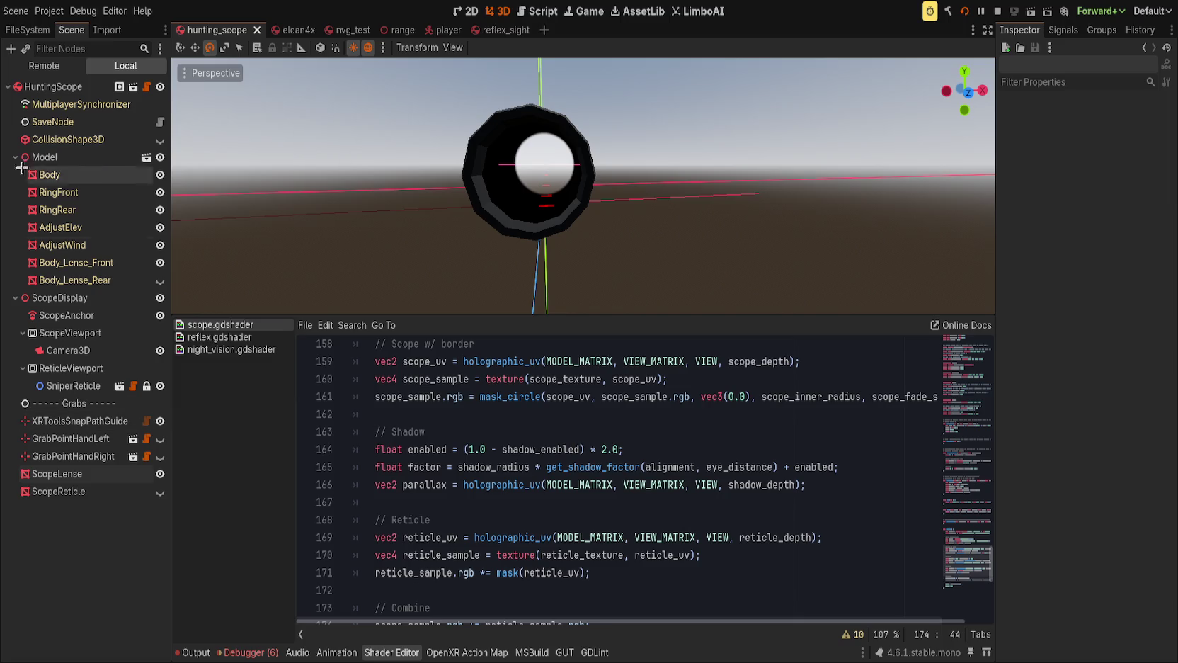
pyautogui.click(66, 106)
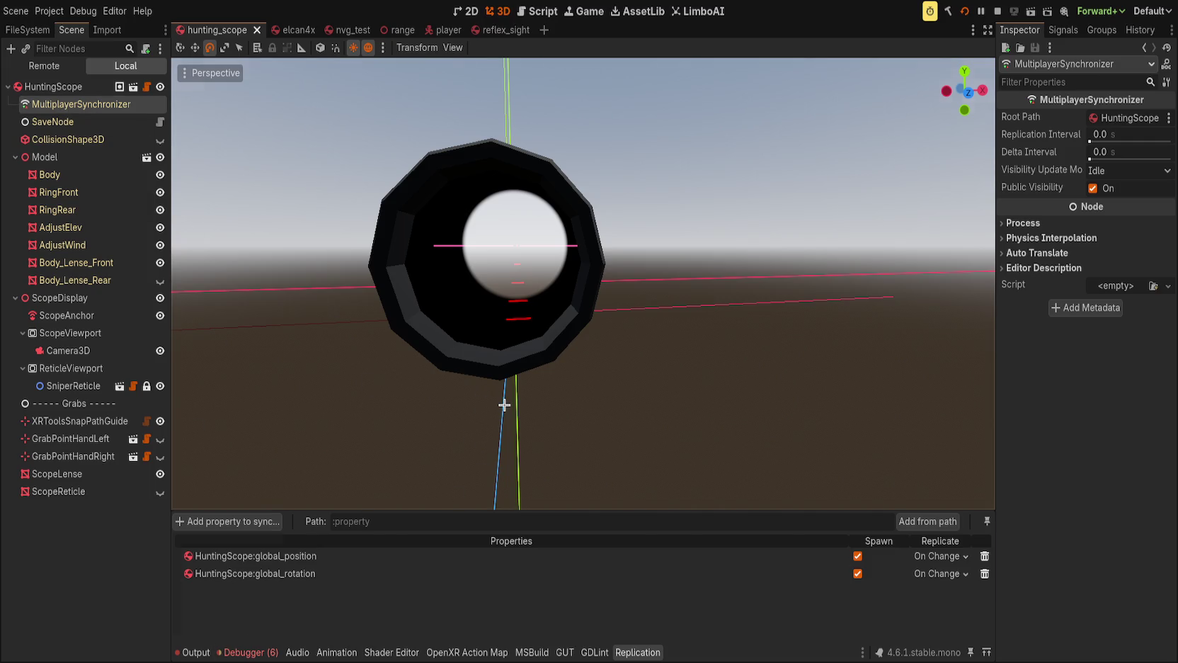
pyautogui.hotkey('alt', 's')
pyautogui.scroll(-3, 515, 468)
pyautogui.scroll(2, 524, 524)
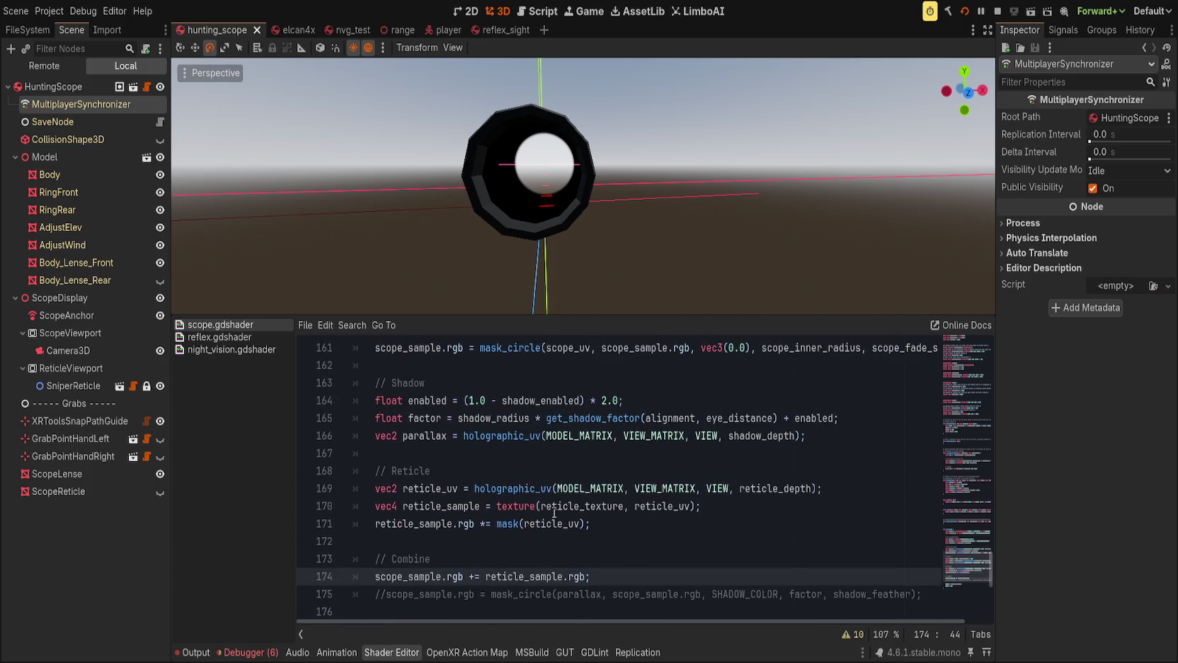
# Move the // Shadow block below the Reticle block and tidy the surrounding blank lines.
pyautogui.press('Up')
pyautogui.press('Up')
pyautogui.press('Up')
pyautogui.scroll(2, 521, 559)
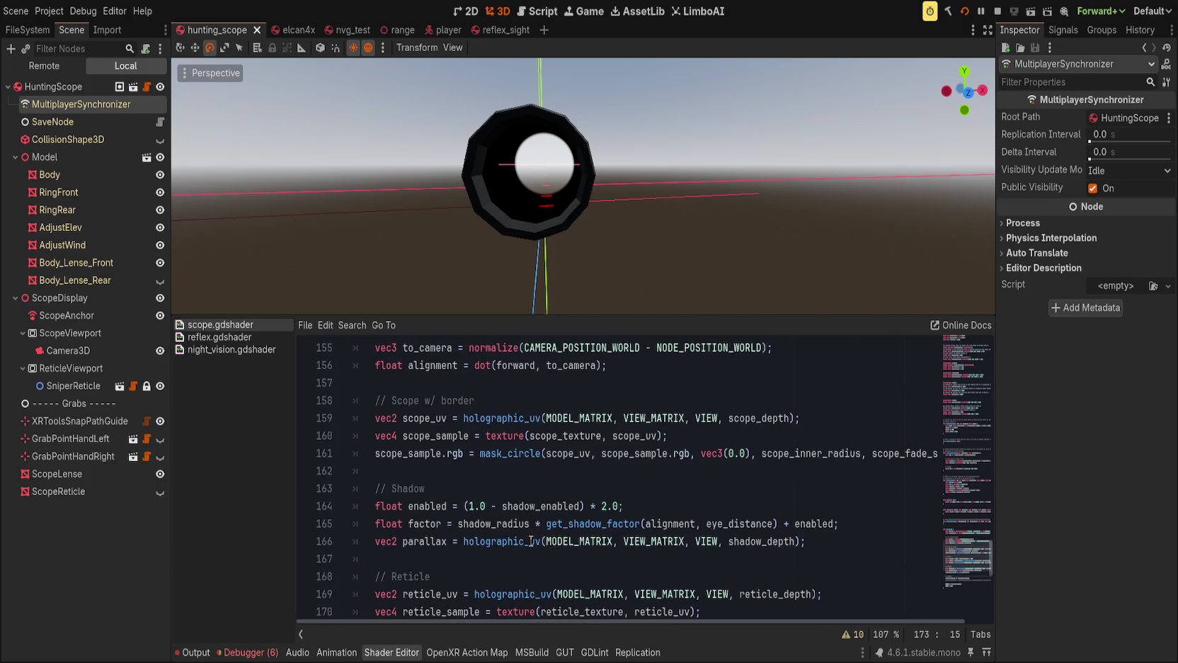
pyautogui.moveTo(464, 541); pyautogui.dragTo(388, 490)
pyautogui.hotkey('alt', 'Down')
pyautogui.hotkey('alt', 'Down')
pyautogui.hotkey('alt', 'Down')
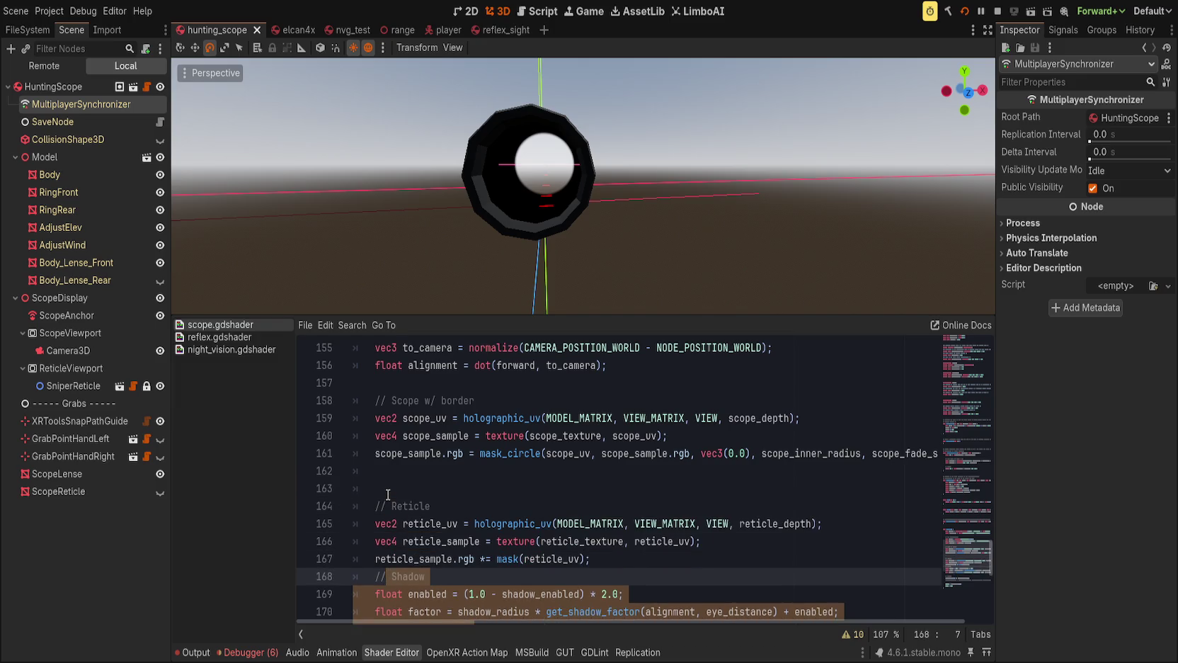
pyautogui.click(404, 485)
pyautogui.press('BackSpace')
pyautogui.press('BackSpace')
pyautogui.press('BackSpace')
pyautogui.scroll(-2, 408, 481)
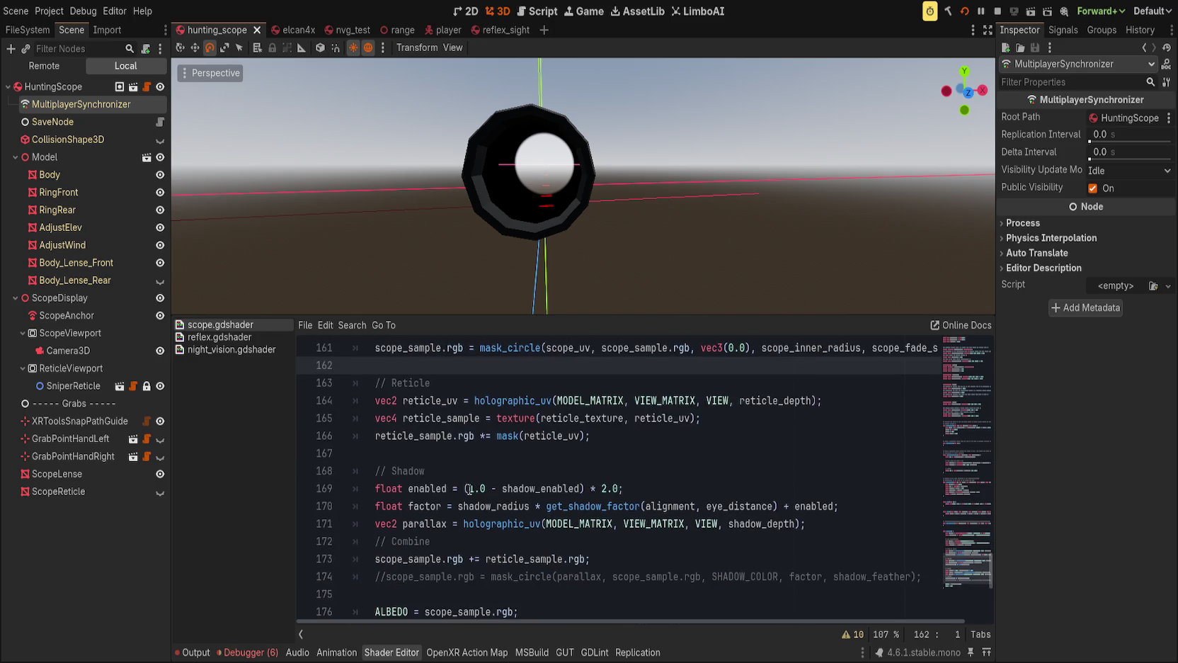
pyautogui.click(834, 529)
pyautogui.press('Return')
pyautogui.press('BackSpace')
pyautogui.scroll(-1, 428, 482)
pyautogui.scroll(1, 428, 481)
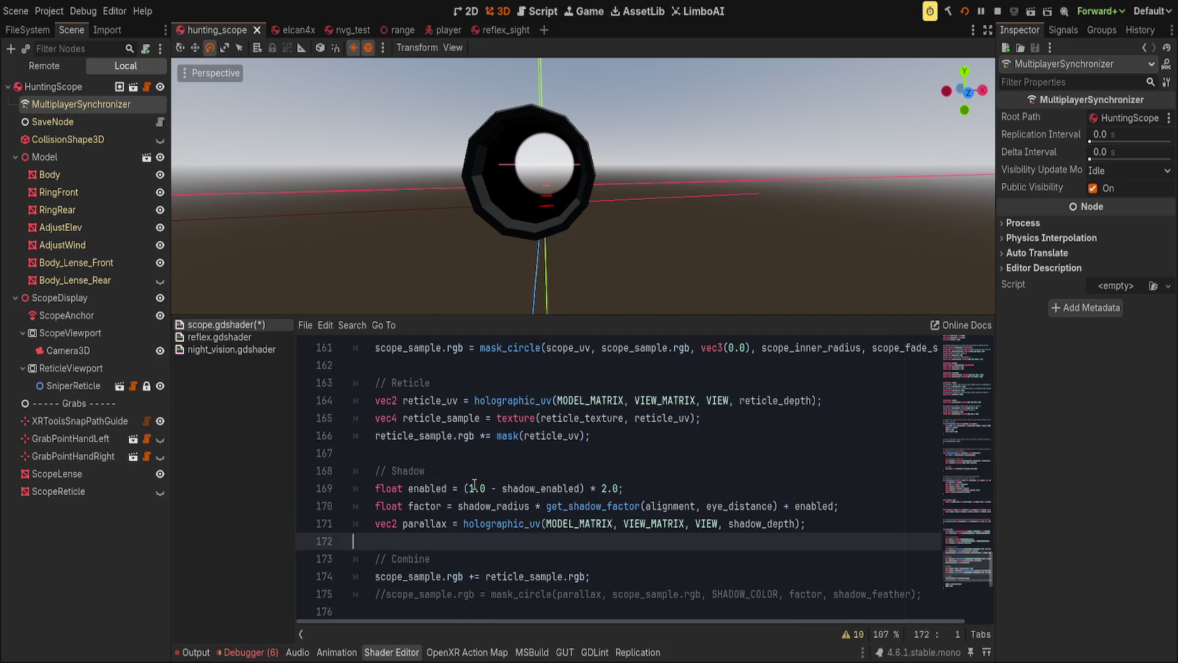
# Rename the shadow's parallax variable to shadow_uv.
pyautogui.doubleClick(429, 488)
pyautogui.doubleClick(427, 523)
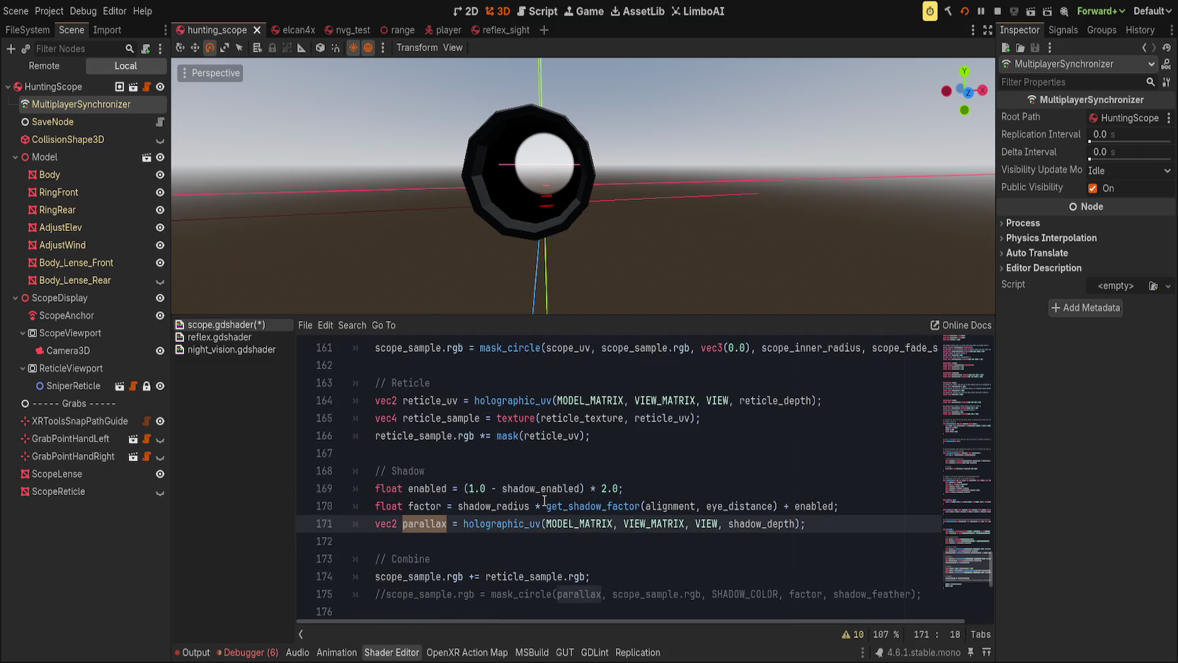
pyautogui.write('shadow_uv')
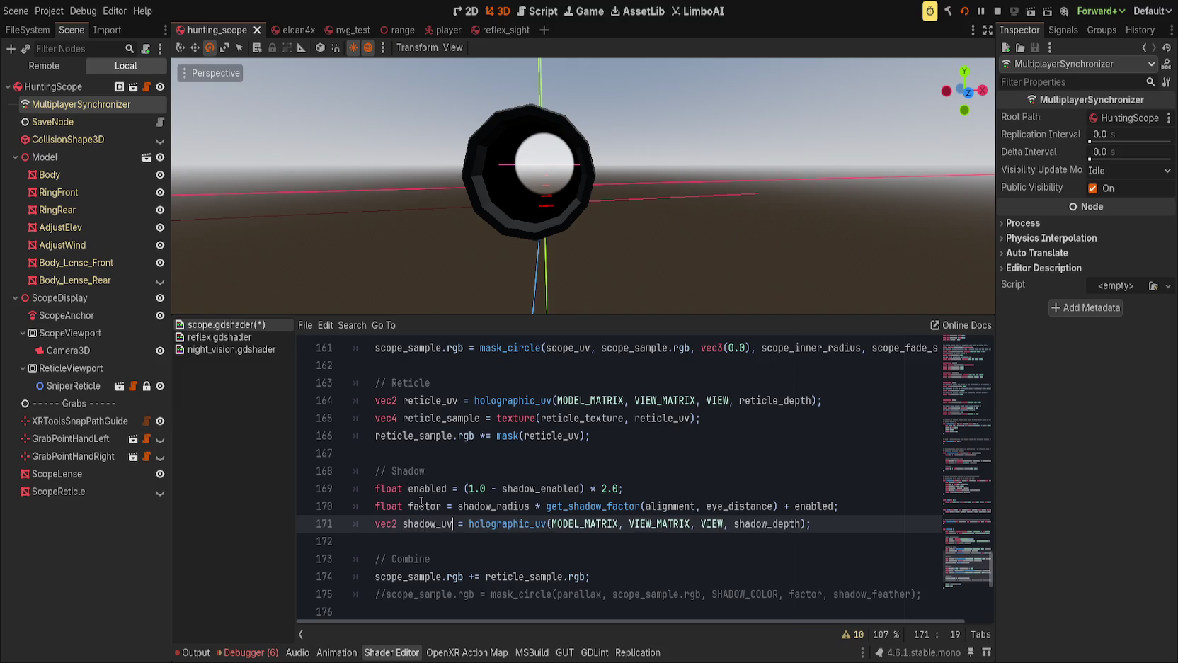
pyautogui.doubleClick(434, 524)
pyautogui.click(535, 541)
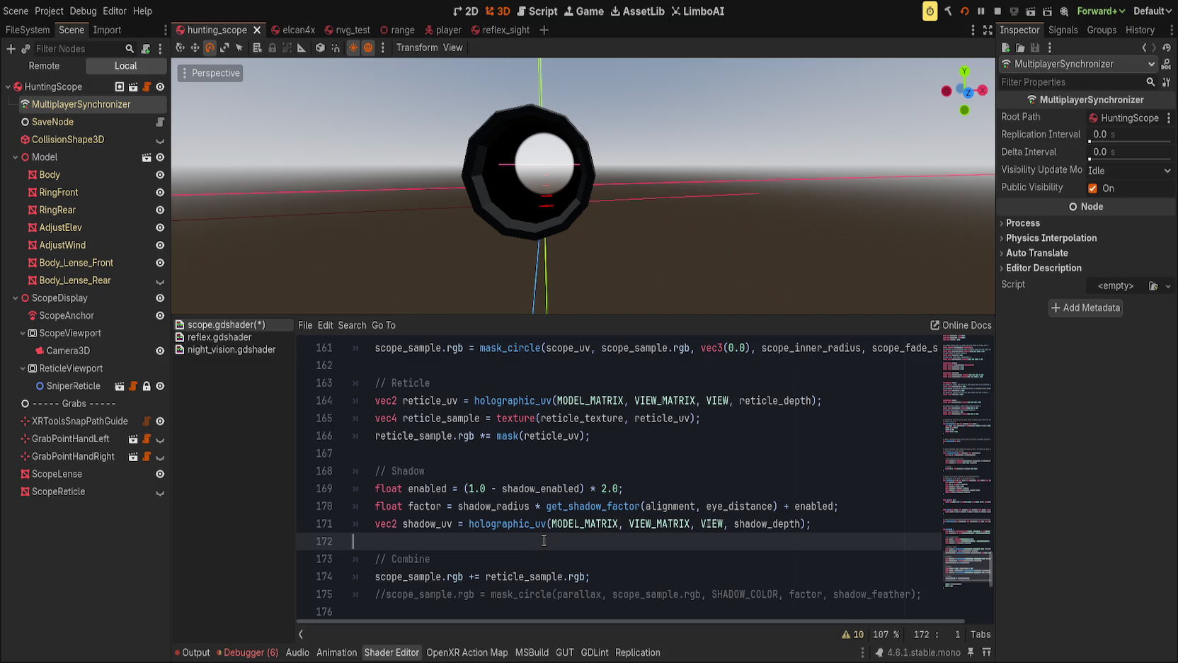
pyautogui.click(836, 509)
pyautogui.click(846, 526)
pyautogui.press('Return')
pyautogui.write('shadow_color')
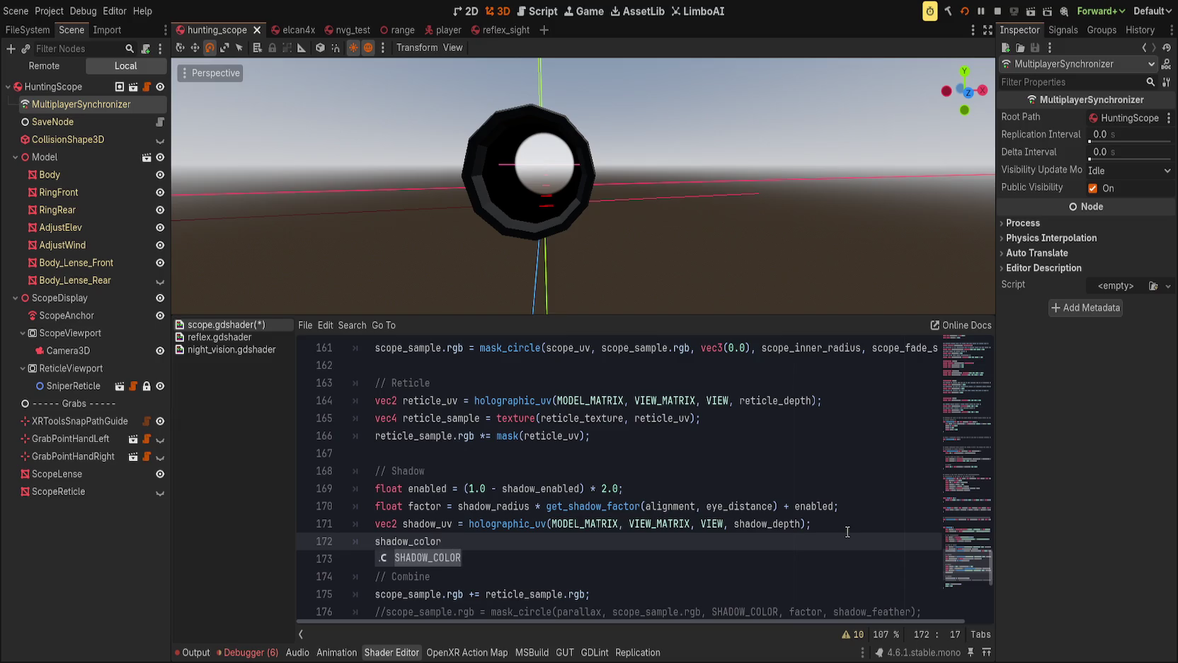
pyautogui.press('BackSpace')
pyautogui.press('BackSpace')
pyautogui.press('BackSpace')
pyautogui.press('BackSpace')
pyautogui.press('BackSpace')
pyautogui.write('sample.')
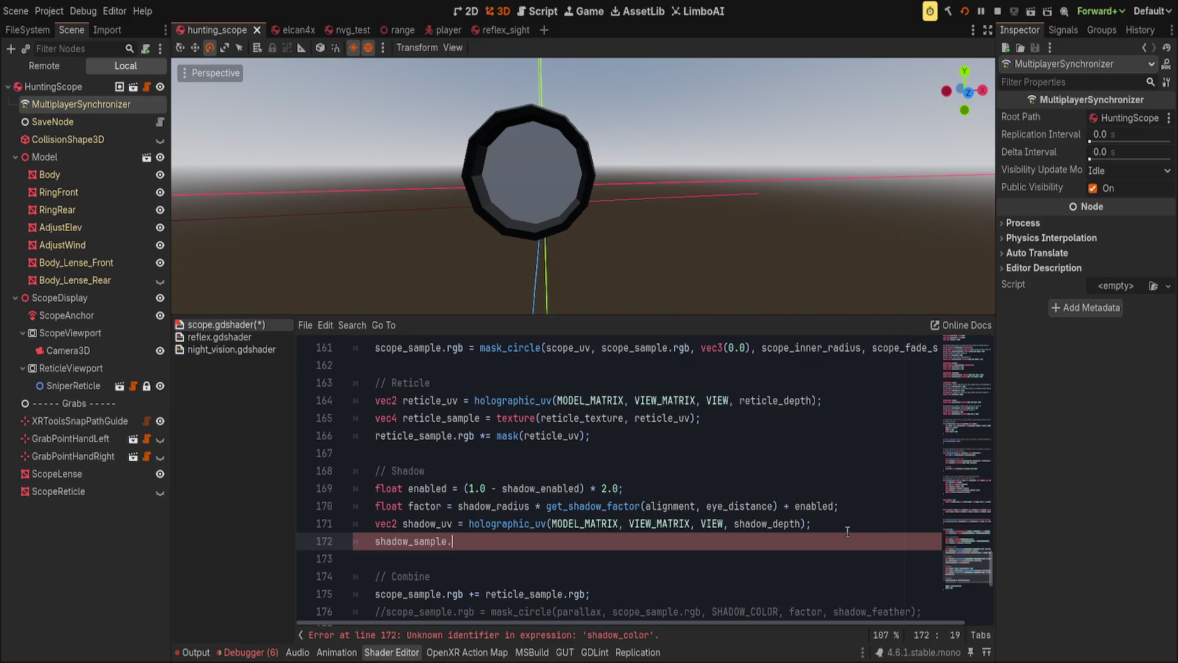
pyautogui.press('Home')
pyautogui.write('vec3')
pyautogui.press('End')
pyautogui.press('Return')
pyautogui.press('Up')
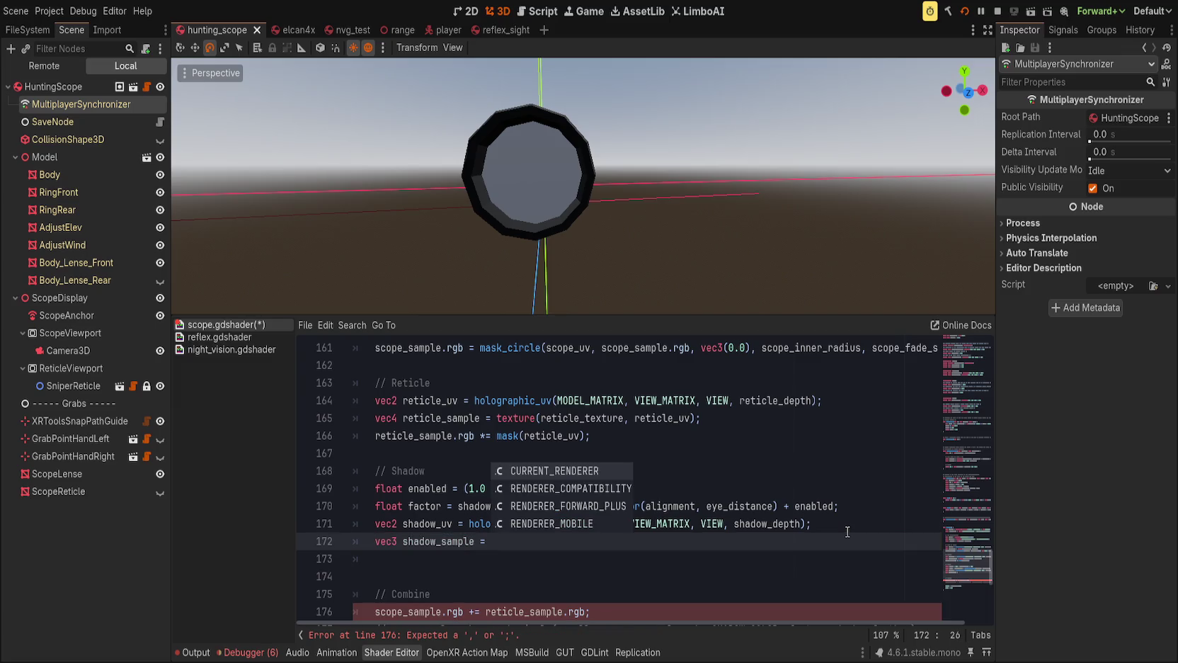
pyautogui.press('Escape')
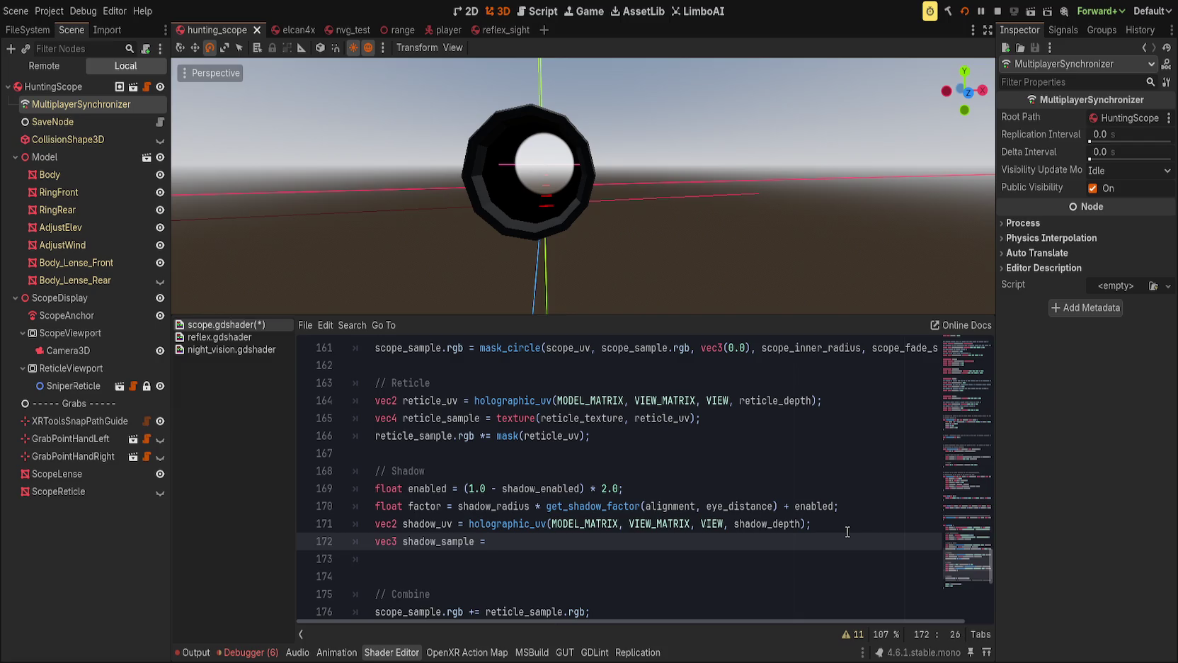
pyautogui.hotkey('shift', 'Home')
pyautogui.hotkey('shift', 'Home')
pyautogui.press('BackSpace')
pyautogui.press('Delete')
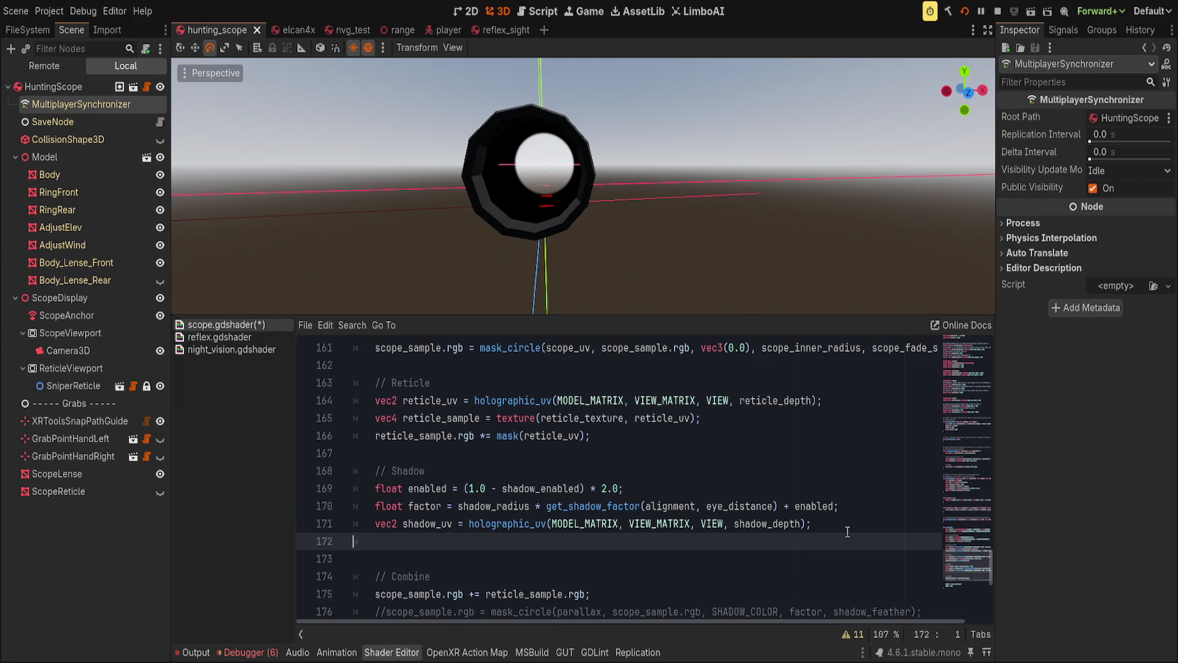
pyautogui.scroll(-2, 847, 532)
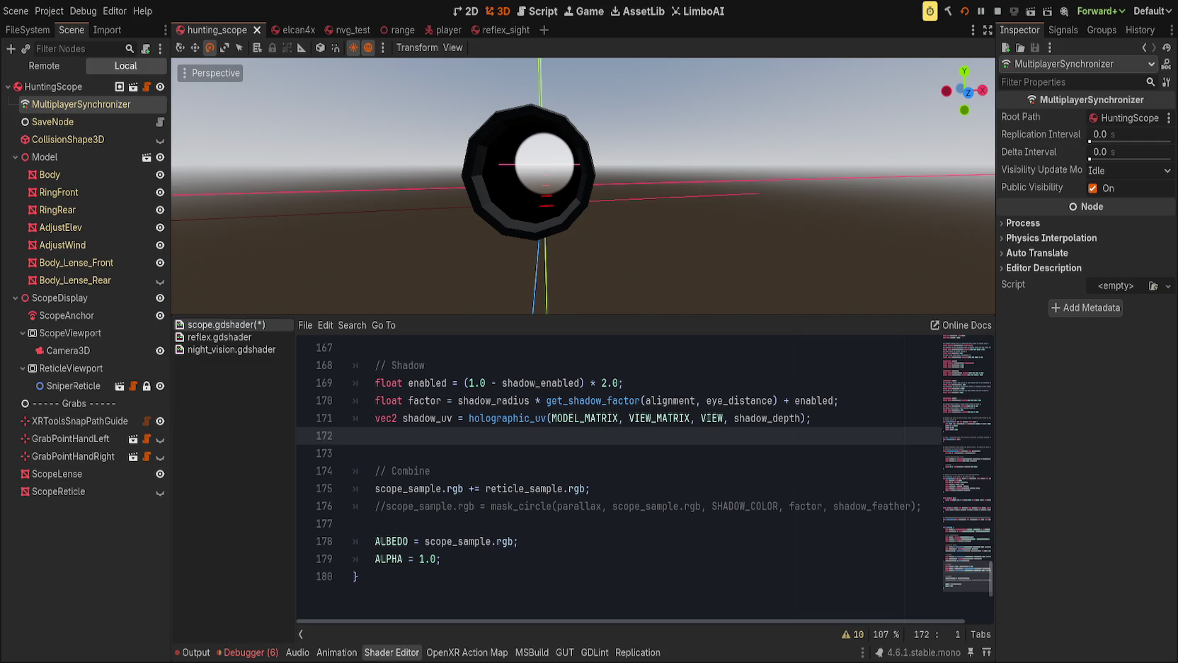
# Save scope.gdshader with the reticle combine on line 175.
pyautogui.click(690, 575)
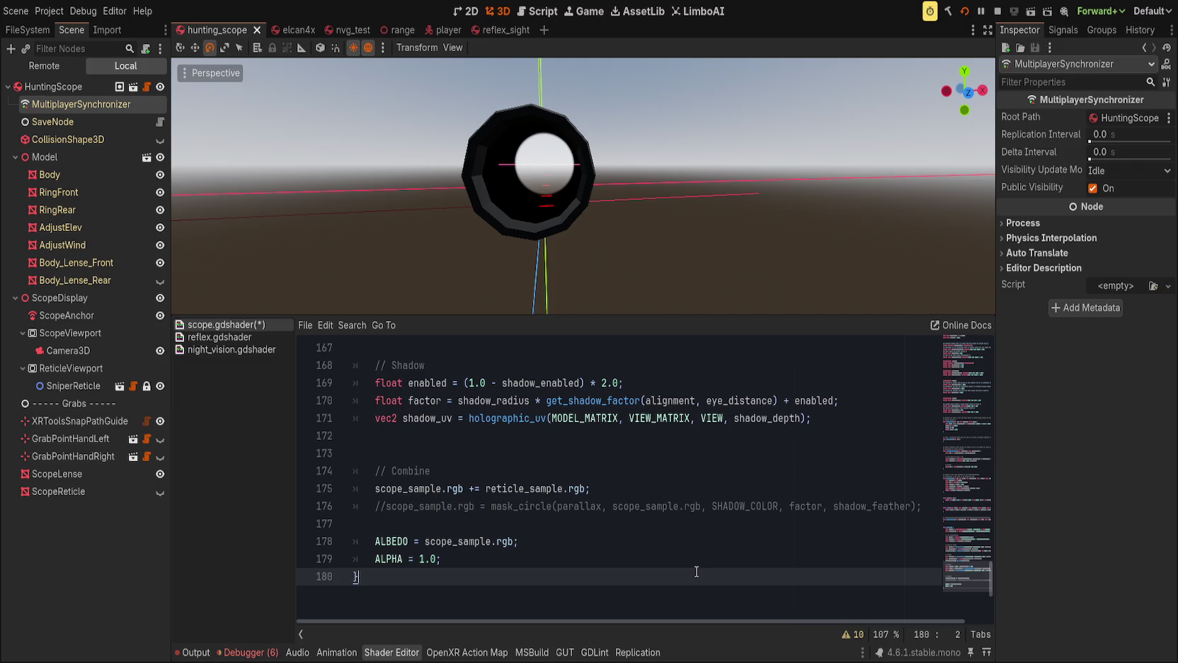
pyautogui.click(625, 489)
pyautogui.hotkey('ctrl', 's')
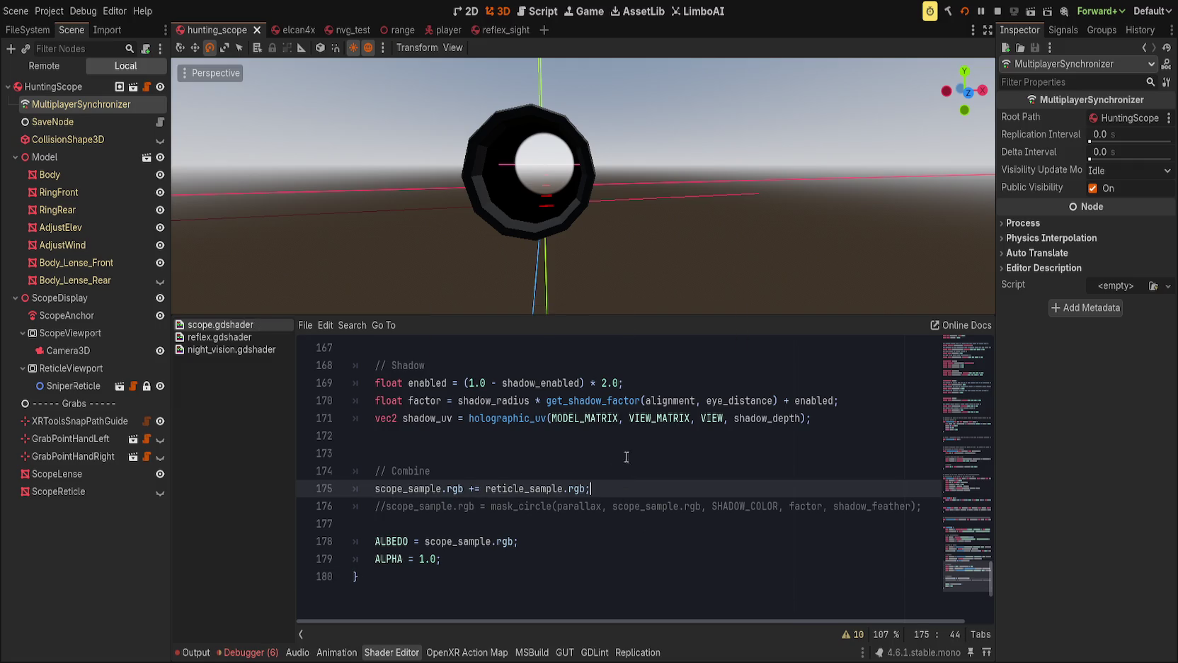
# Browse the audio and mesh folders in the FileSystem dock, then return to the Scene tree.
pyautogui.click(27, 29)
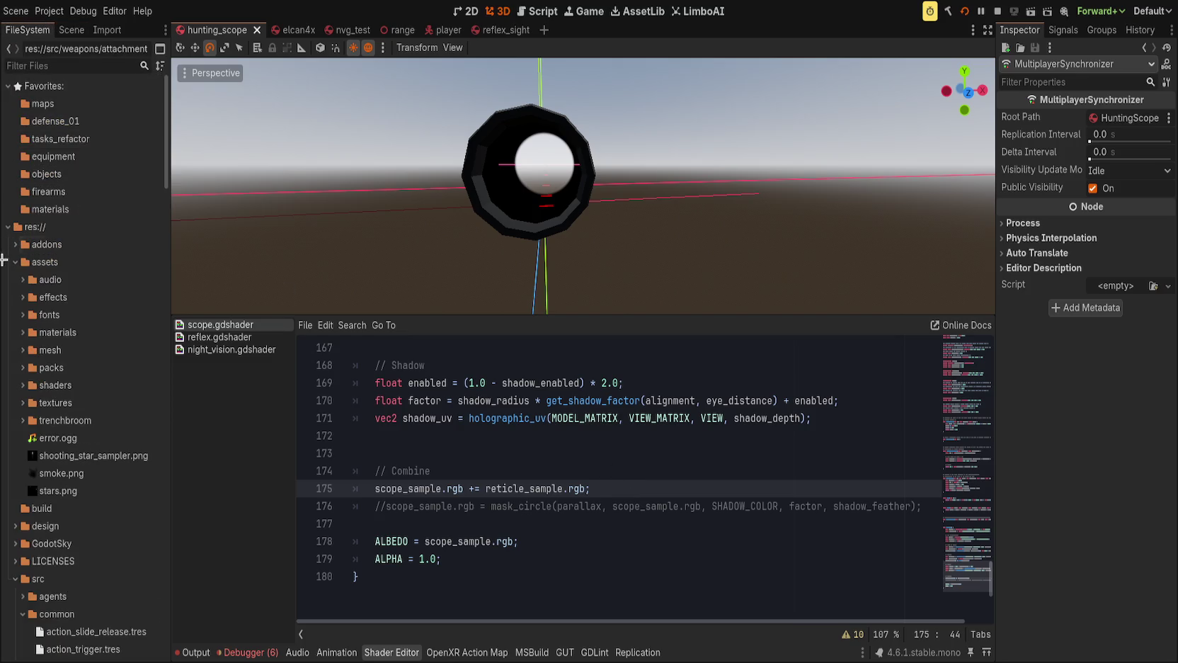
pyautogui.click(23, 280)
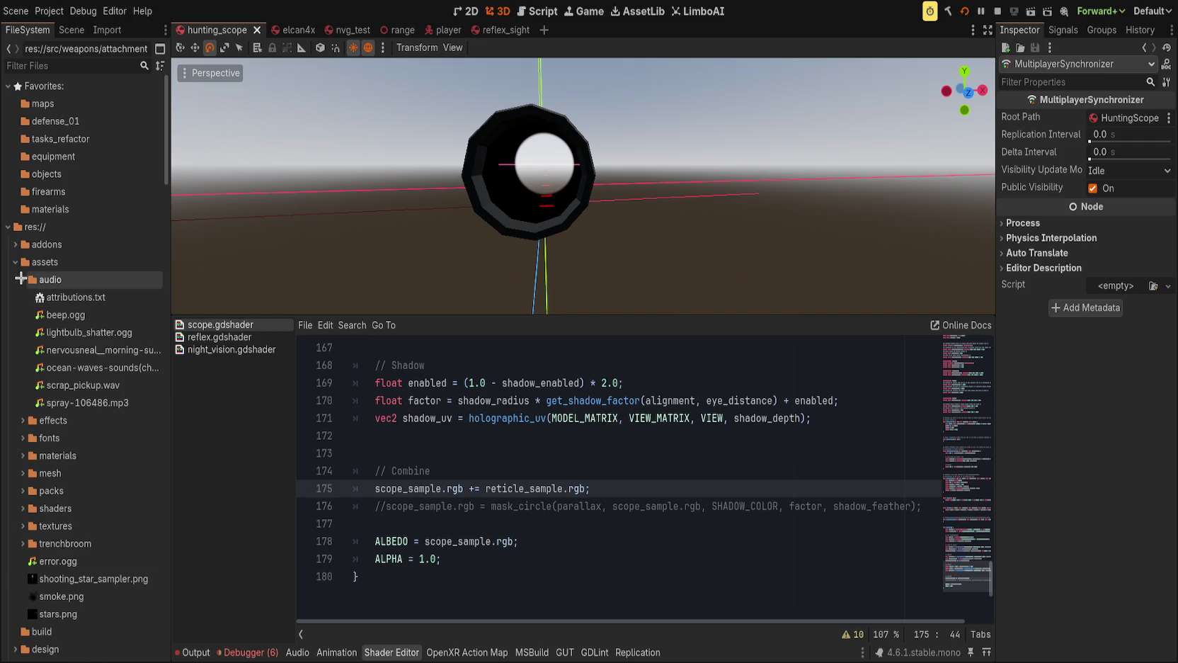
pyautogui.click(21, 280)
pyautogui.click(21, 350)
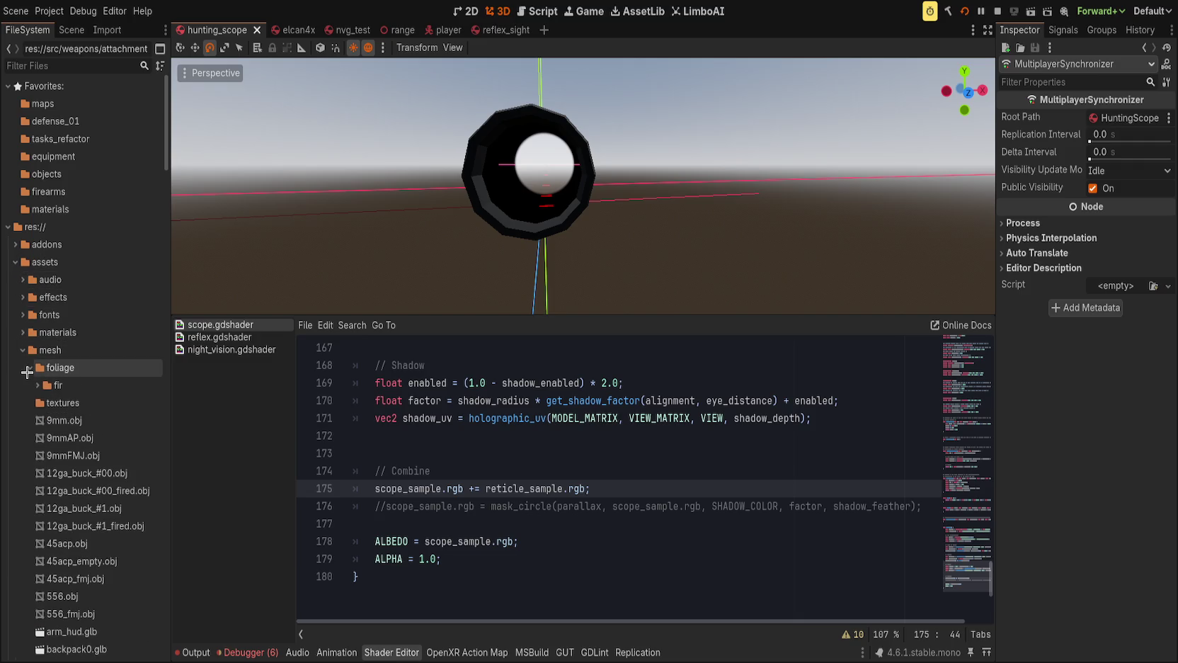
pyautogui.click(20, 351)
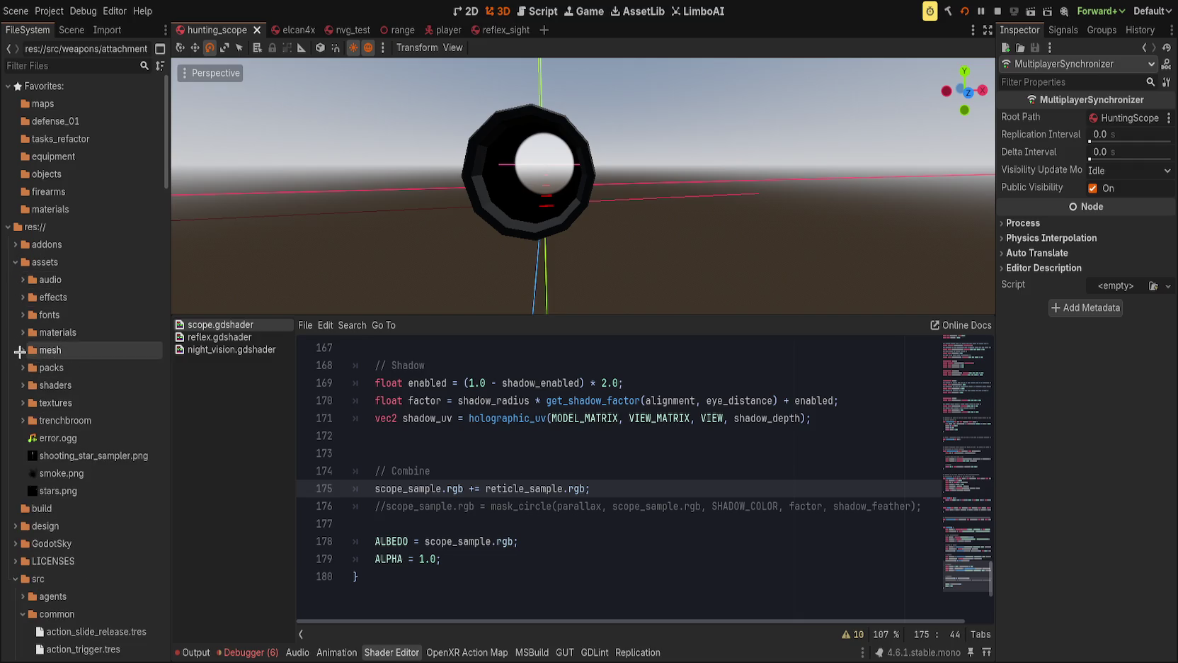
pyautogui.click(71, 30)
# Hide the list of open shader files beside the code.
pyautogui.click(501, 386)
pyautogui.click(615, 503)
pyautogui.click(696, 493)
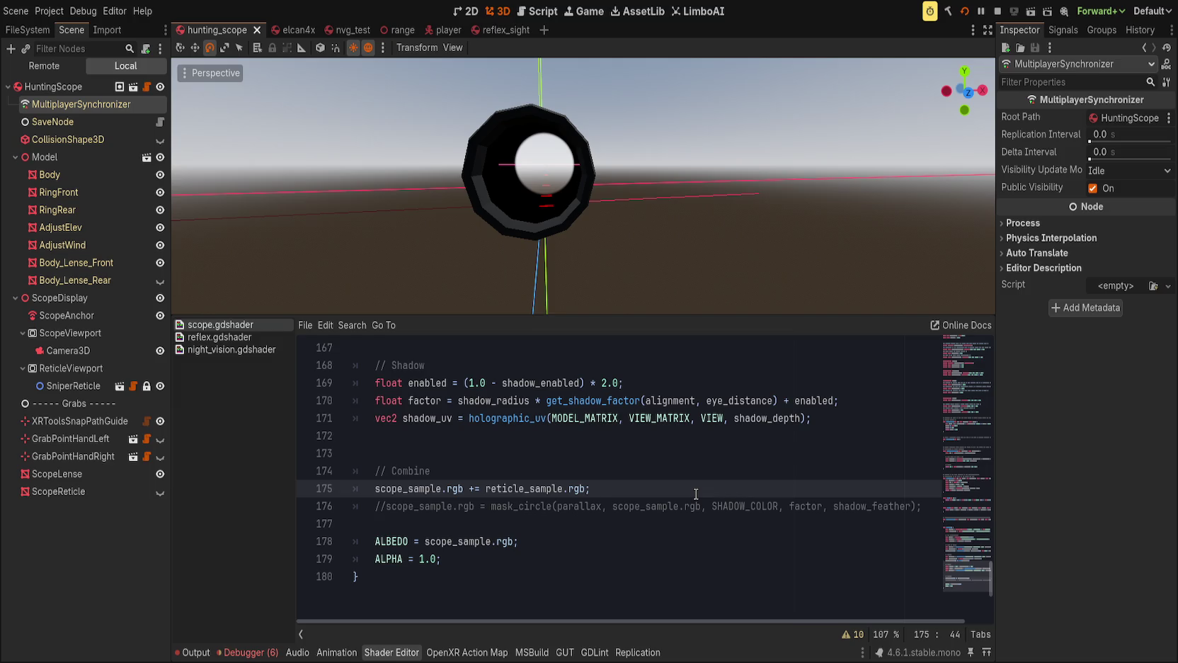
pyautogui.click(301, 634)
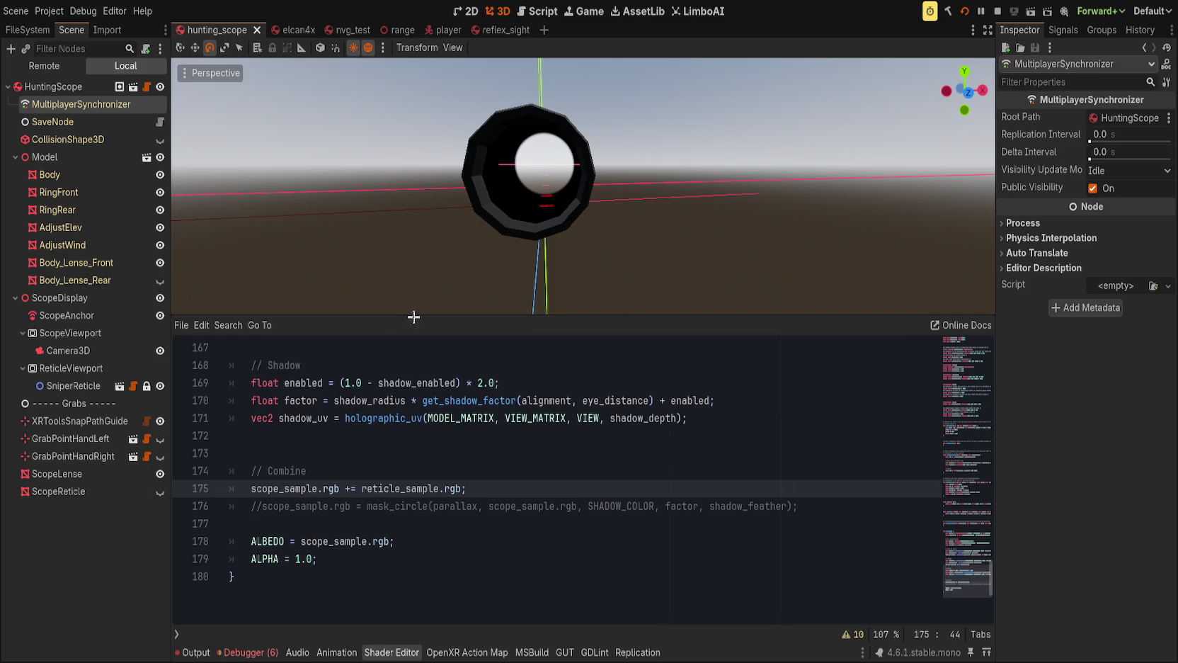
# Indent blank line 172 and move to the commented mask_circle line 176.
pyautogui.moveTo(437, 314)
pyautogui.mouseDown()
pyautogui.moveTo(468, 400)
pyautogui.moveTo(463, 312)
pyautogui.mouseUp()
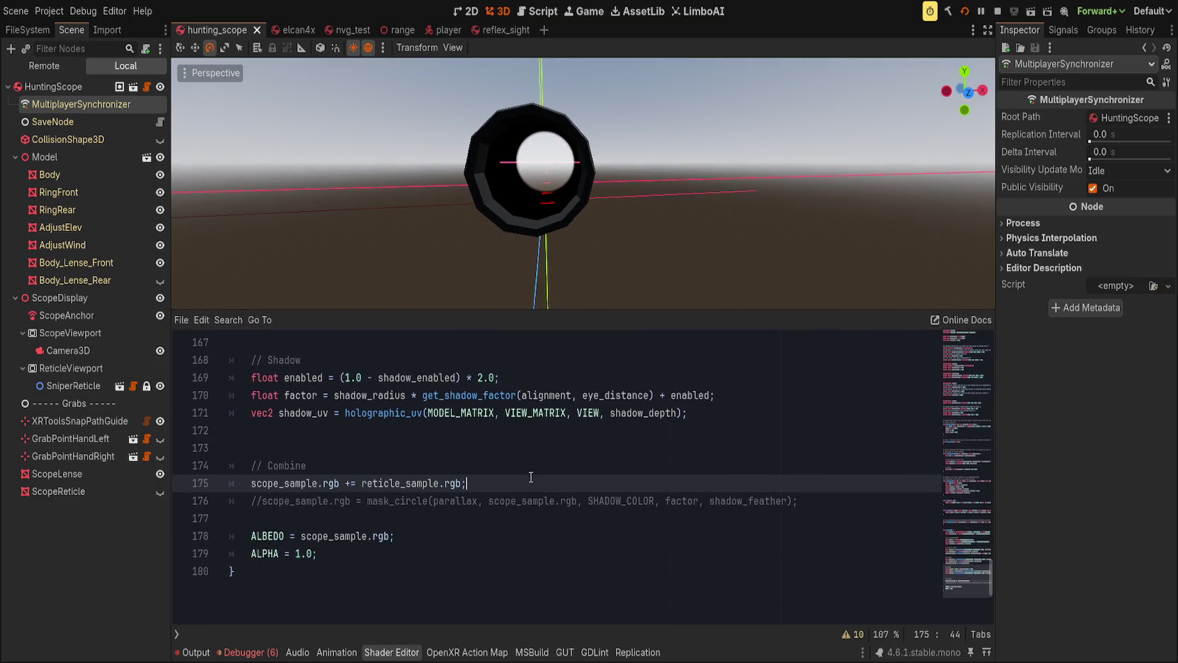
pyautogui.click(543, 501)
pyautogui.press('Up')
pyautogui.press('Up')
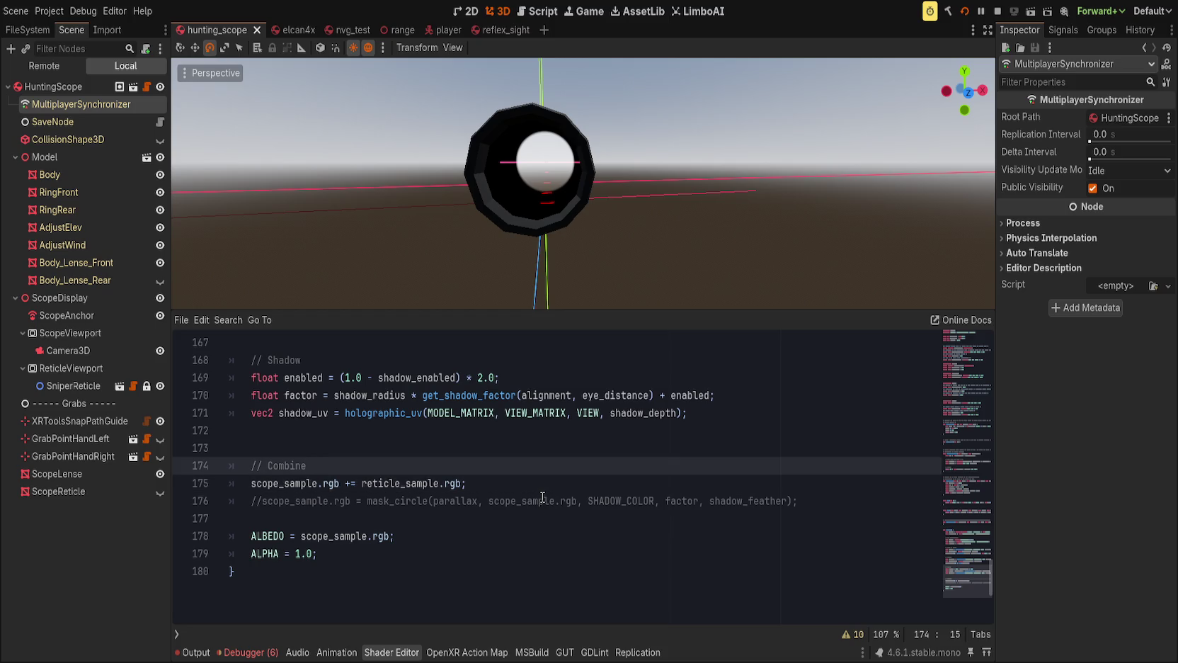
pyautogui.press('Up')
pyautogui.press('Up')
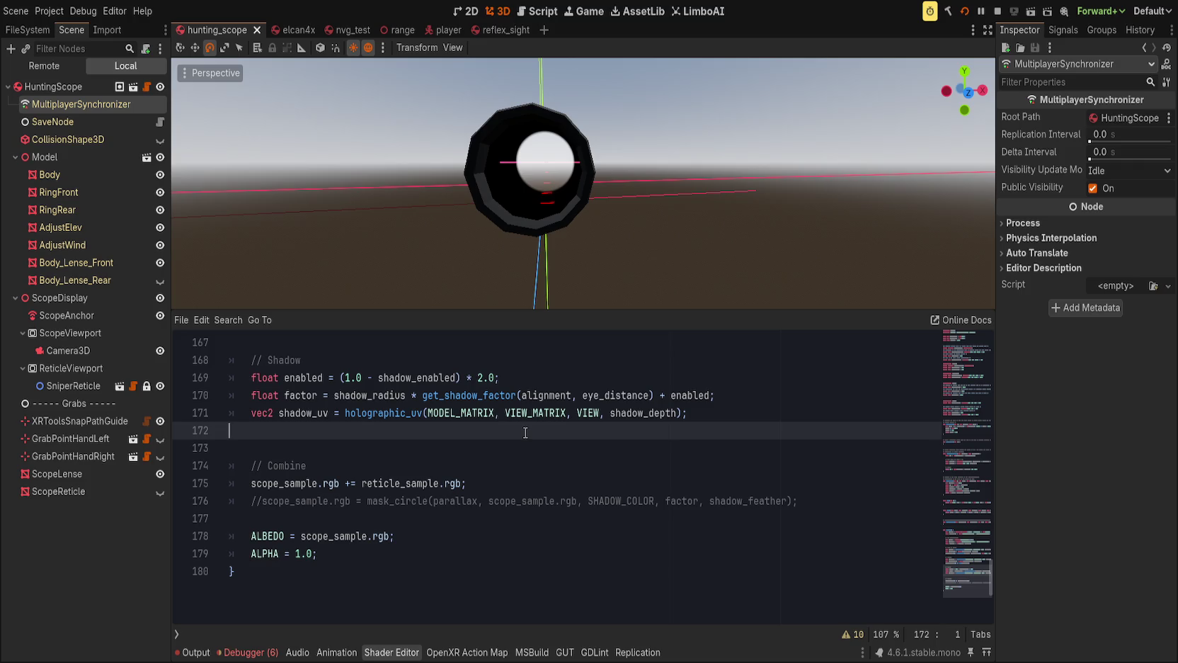
pyautogui.press('Tab')
pyautogui.press('Down')
pyautogui.press('Down')
pyautogui.press('Down')
pyautogui.press('End')
# Uncomment the mask_circle call on line 176 and replace its parallax argument with shadow_uv.
pyautogui.moveTo(383, 501); pyautogui.dragTo(807, 501)
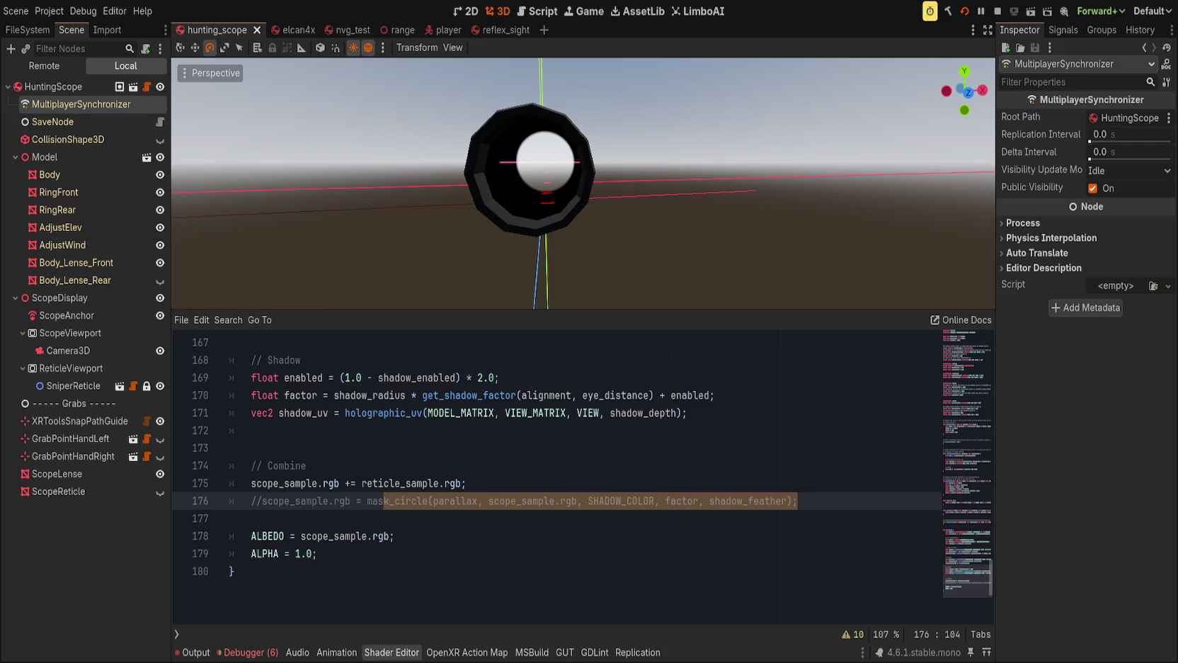
pyautogui.press('Home')
pyautogui.hotkey('ctrl', 'k')
pyautogui.press('End')
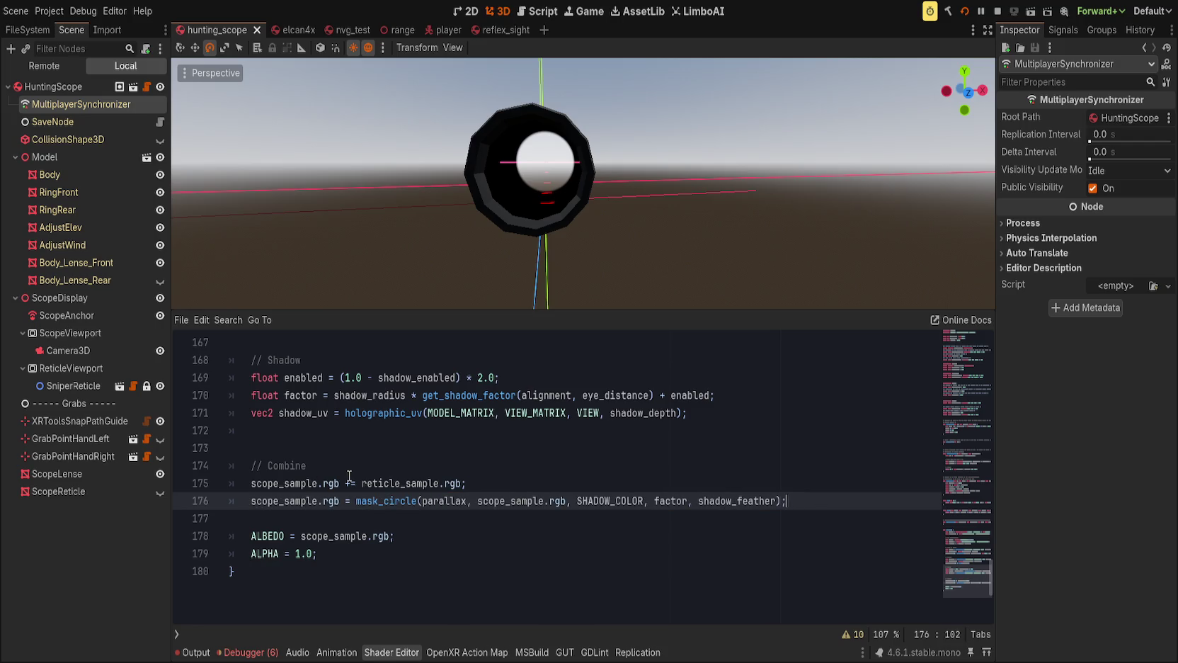
pyautogui.press('Up')
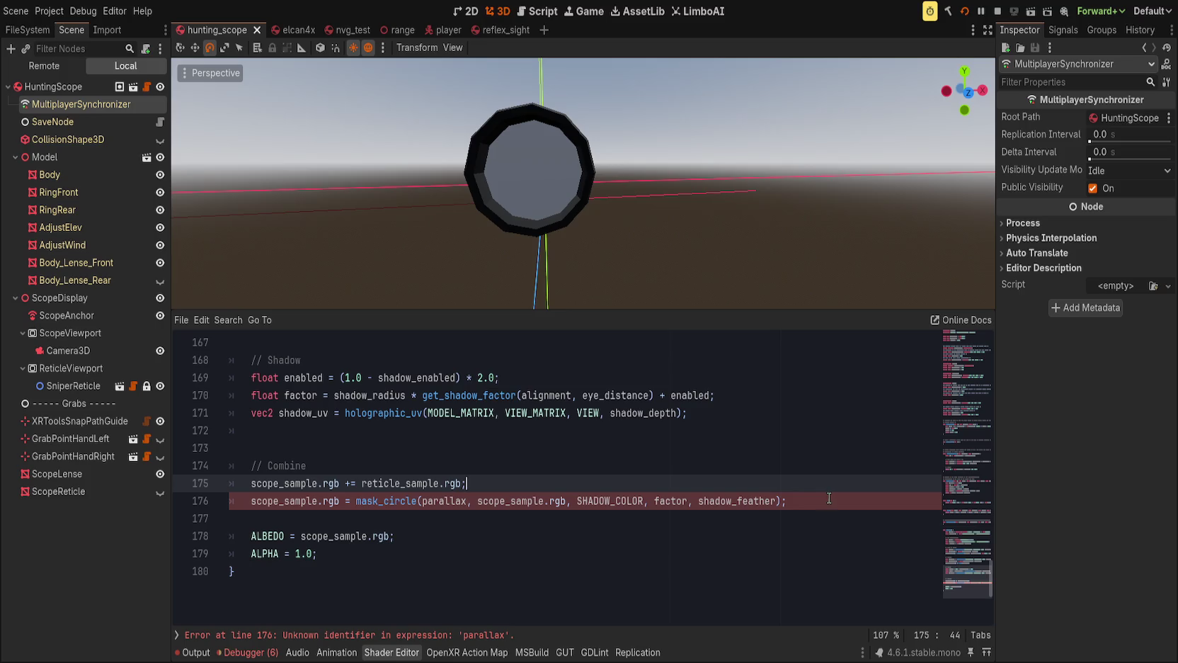
pyautogui.doubleClick(443, 498)
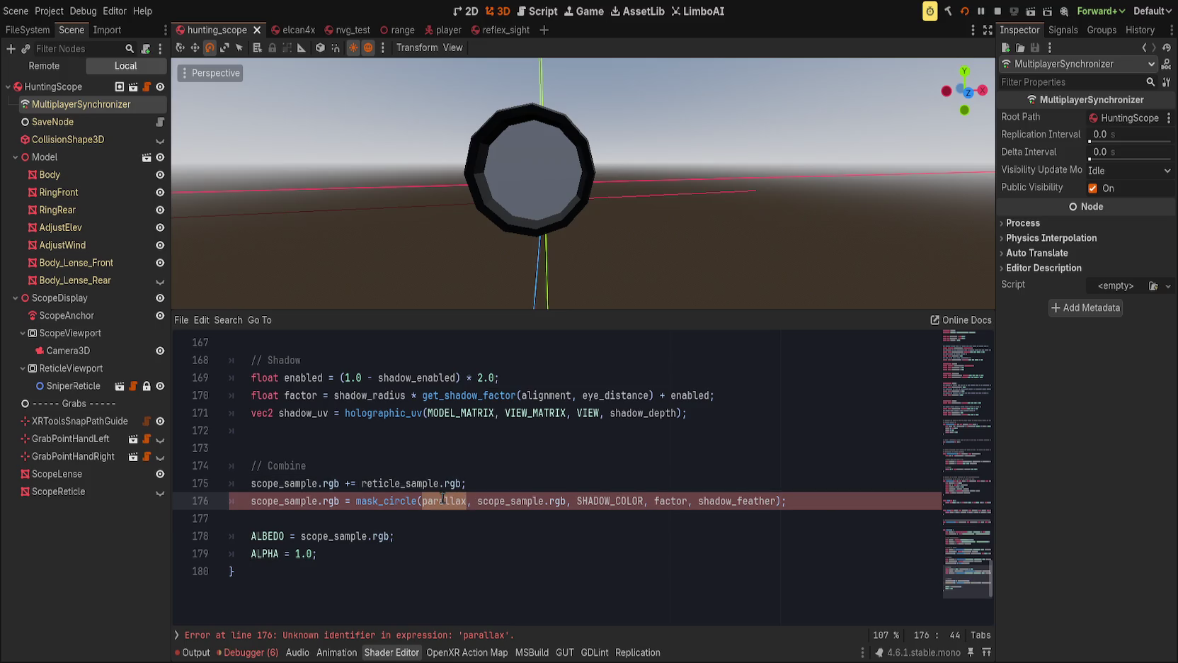
pyautogui.write('shadow_uv')
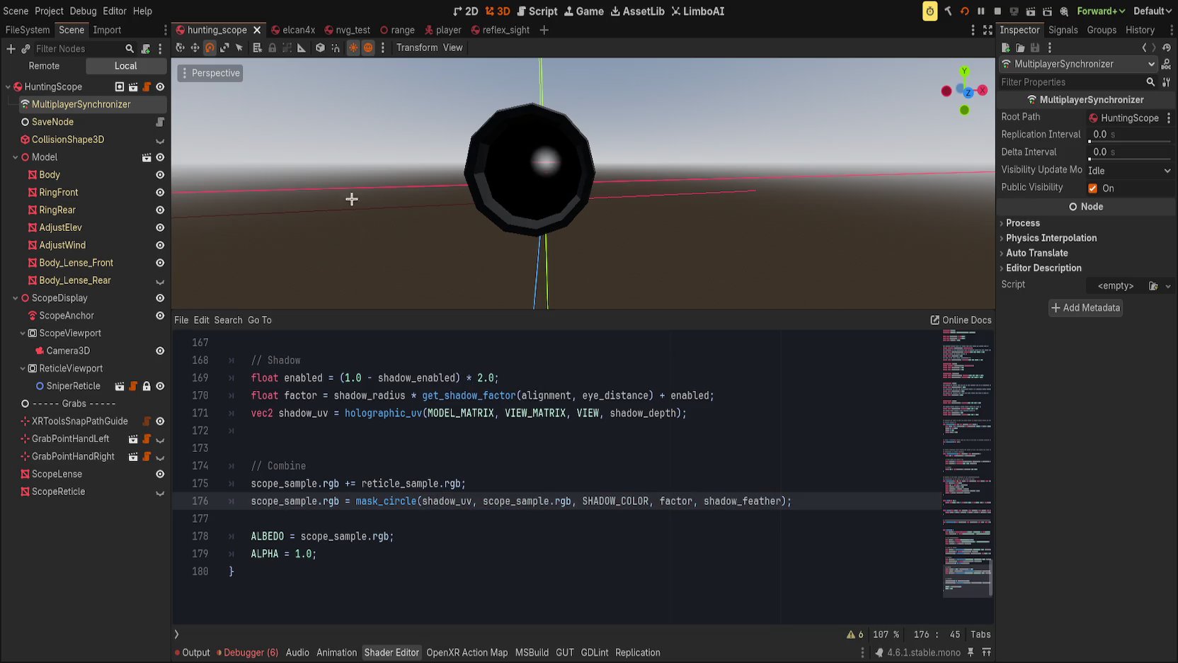
# Orbit the view to face the scope lens front-on and hide the Shader Editor with Ctrl+J.
pyautogui.scroll(-5, 347, 207)
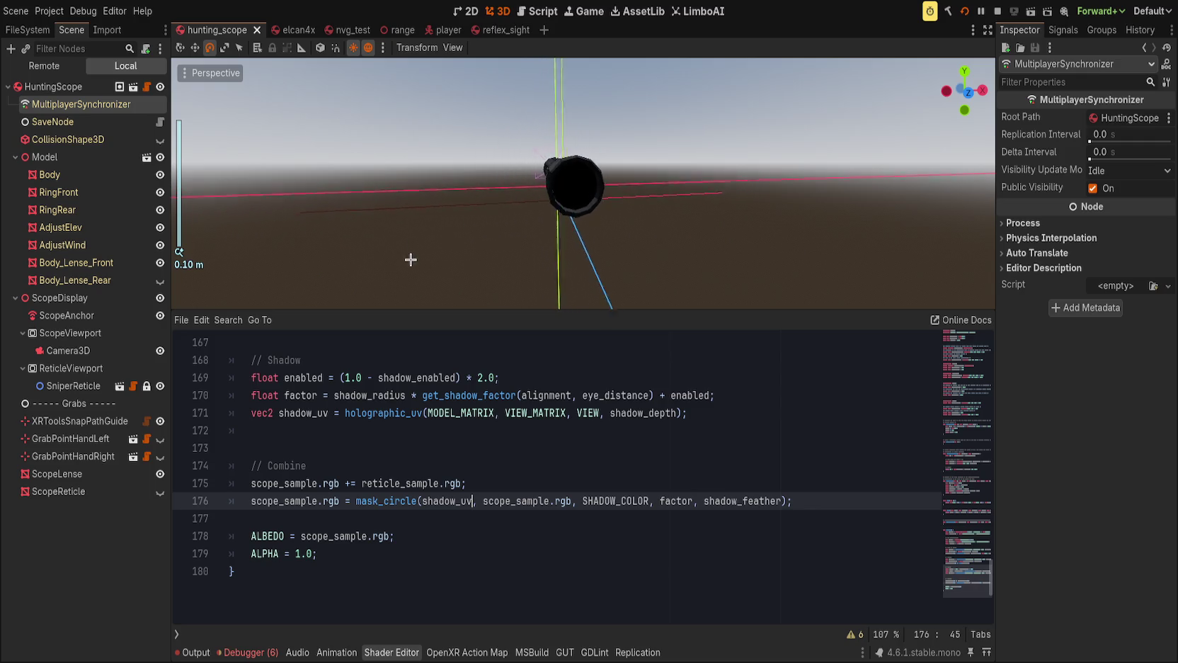
pyautogui.scroll(2, 411, 260)
pyautogui.moveTo(410, 259)
pyautogui.mouseDown()
pyautogui.moveTo(363, 210)
pyautogui.moveTo(454, 236)
pyautogui.mouseUp()
pyautogui.scroll(2, 453, 236)
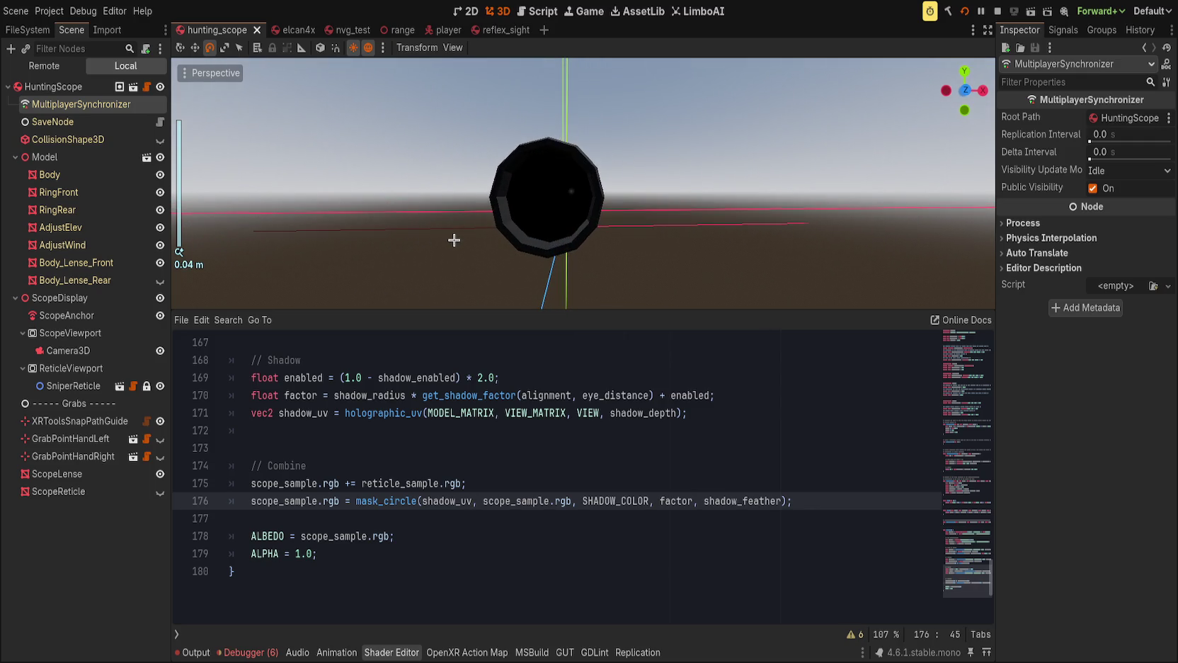
pyautogui.scroll(-2, 453, 240)
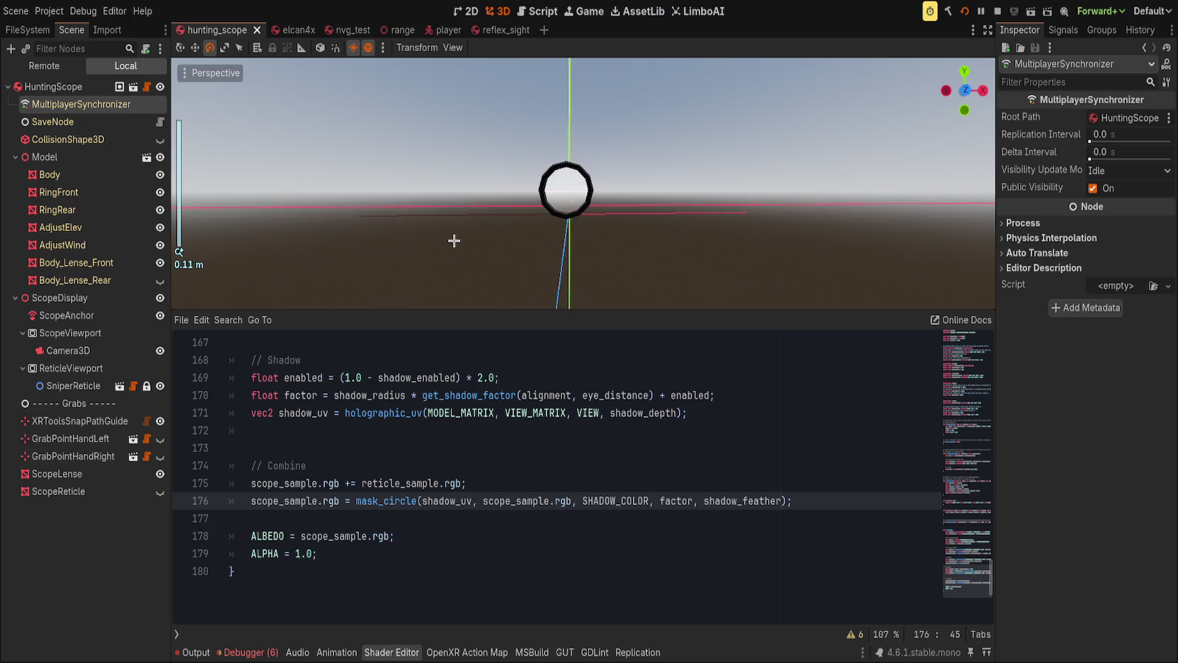
pyautogui.press('w')
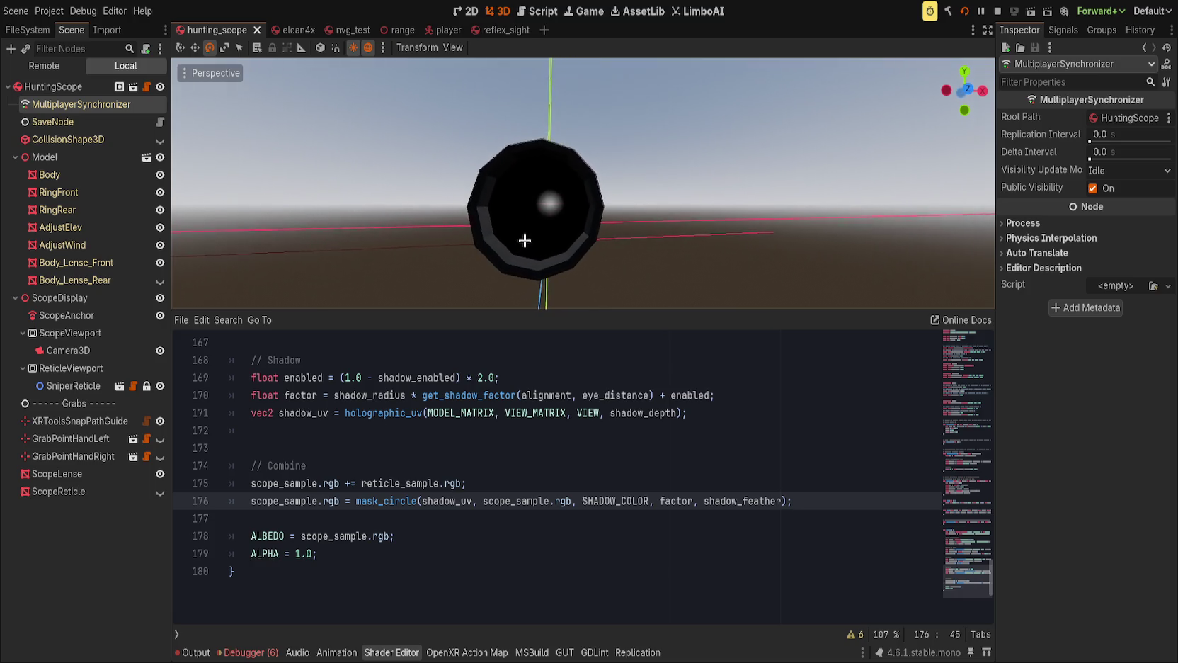
pyautogui.scroll(-2, 516, 241)
pyautogui.moveTo(516, 241)
pyautogui.mouseDown()
pyautogui.moveTo(397, 233)
pyautogui.moveTo(496, 226)
pyautogui.moveTo(451, 237)
pyautogui.moveTo(550, 254)
pyautogui.moveTo(541, 247)
pyautogui.moveTo(566, 241)
pyautogui.moveTo(553, 237)
pyautogui.moveTo(583, 231)
pyautogui.moveTo(545, 237)
pyautogui.moveTo(613, 237)
pyautogui.moveTo(558, 271)
pyautogui.mouseUp()
pyautogui.hotkey('ctrl', 'j')
pyautogui.scroll(-1, 549, 255)
pyautogui.scroll(-2, 612, 237)
# Fly the camera toward the scope with Shift+F and WASD, centring it in view.
pyautogui.hotkey('shift', 'f')
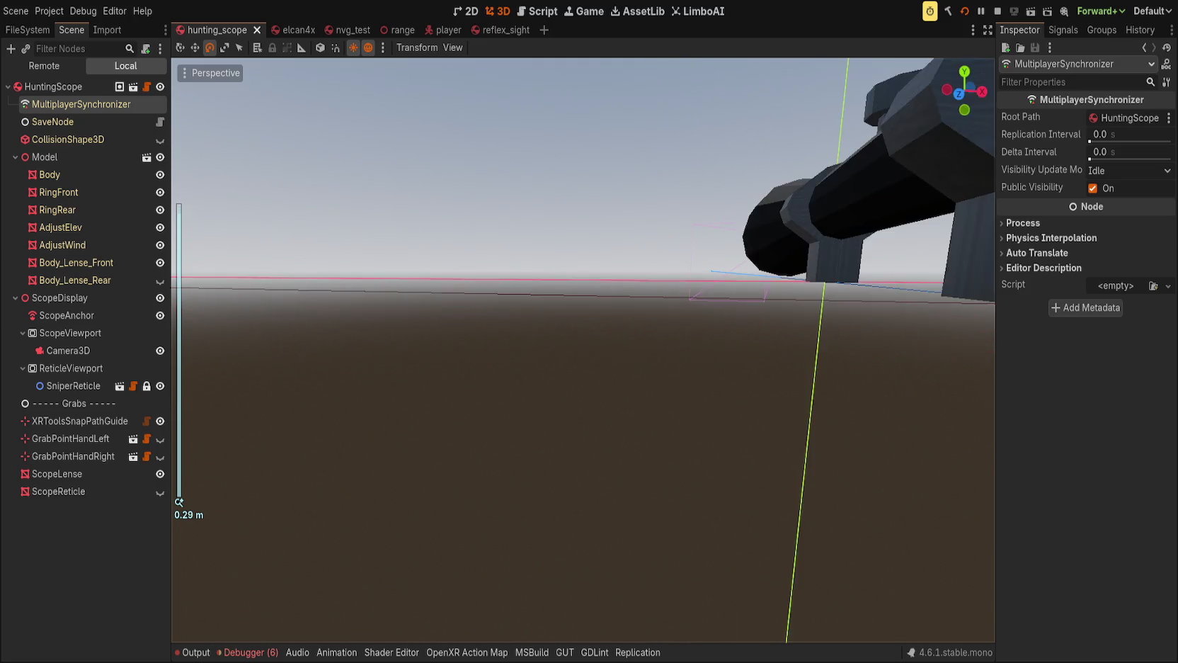
pyautogui.scroll(-3, 558, 272)
pyautogui.press('a')
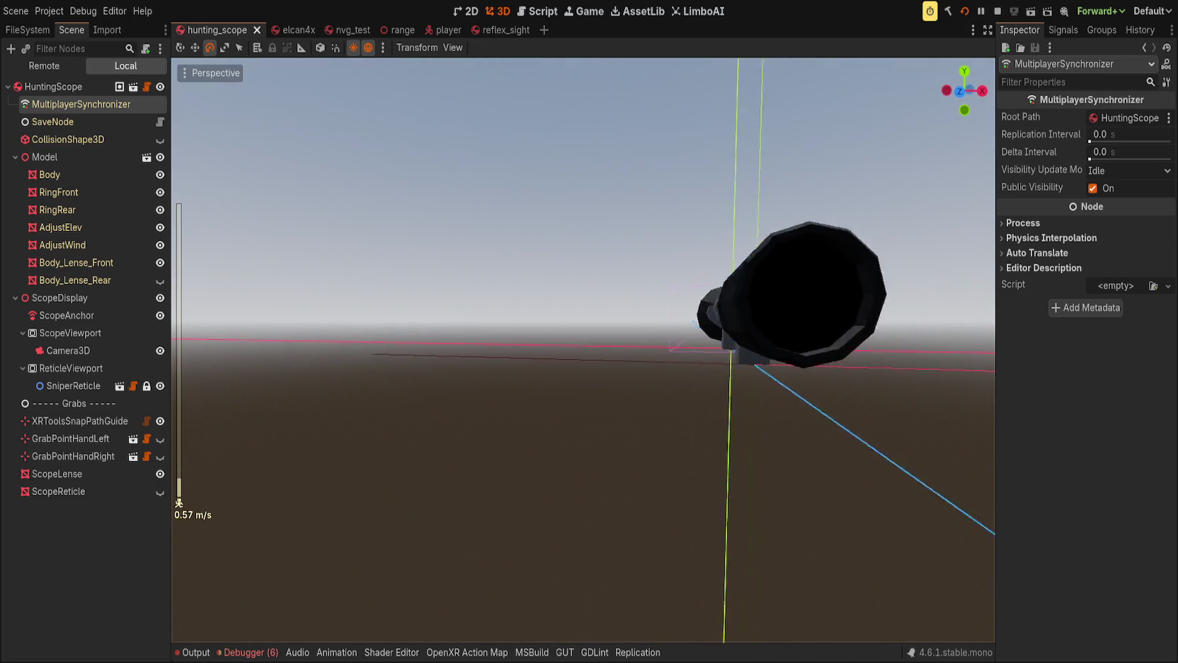
pyautogui.press('d')
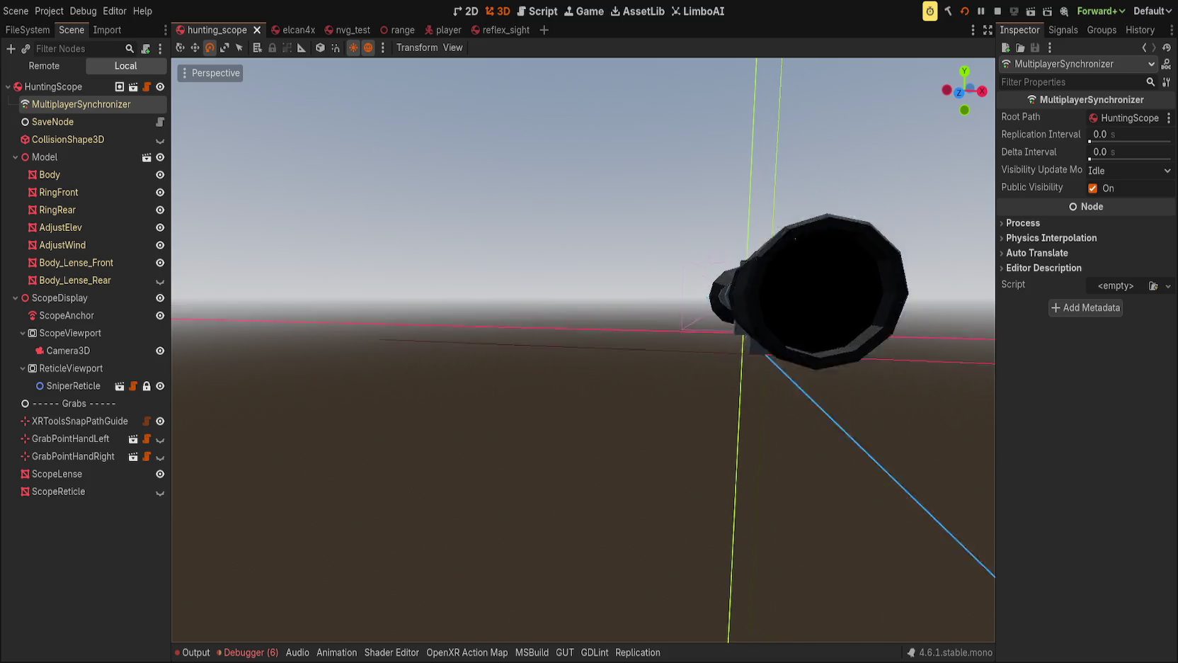
pyautogui.press('a')
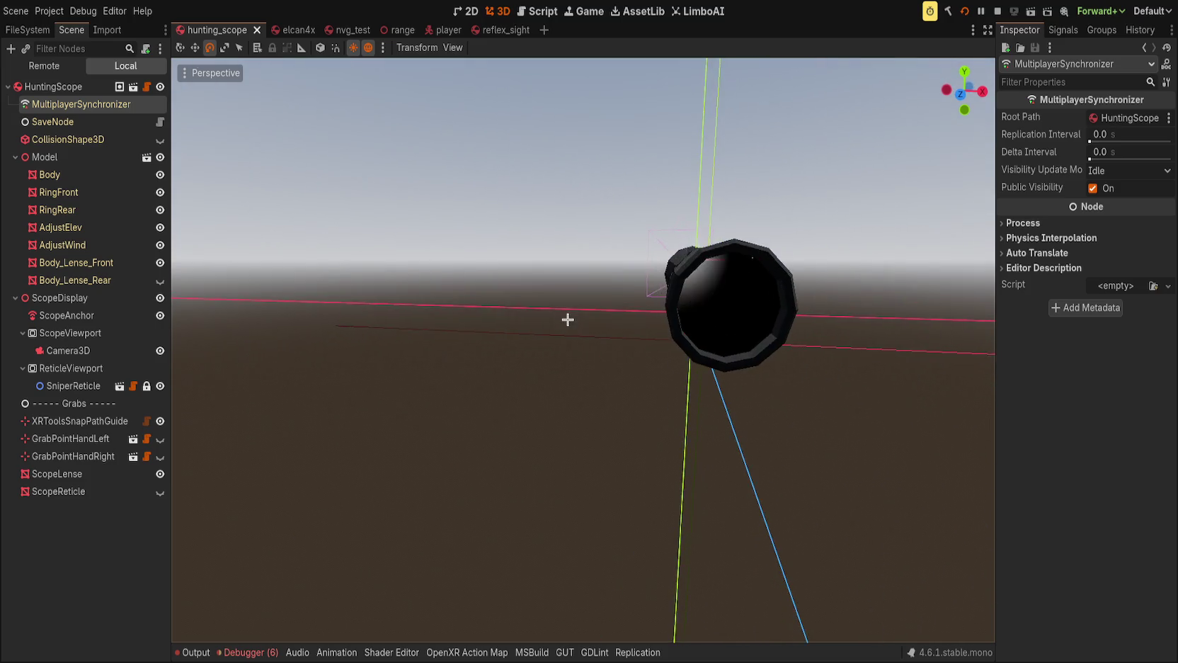
pyautogui.press('s')
pyautogui.scroll(-10, 536, 304)
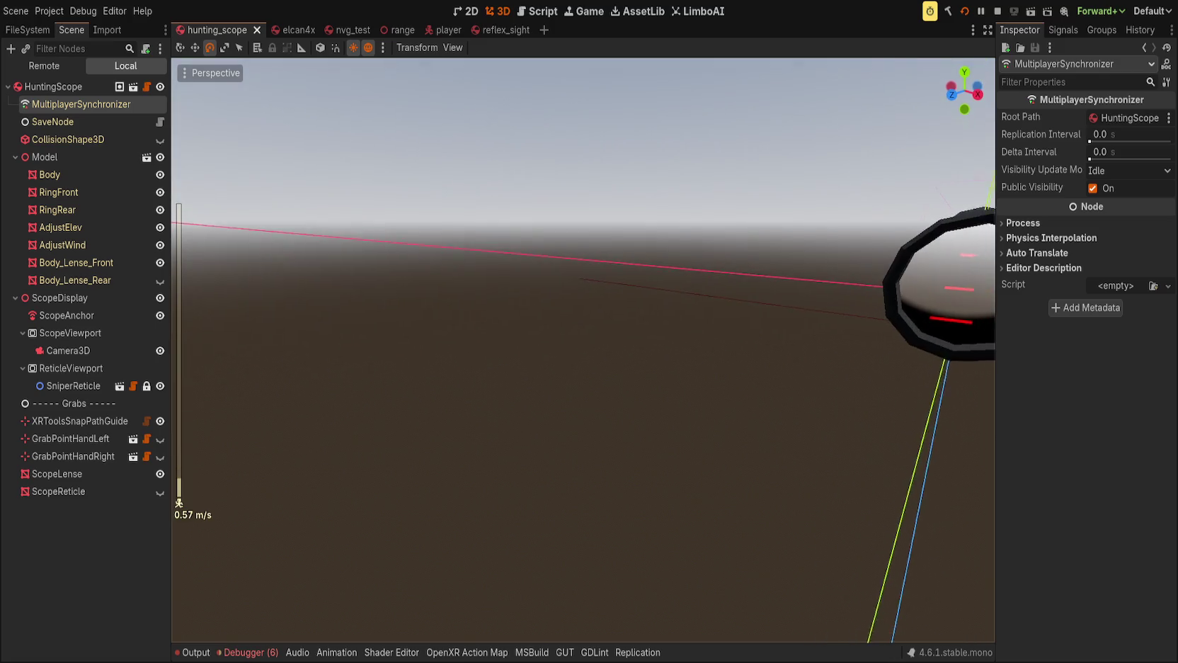
pyautogui.press('w')
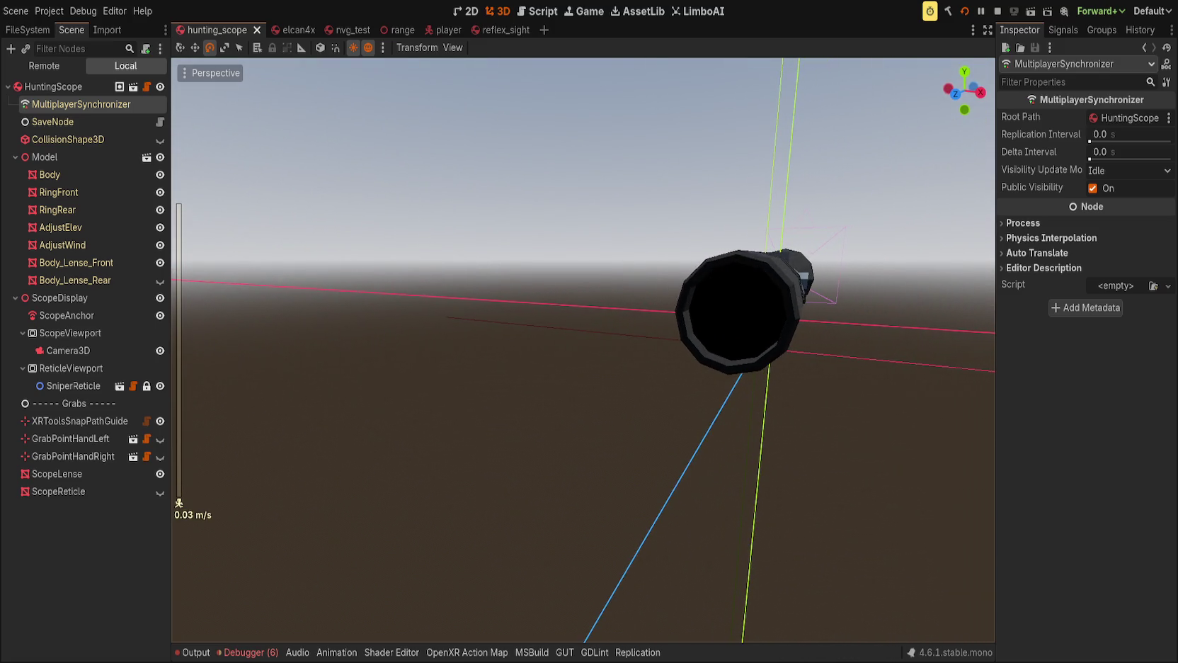
pyautogui.press('d')
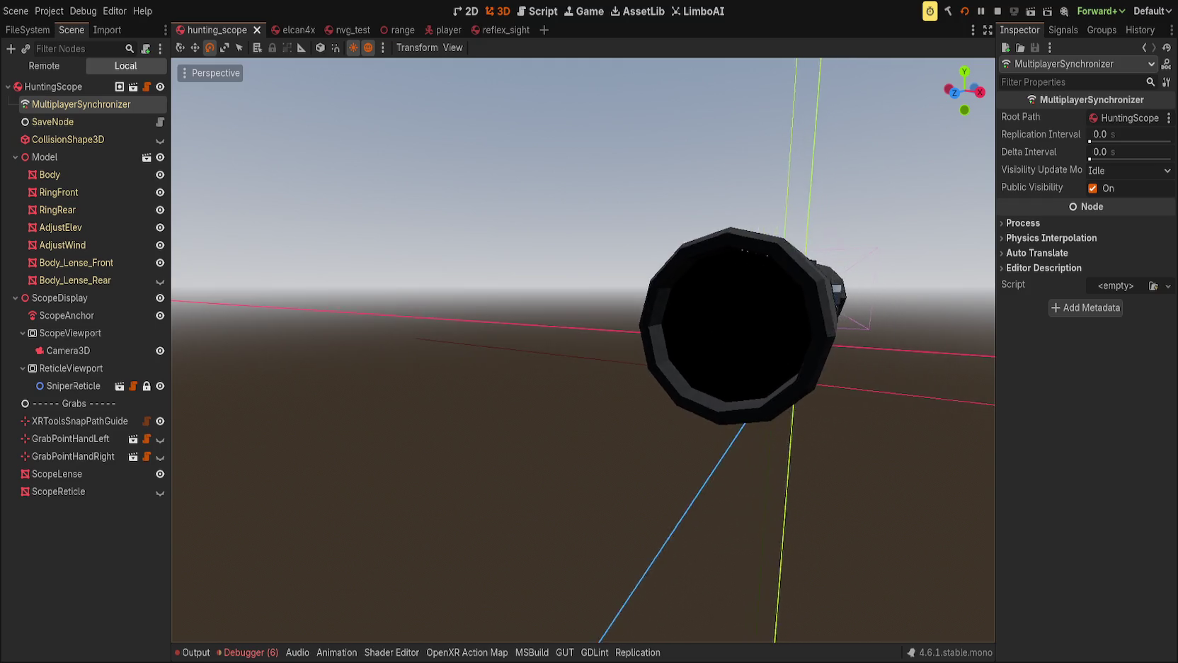
# Swing the camera around the scope until it faces the lens straight on.
pyautogui.press('a')
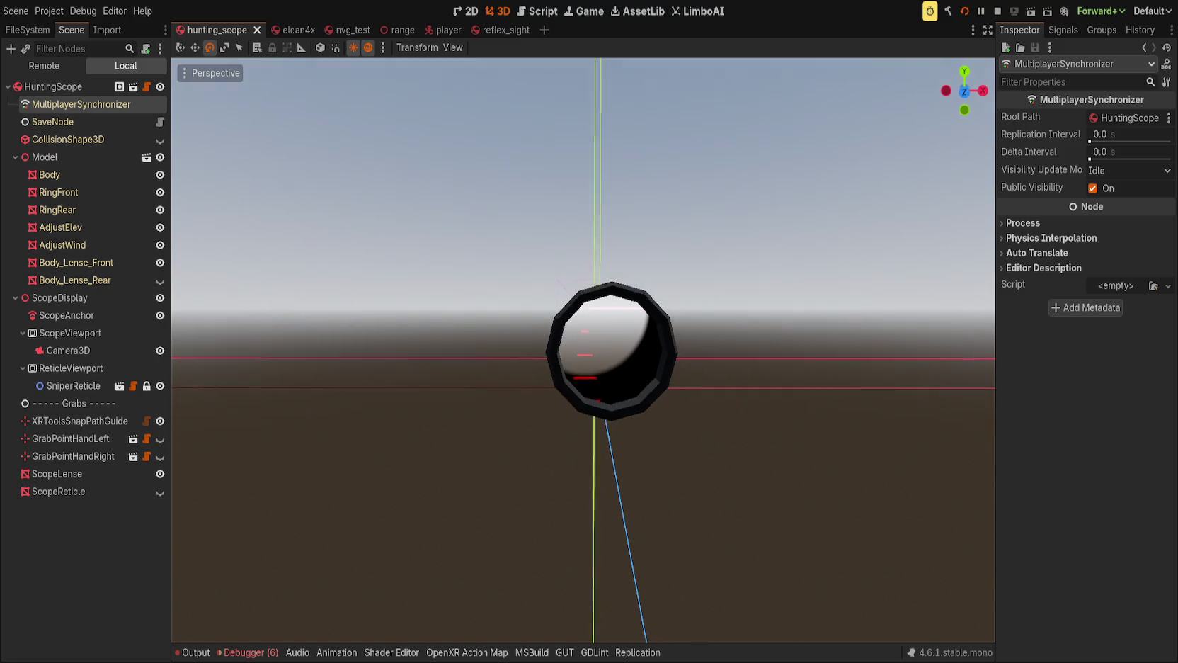
pyautogui.scroll(-3, 583, 350)
pyautogui.press('a')
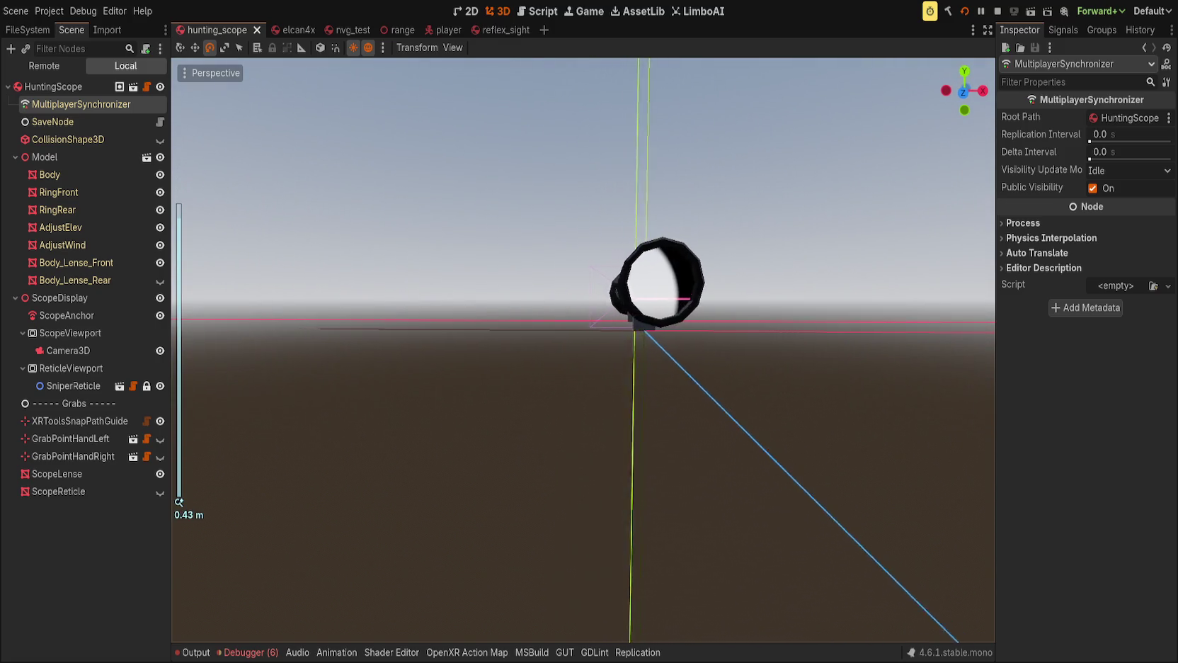
pyautogui.press('d')
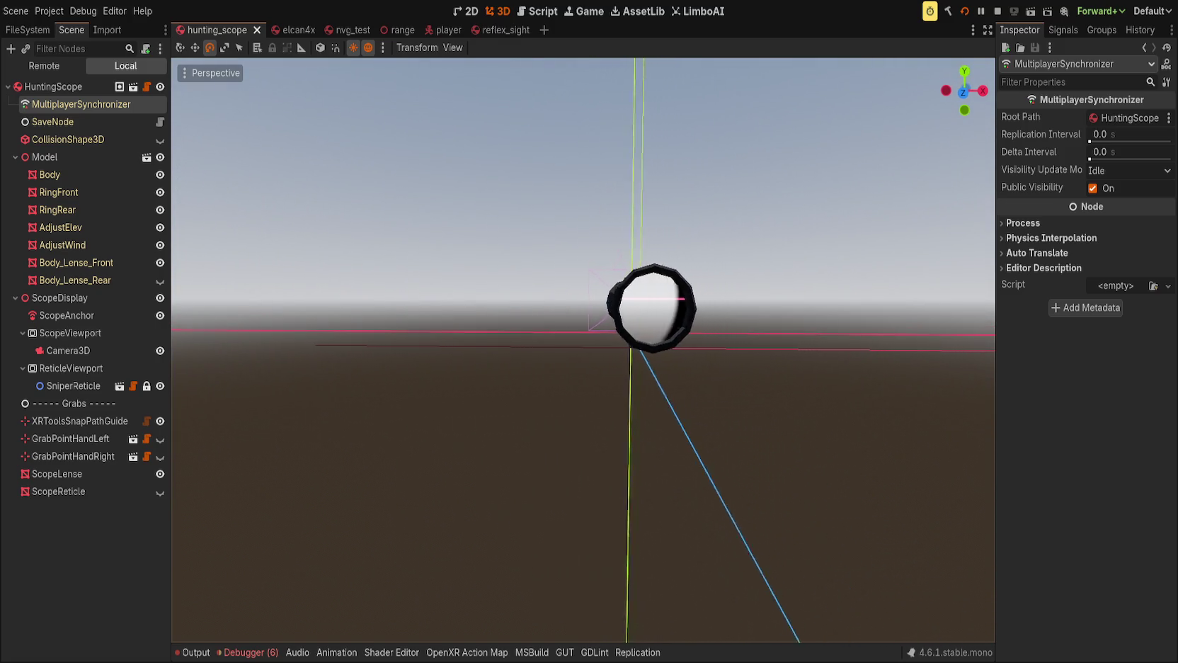
pyautogui.scroll(-3, 583, 349)
pyautogui.press('d')
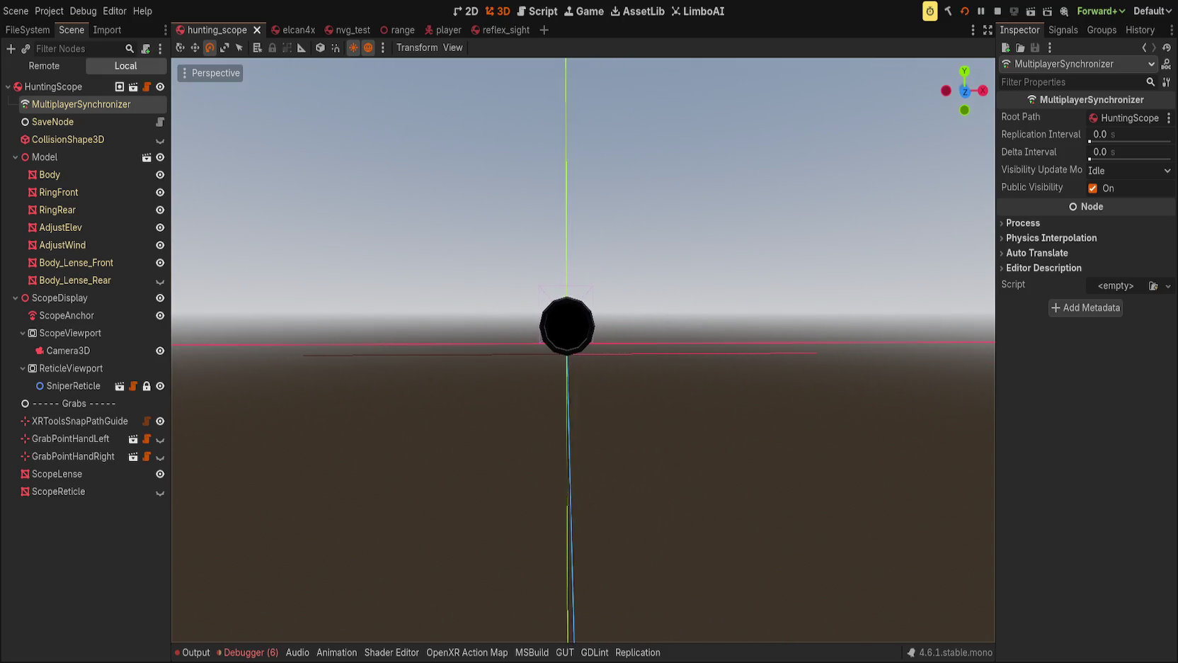
pyautogui.press('d')
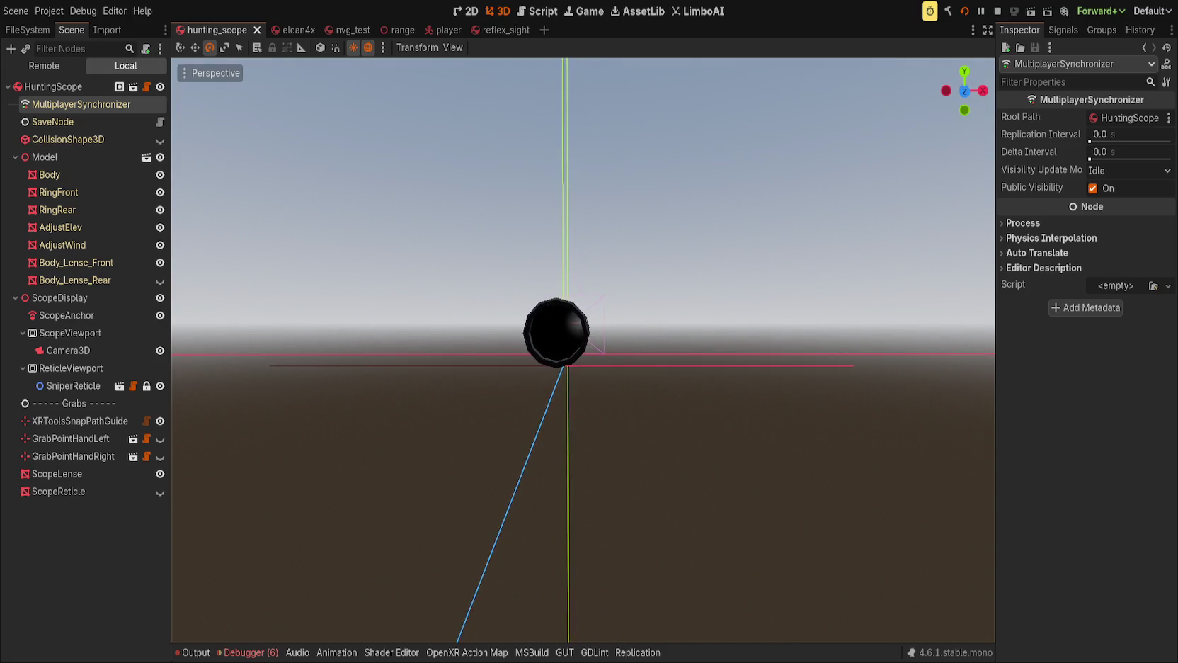
pyautogui.press('d')
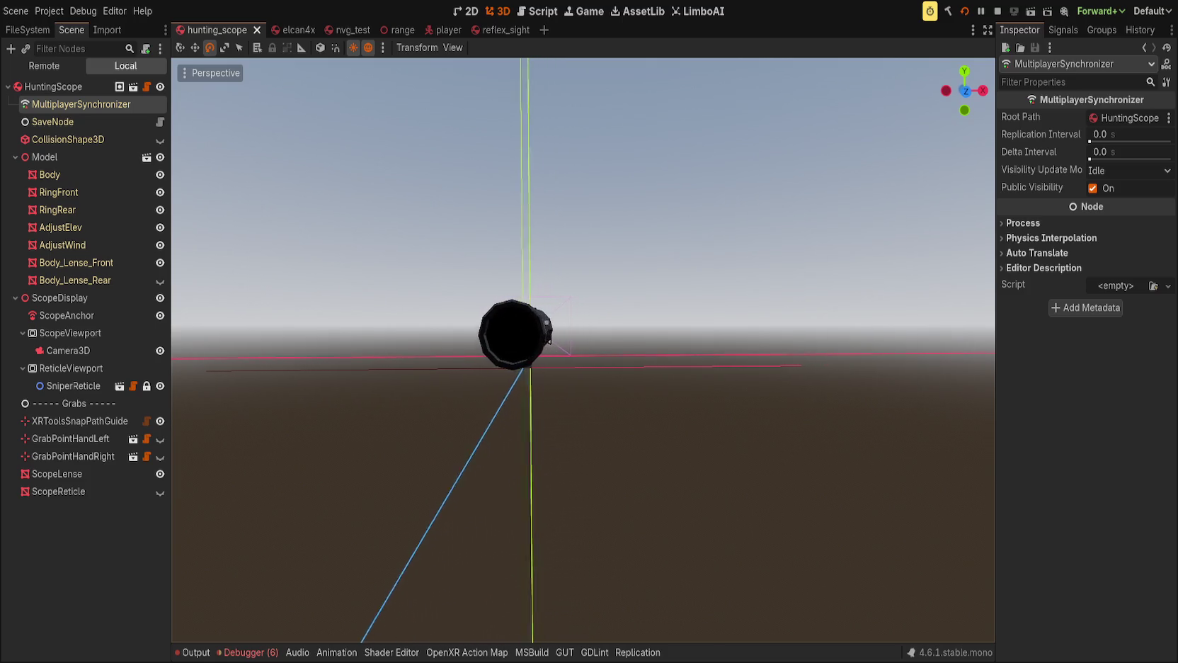
pyautogui.press('a')
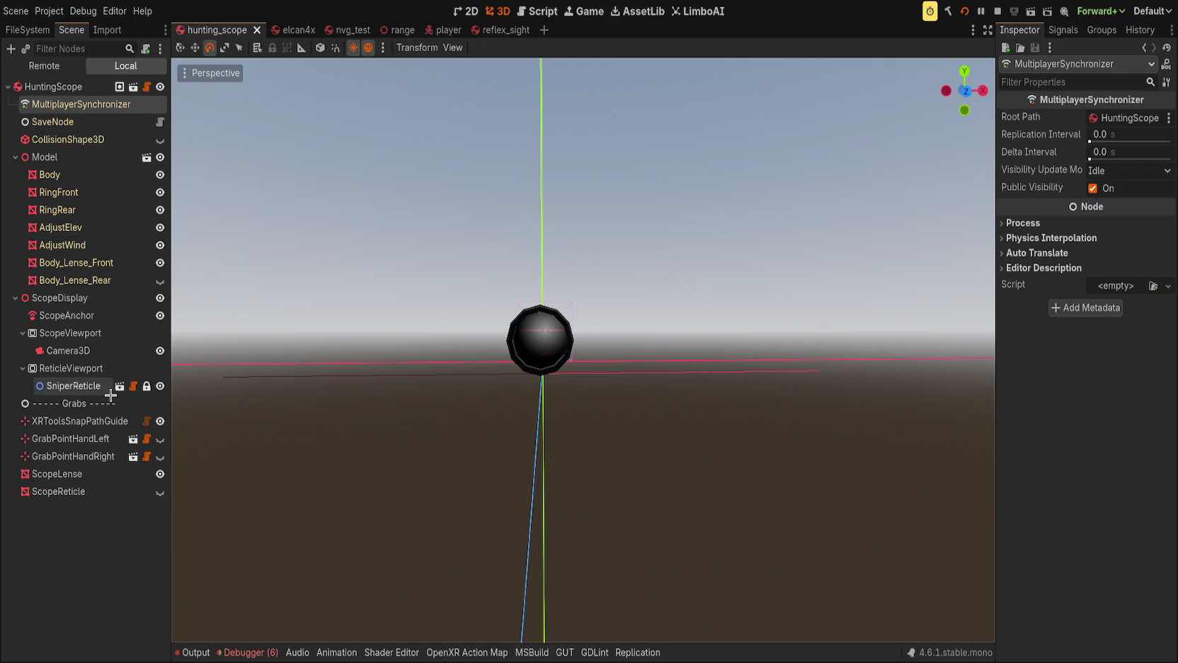
# Select ScopeLense, collapse Reticle, and lower its Shadow Depth to about 0.03.
pyautogui.click(71, 474)
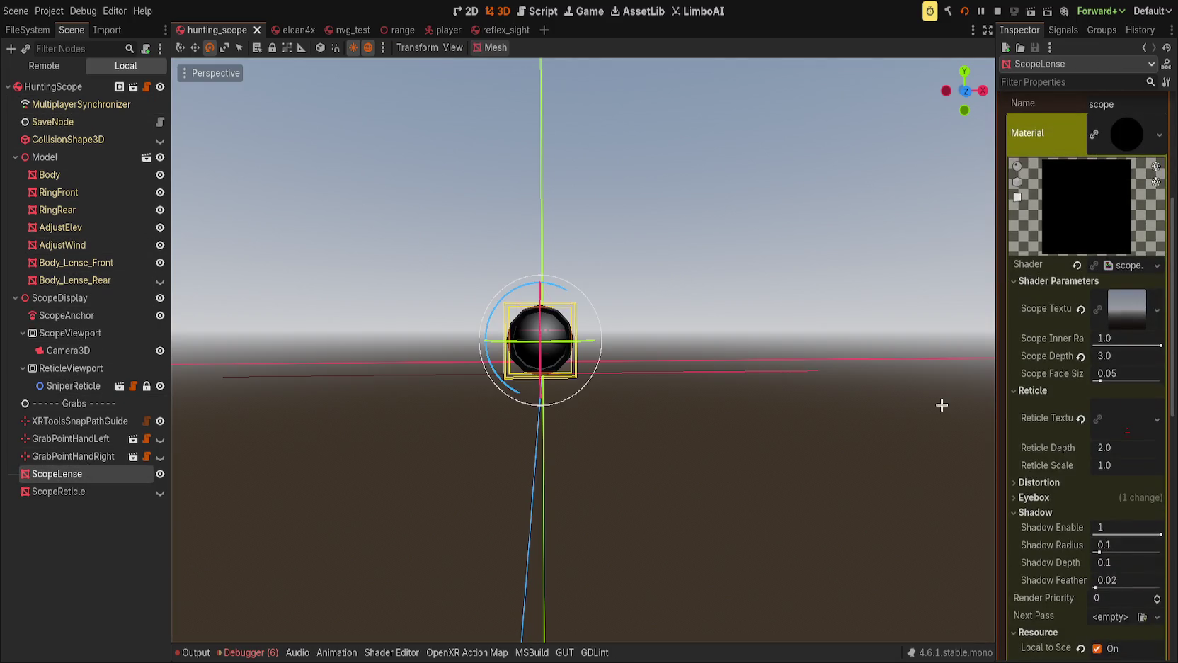
pyautogui.click(1032, 390)
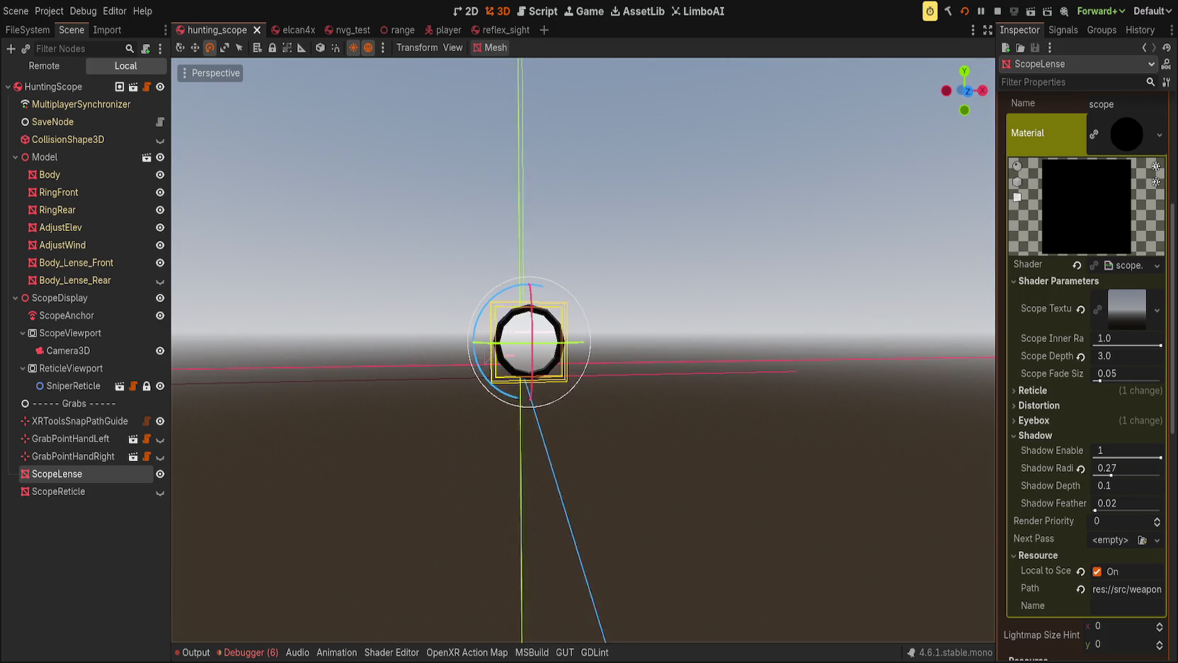
pyautogui.moveTo(1141, 484); pyautogui.dragTo(1108, 485)
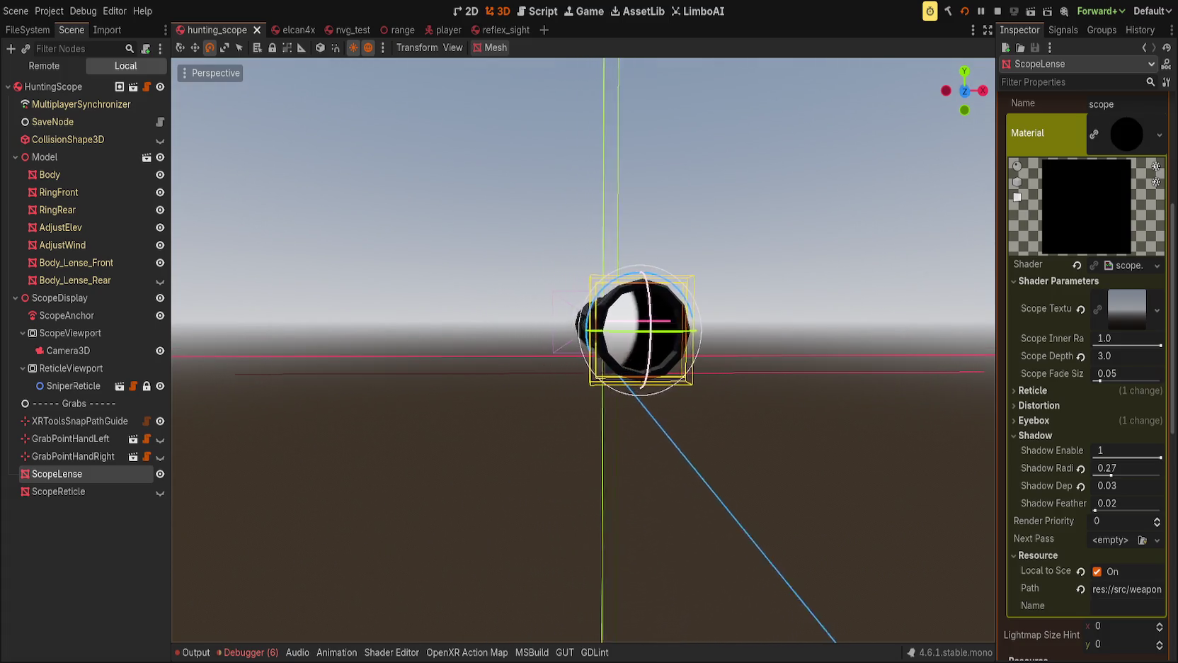
pyautogui.scroll(-3, 583, 347)
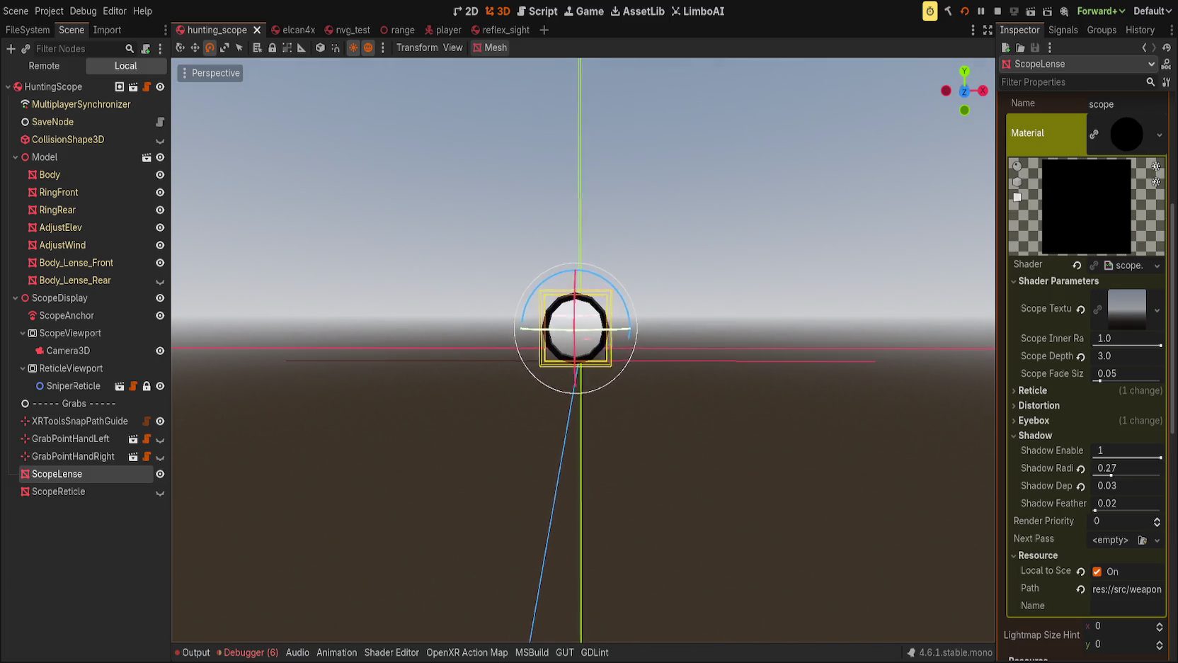
pyautogui.scroll(5, 584, 347)
pyautogui.scroll(20, 597, 320)
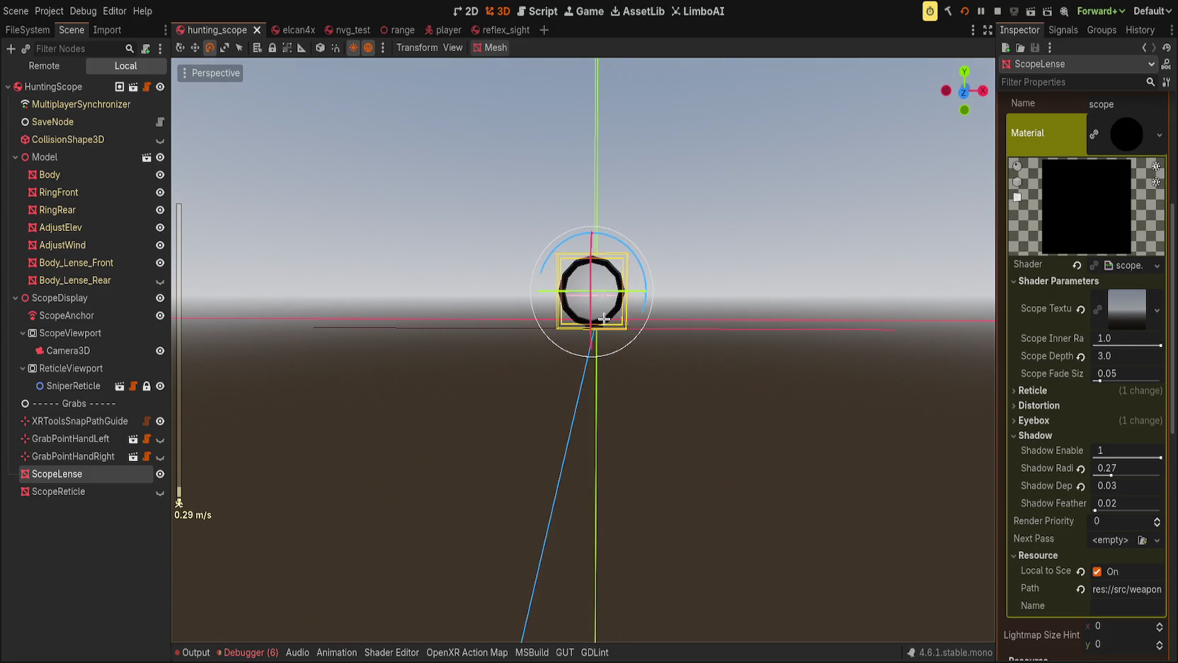
# Face the lens from the front and open the shader code at line 175 with Alt+S.
pyautogui.press('a')
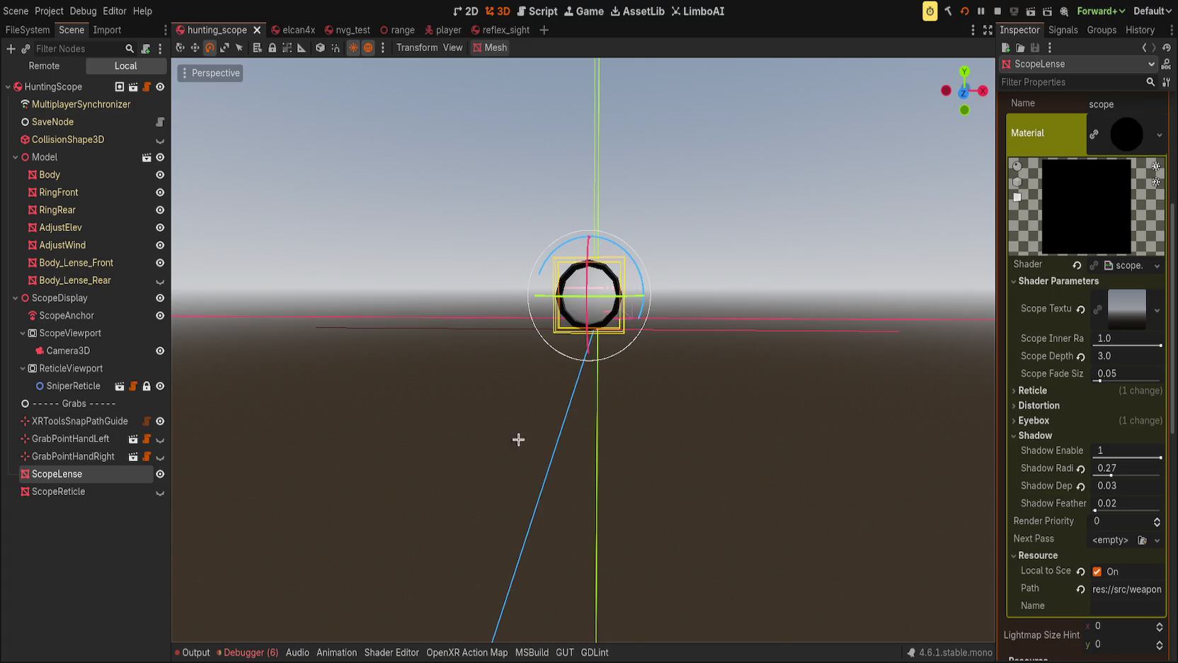
pyautogui.hotkey('alt', 's')
pyautogui.click(497, 486)
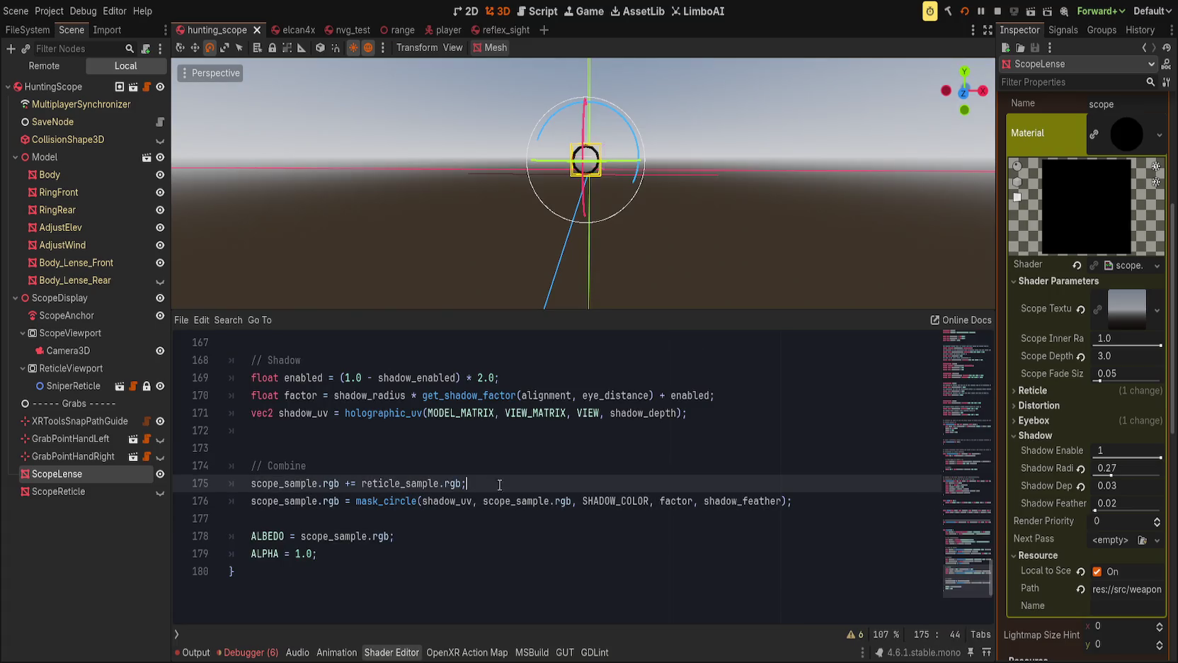
pyautogui.doubleClick(273, 483)
pyautogui.click(447, 483)
pyautogui.click(300, 500)
pyautogui.doubleClick(397, 483)
pyautogui.click(522, 479)
pyautogui.press('Down')
pyautogui.doubleClick(671, 501)
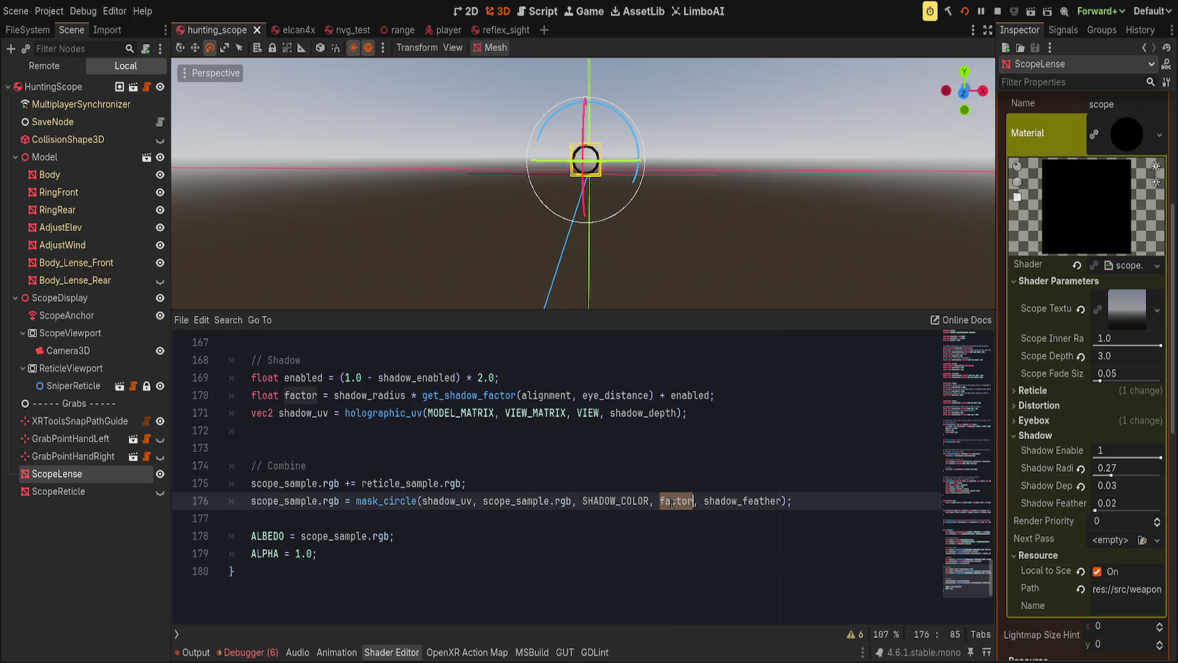
pyautogui.click(804, 449)
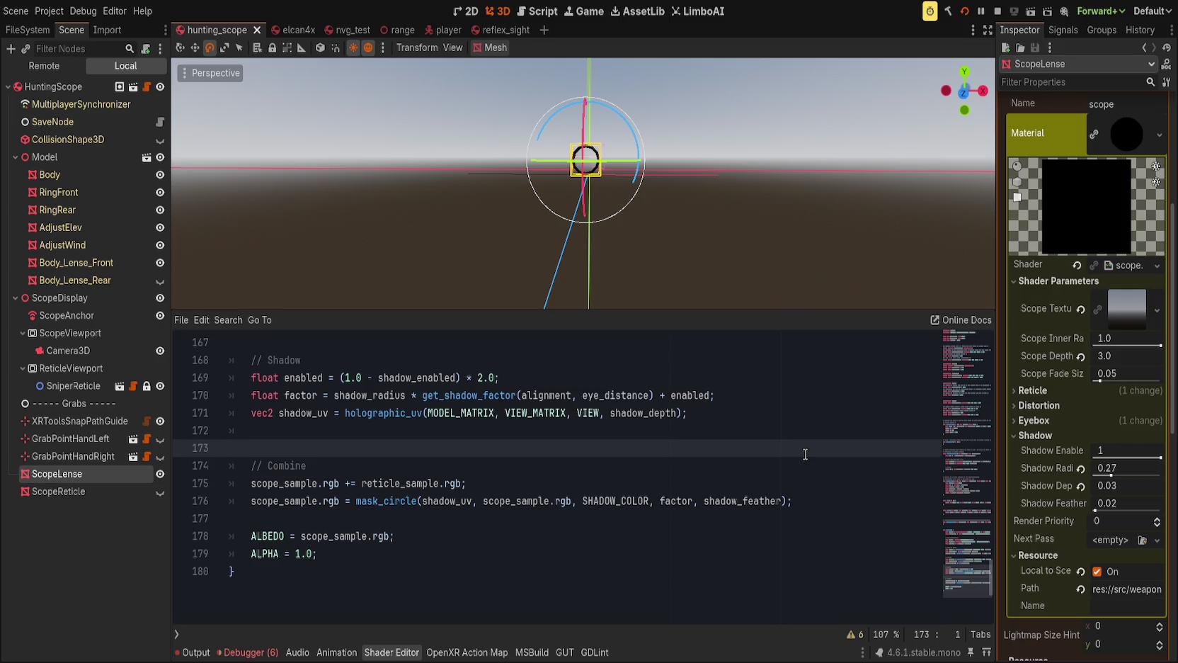
pyautogui.scroll(2, 604, 517)
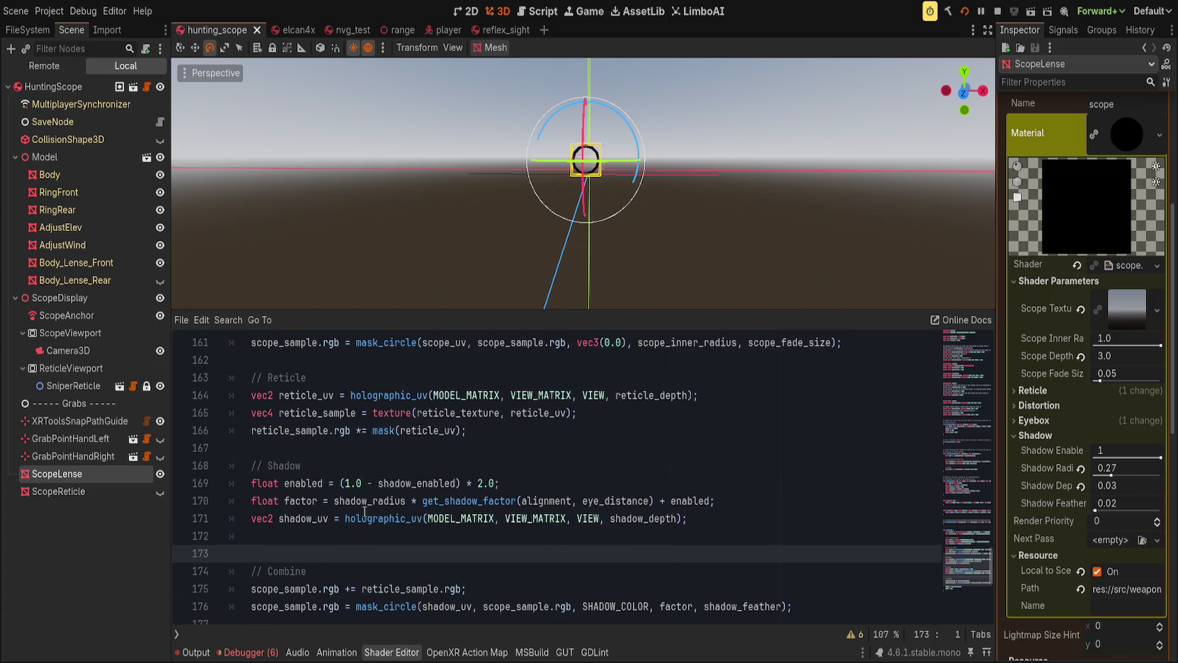
pyautogui.click(455, 518)
pyautogui.scroll(19, 531, 531)
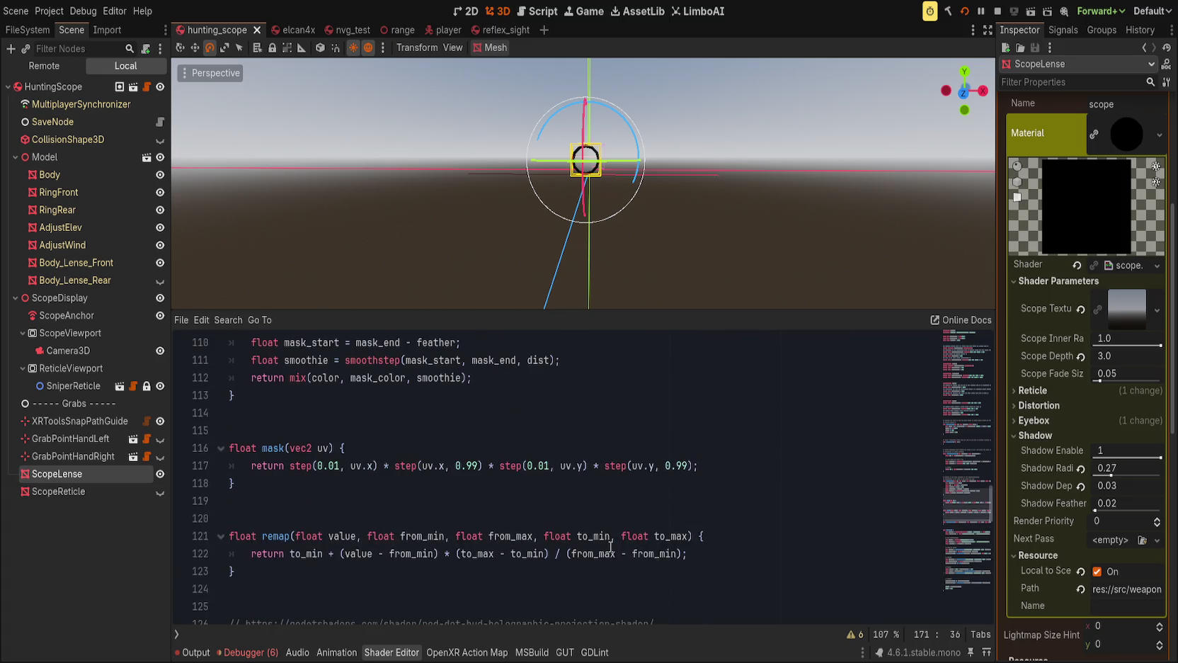
pyautogui.scroll(8, 610, 546)
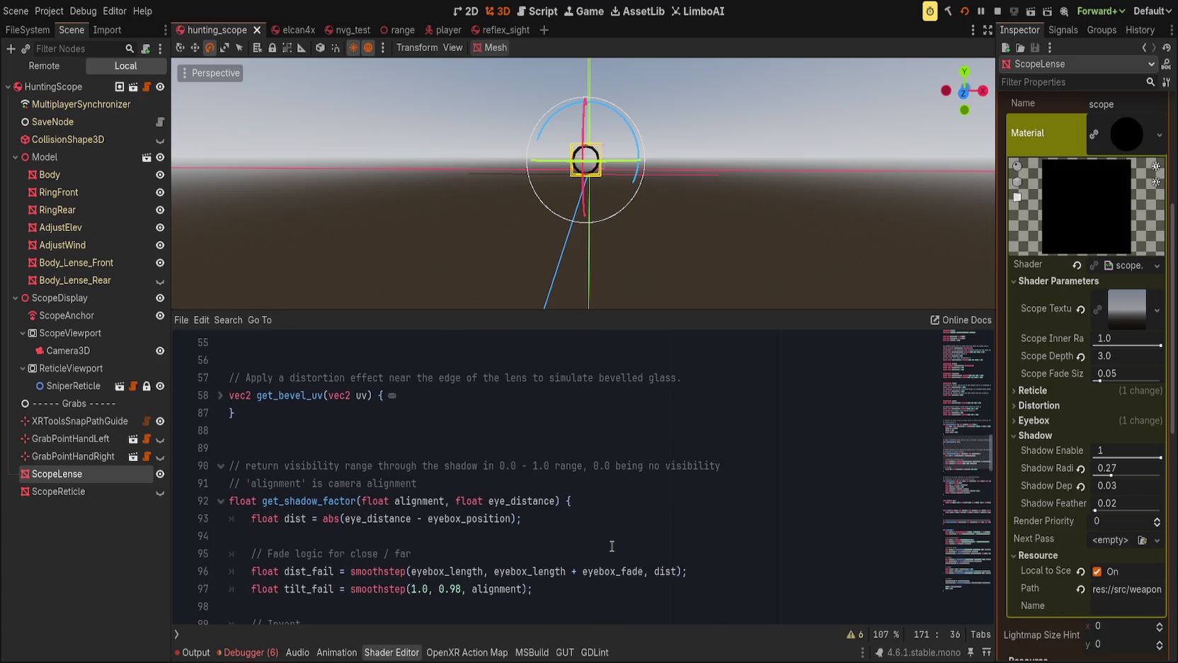
pyautogui.scroll(6, 612, 546)
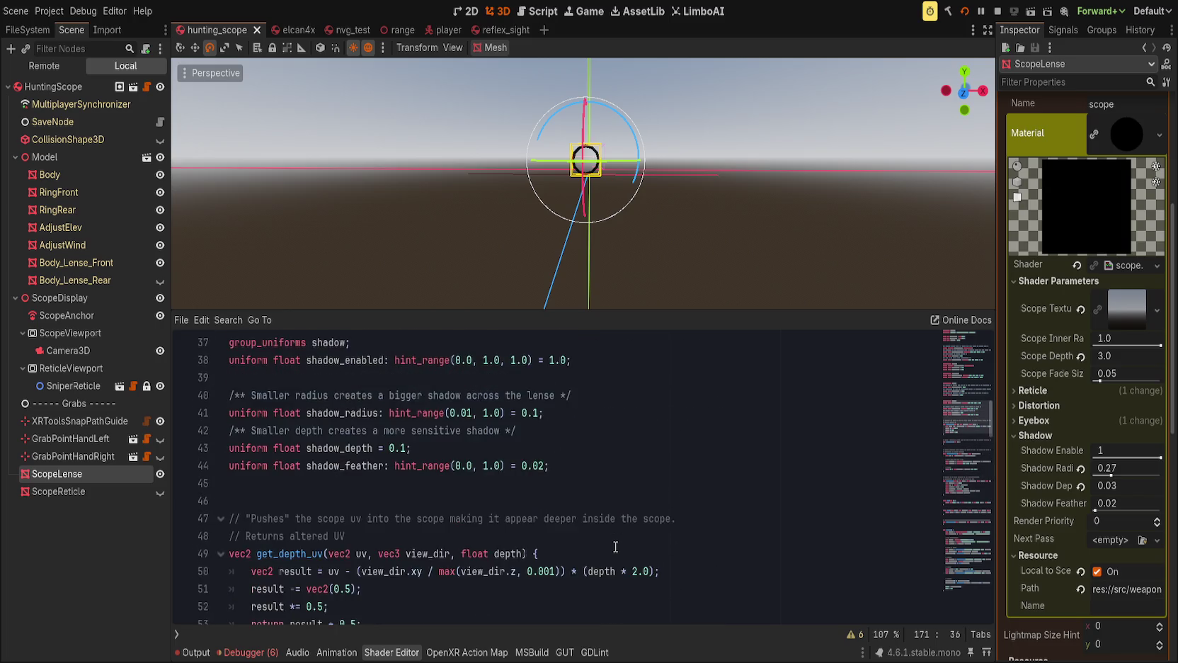
pyautogui.scroll(-15, 619, 548)
pyautogui.scroll(-20, 618, 548)
pyautogui.hotkey('ctrl', 'BackSpace')
# Change line 171 to call get_depth_uv(SCREEN_UV, view_dir, shadow_depth) instead of holographic_uv.
pyautogui.write('get_dep')
pyautogui.press('Return')
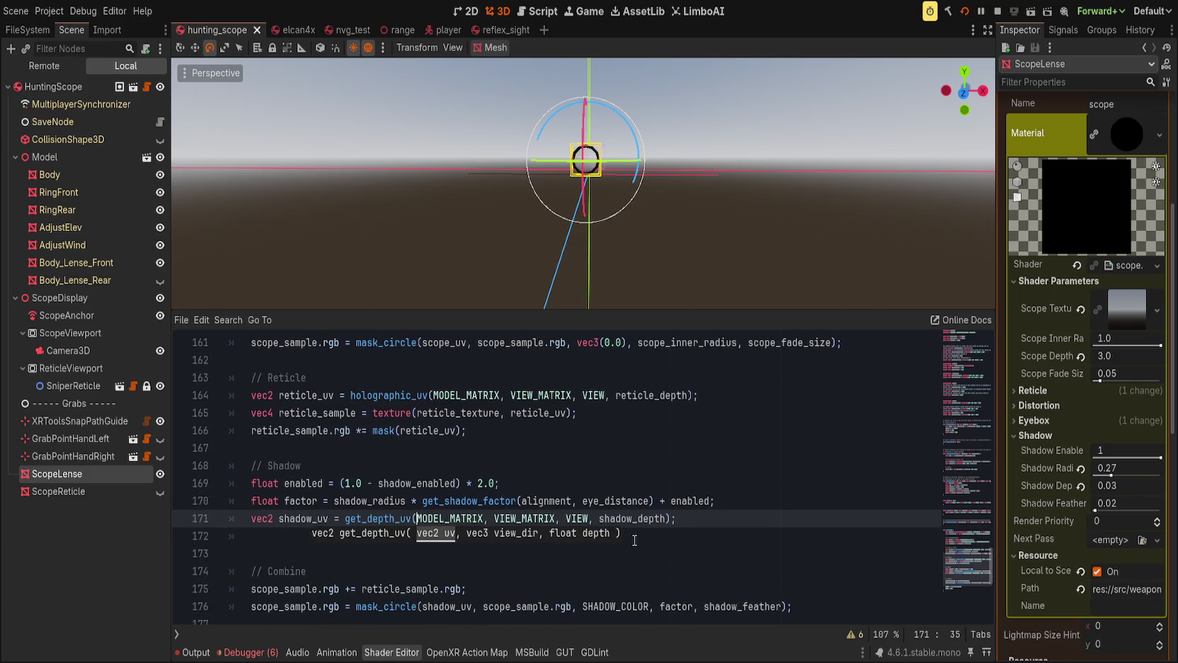
pyautogui.hotkey('ctrl', 'Delete')
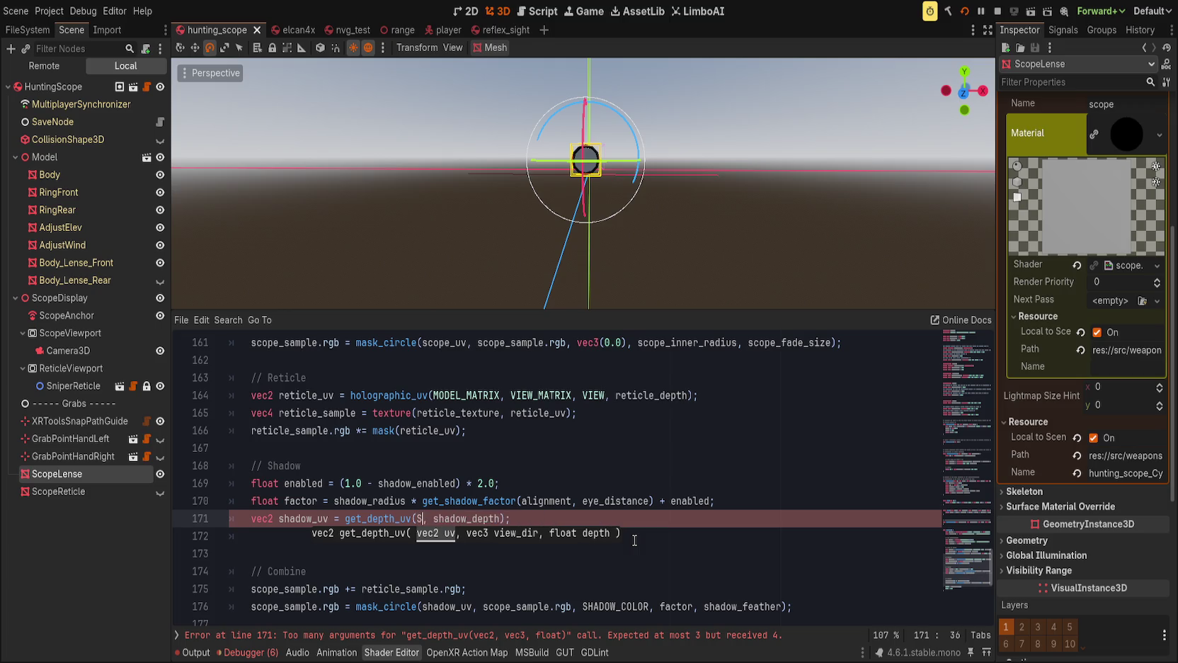
pyautogui.write('CREEN_UV,')
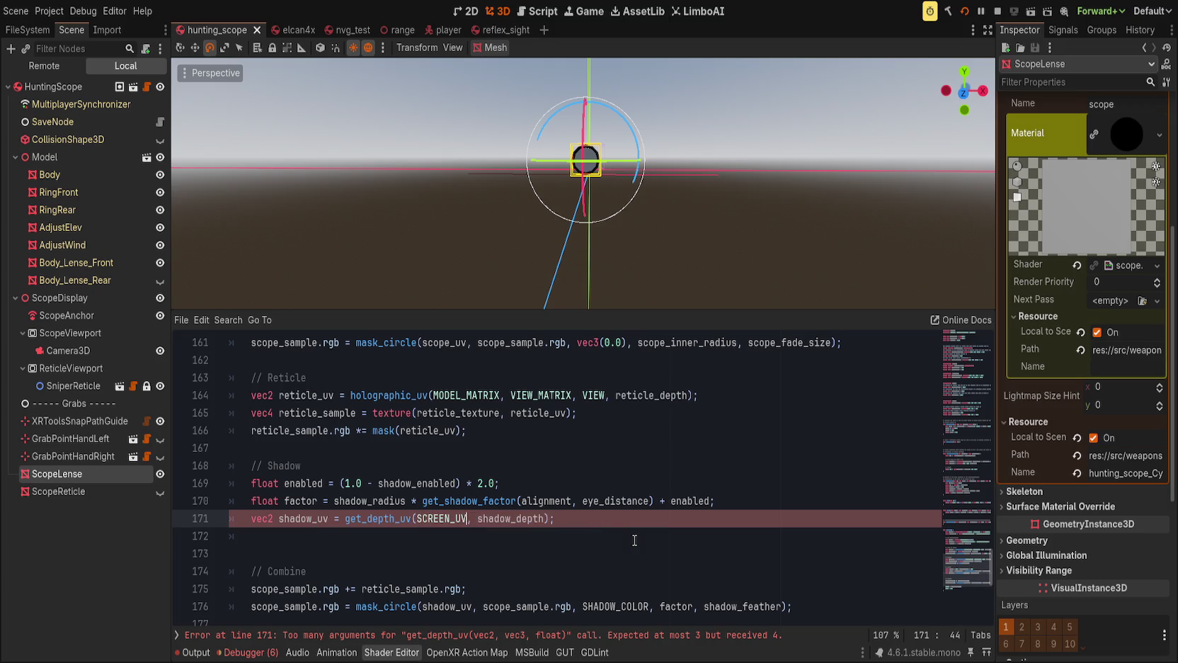
pyautogui.write(' view_')
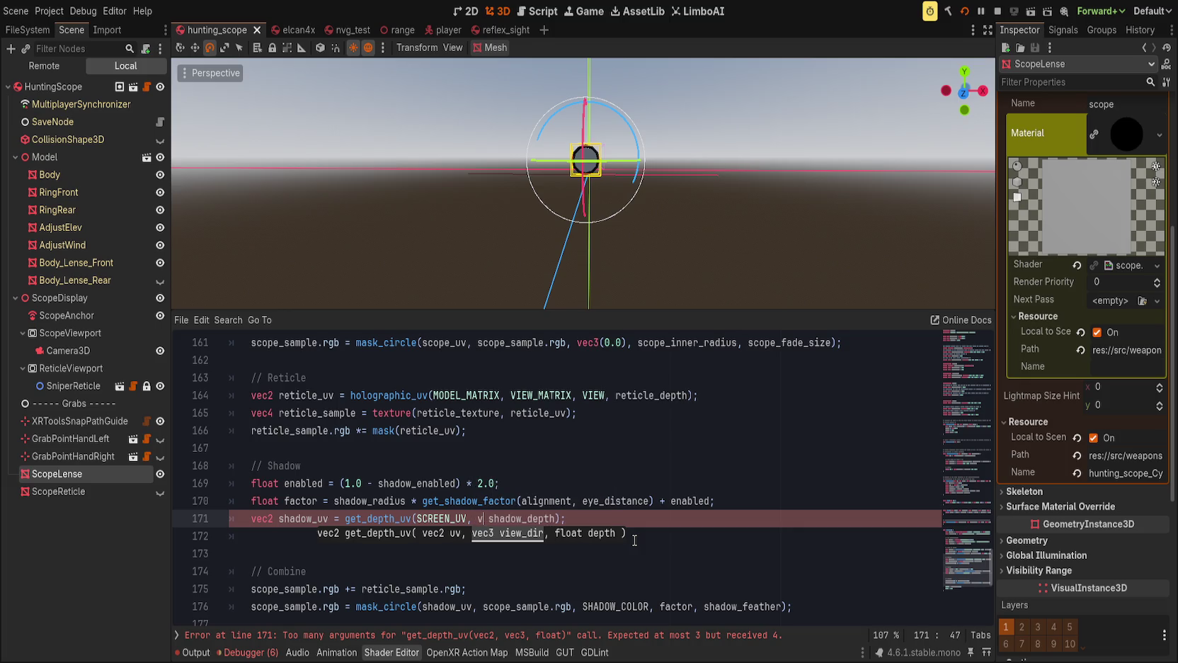
pyautogui.write('dir,')
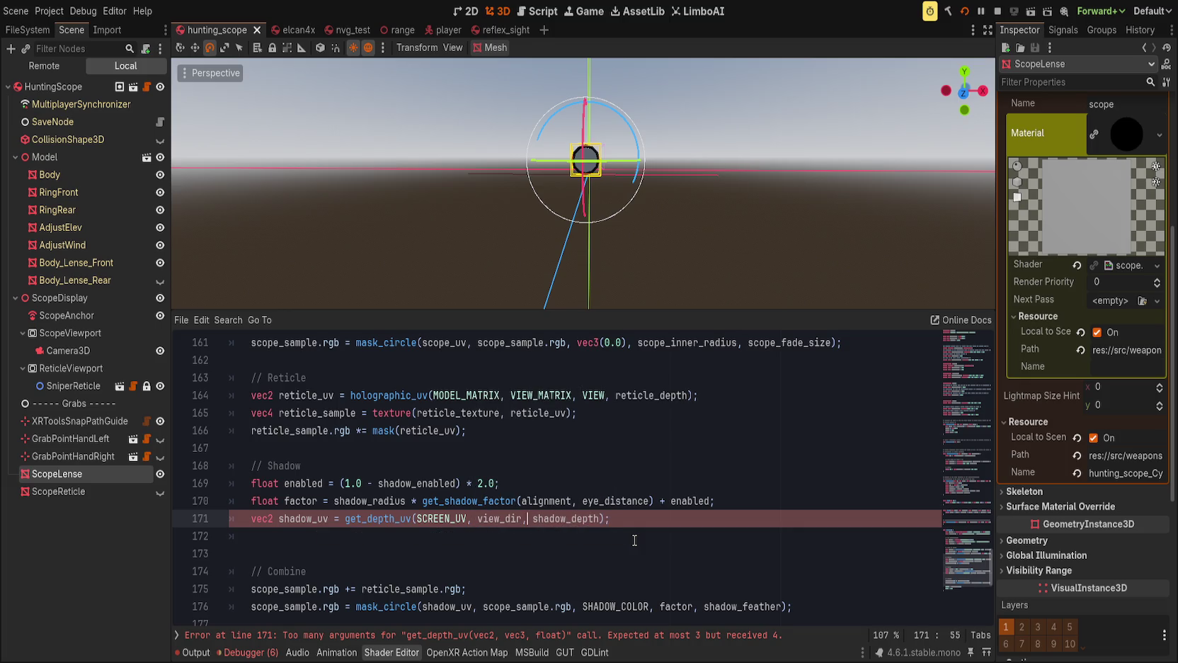
pyautogui.click(555, 518)
pyautogui.scroll(2, 650, 253)
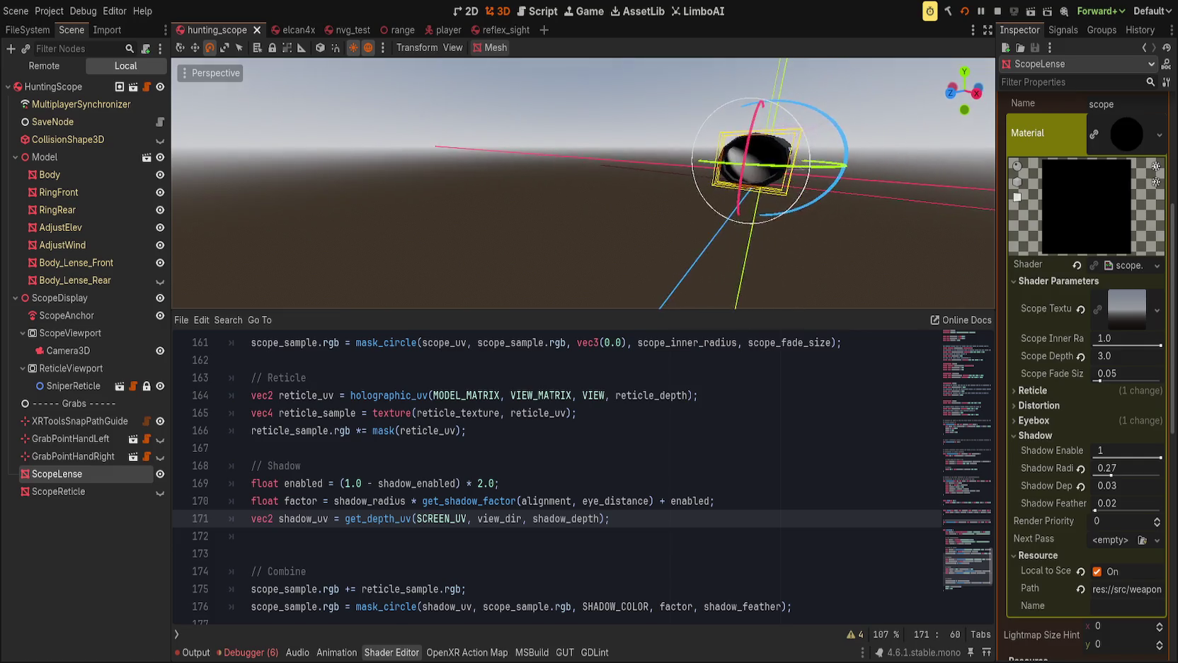
pyautogui.scroll(5, 606, 225)
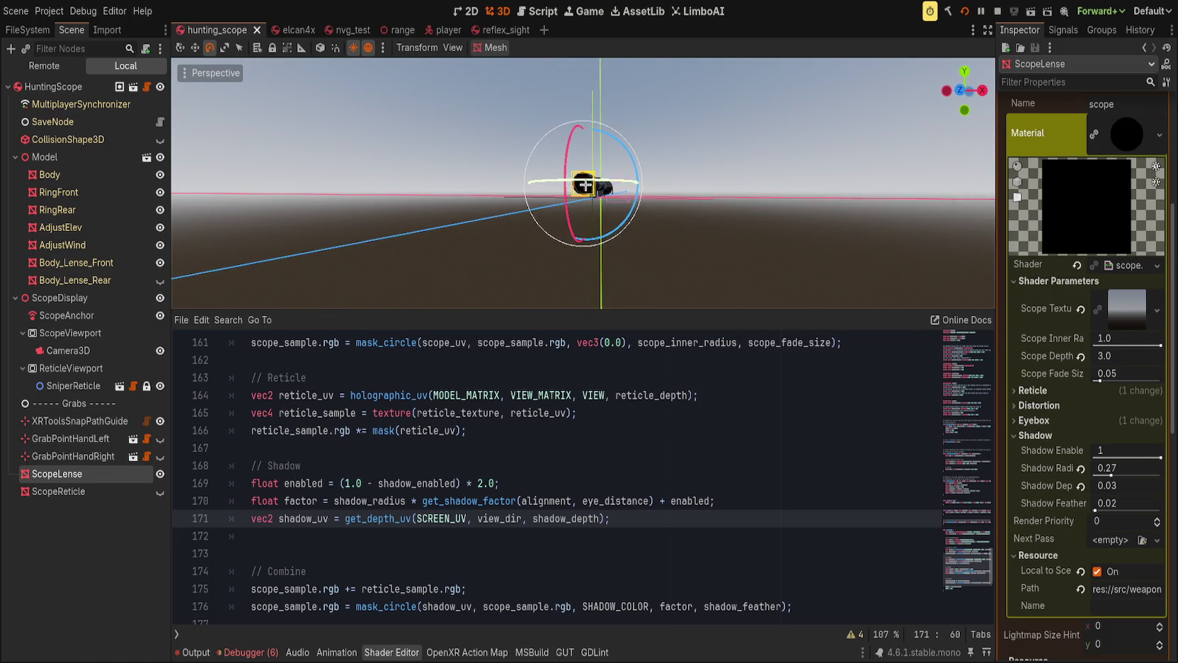
pyautogui.scroll(-3, 606, 225)
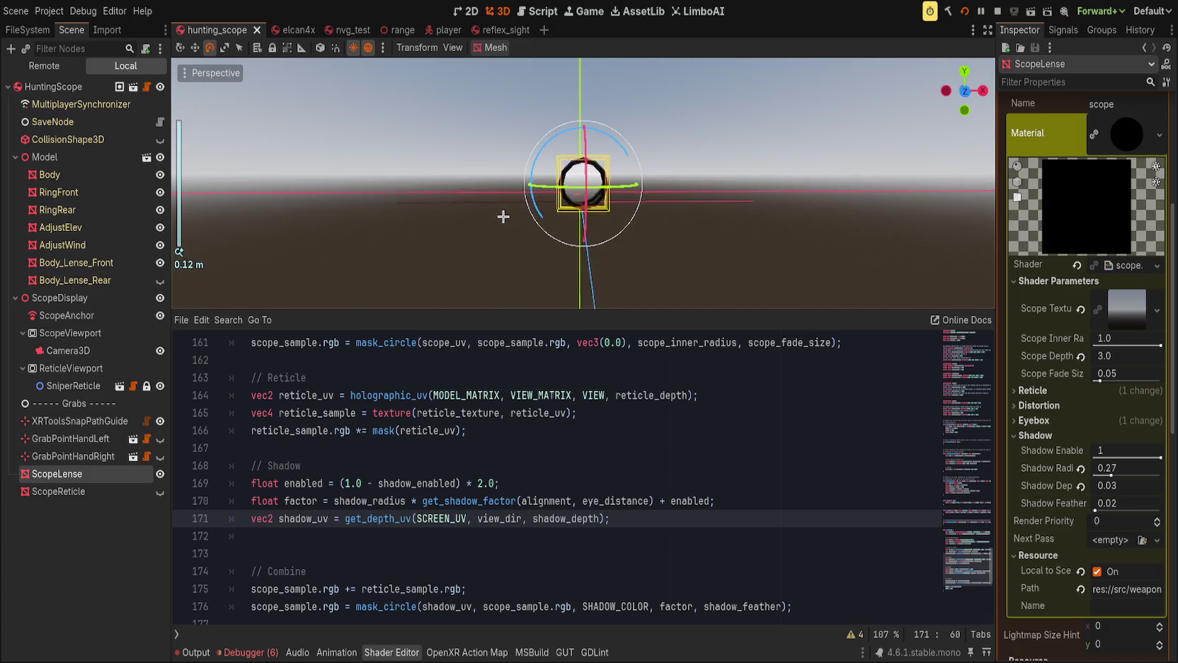
# Replace alignment with 1.0 in line 170's shadow factor call and save.
pyautogui.moveTo(497, 204)
pyautogui.mouseDown()
pyautogui.moveTo(518, 214)
pyautogui.moveTo(530, 188)
pyautogui.moveTo(498, 207)
pyautogui.moveTo(518, 207)
pyautogui.mouseUp()
pyautogui.click(575, 500)
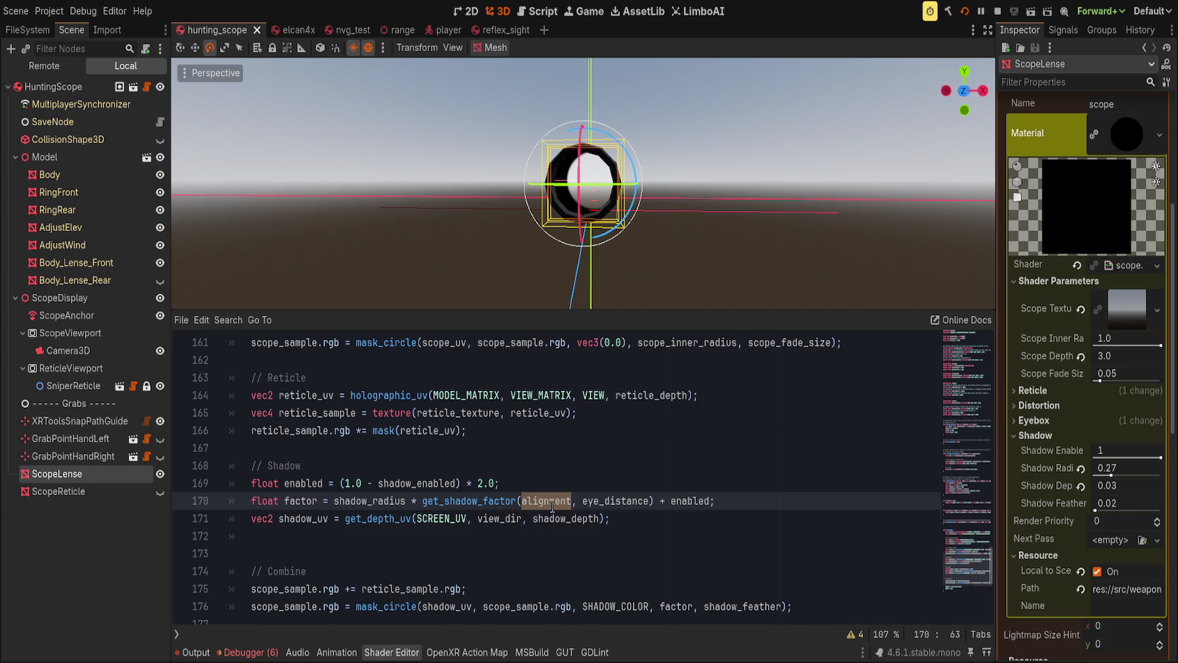
pyautogui.scroll(4, 551, 504)
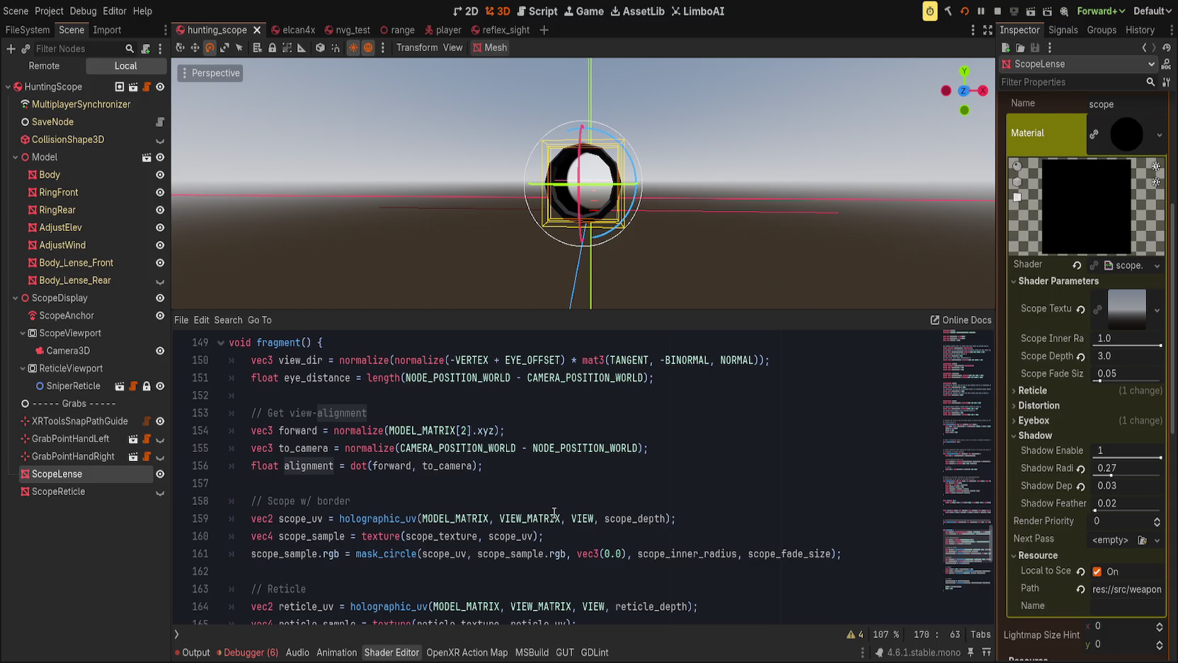
pyautogui.scroll(-5, 556, 512)
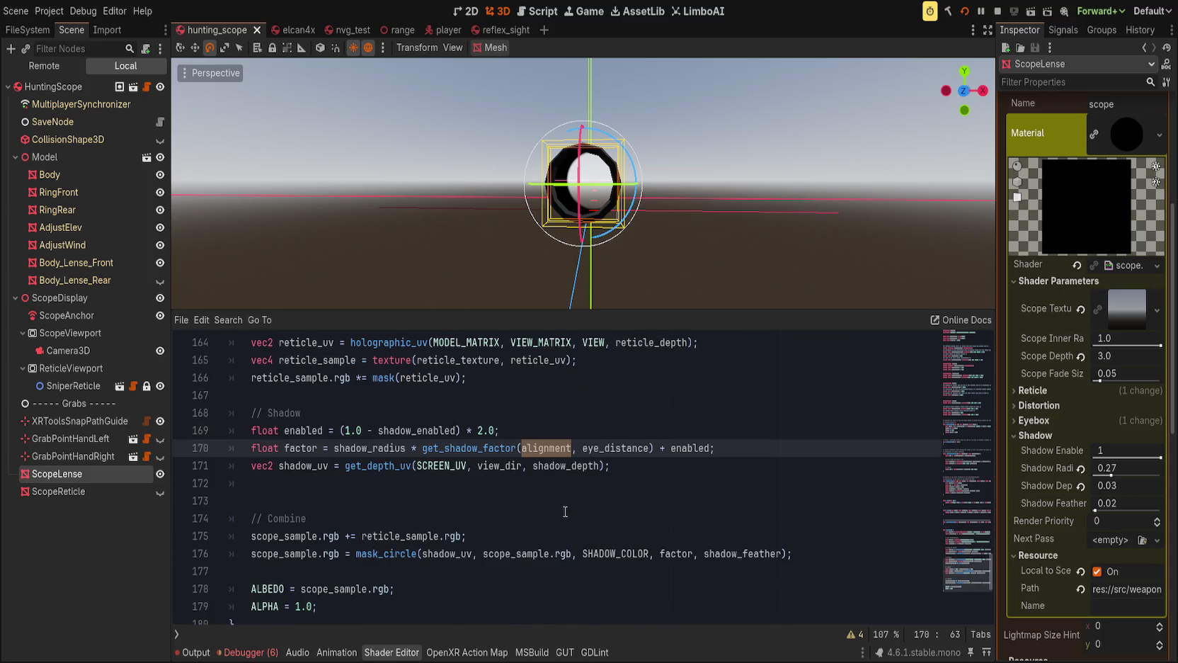
pyautogui.write('1.0')
pyautogui.hotkey('ctrl', 's')
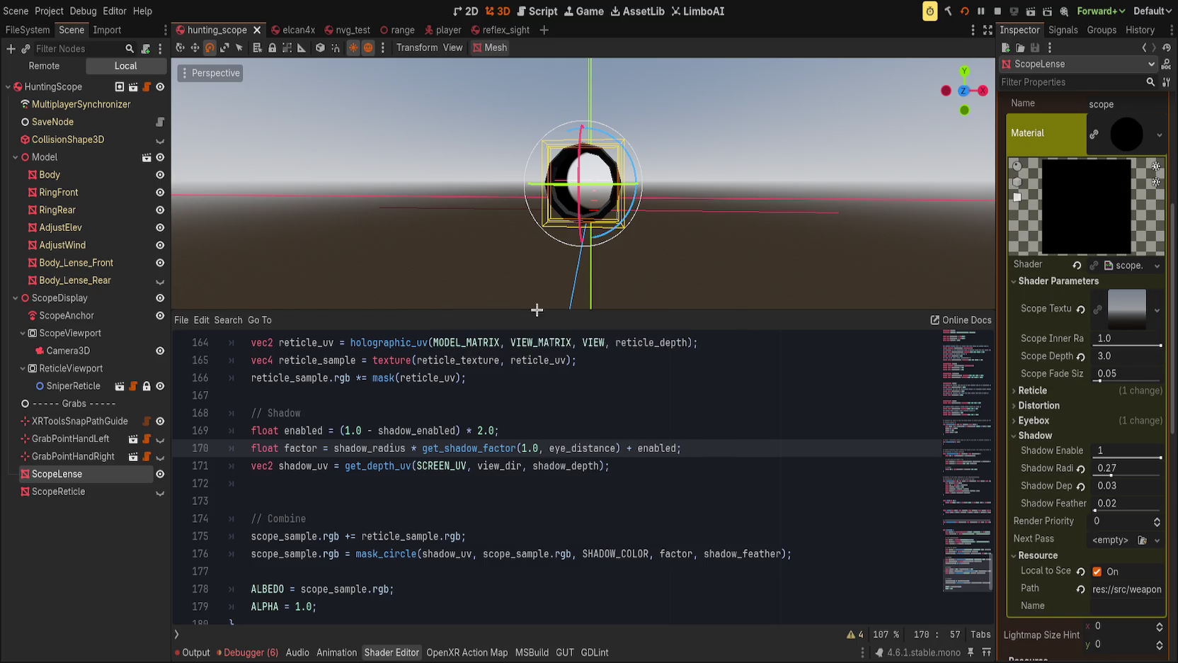
pyautogui.moveTo(452, 277)
pyautogui.mouseDown()
pyautogui.moveTo(700, 301)
pyautogui.moveTo(467, 302)
pyautogui.mouseUp()
# Set Shadow Depth to -0.015 and change SCREEN_UV to UV on line 171.
pyautogui.click(478, 514)
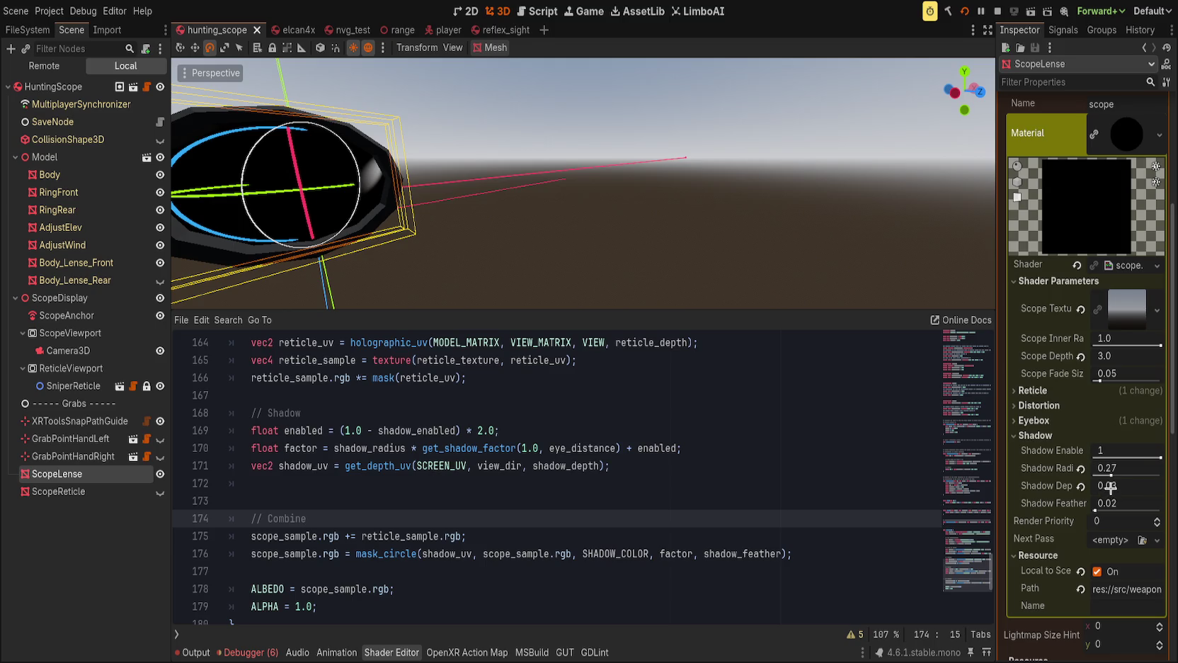
pyautogui.moveTo(1126, 485); pyautogui.dragTo(1104, 485)
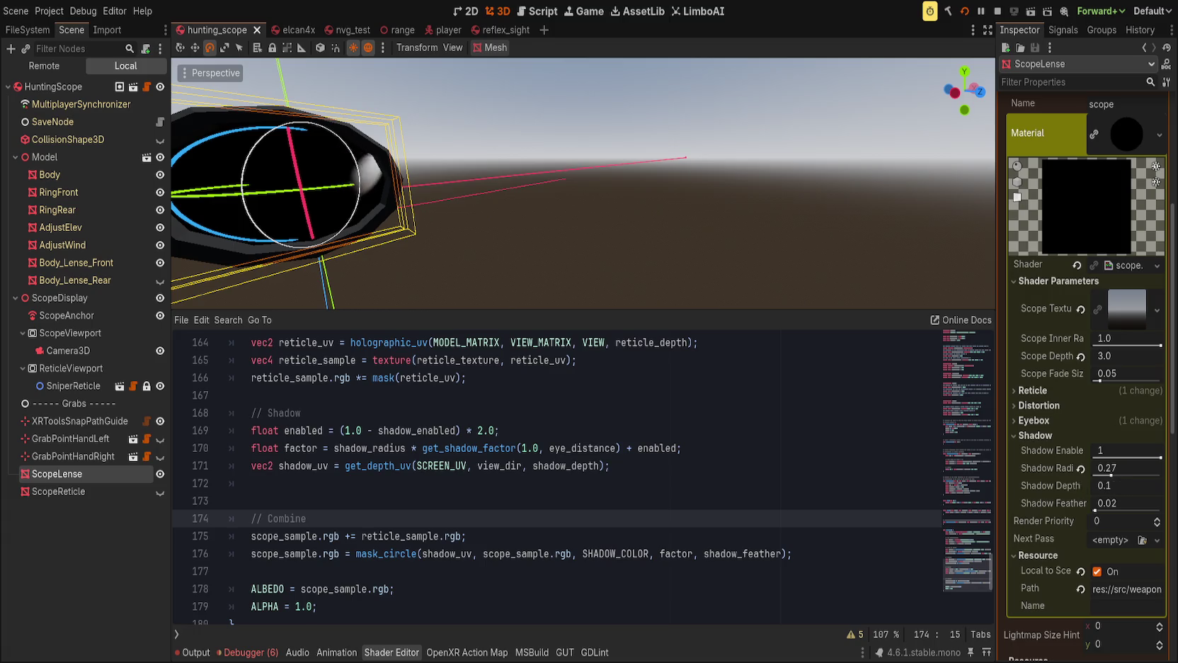
pyautogui.doubleClick(452, 465)
pyautogui.write('UV')
# Enlarge the 3D view, reselect the lens, and orbit to face it from the front.
pyautogui.moveTo(339, 210)
pyautogui.mouseDown()
pyautogui.moveTo(392, 150)
pyautogui.moveTo(401, 174)
pyautogui.moveTo(612, 323)
pyautogui.moveTo(664, 244)
pyautogui.moveTo(682, 287)
pyautogui.moveTo(708, 489)
pyautogui.mouseUp()
pyautogui.click(697, 307)
pyautogui.moveTo(762, 268)
pyautogui.mouseDown()
pyautogui.moveTo(730, 415)
pyautogui.moveTo(684, 421)
pyautogui.moveTo(741, 405)
pyautogui.moveTo(691, 389)
pyautogui.moveTo(715, 375)
pyautogui.moveTo(495, 281)
pyautogui.mouseUp()
pyautogui.click(485, 235)
pyautogui.moveTo(562, 345)
pyautogui.mouseDown()
pyautogui.moveTo(644, 350)
pyautogui.moveTo(644, 321)
pyautogui.moveTo(602, 363)
pyautogui.mouseUp()
pyautogui.click(568, 560)
pyautogui.scroll(-1, 569, 559)
# Briefly replace line 171's get_depth_uv call with plain UV, save, then undo.
pyautogui.doubleClick(408, 550)
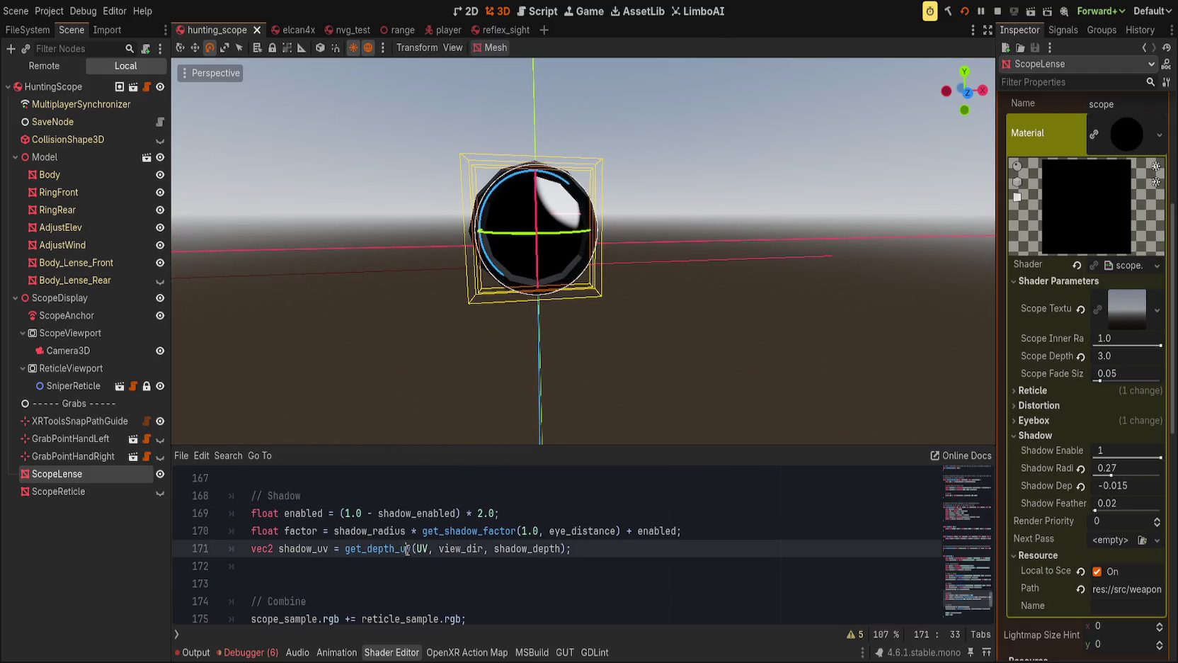
pyautogui.hotkey('shift', 'End')
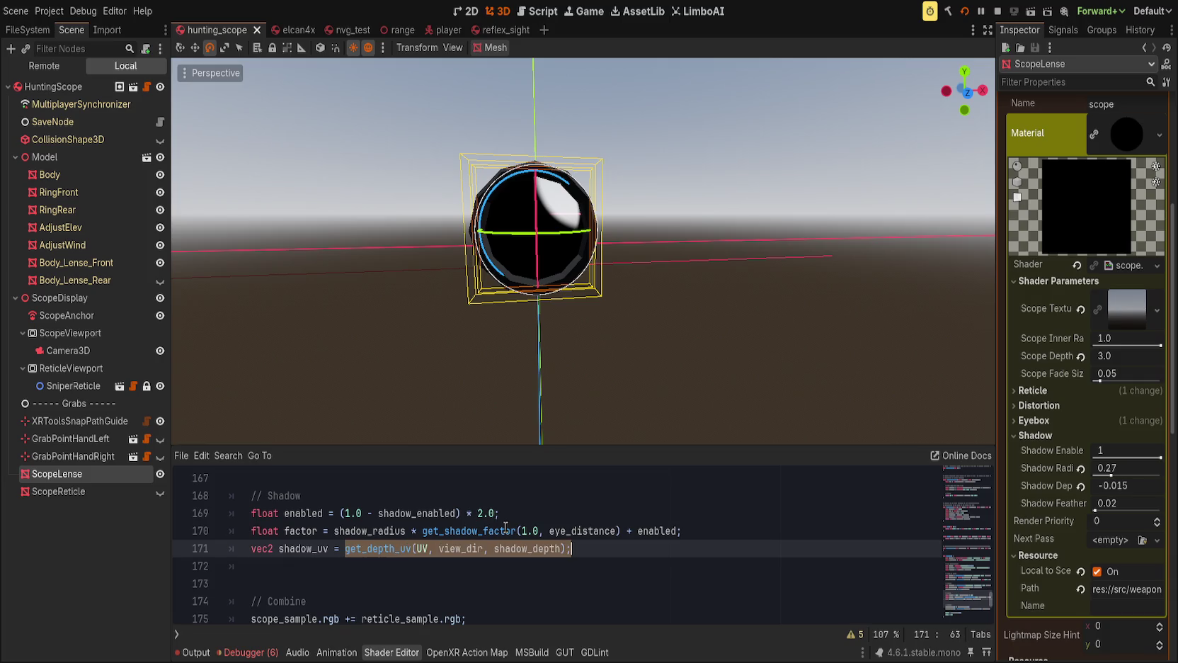
pyautogui.write('UV;')
pyautogui.hotkey('ctrl', 's')
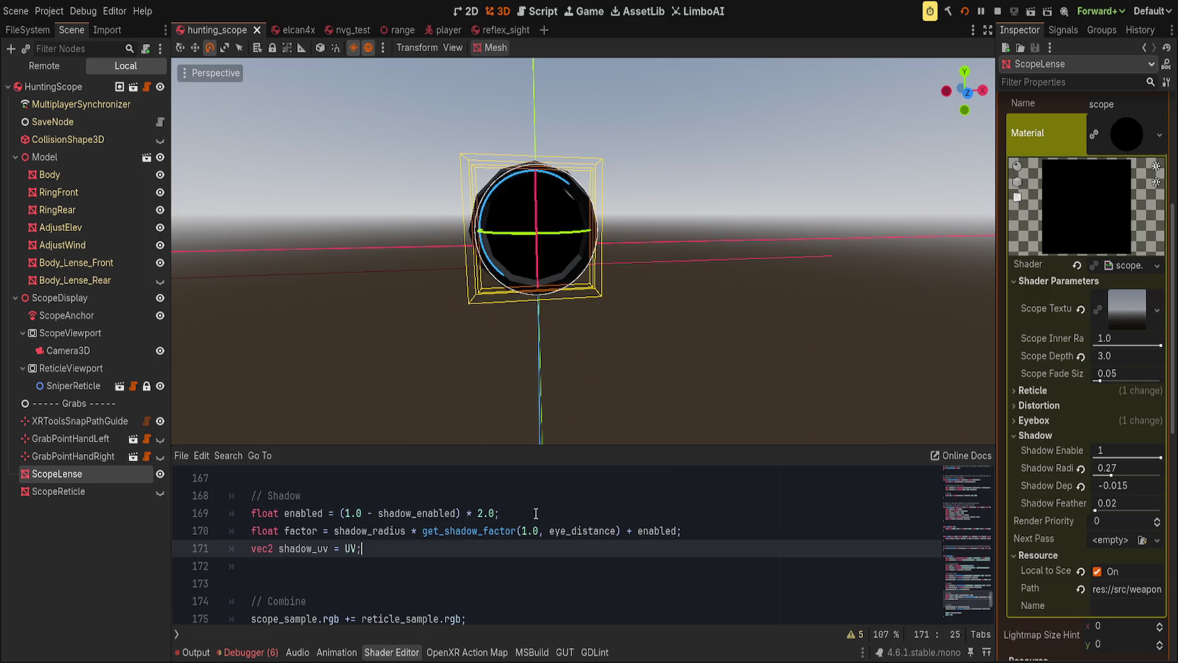
pyautogui.hotkey('ctrl', 'z')
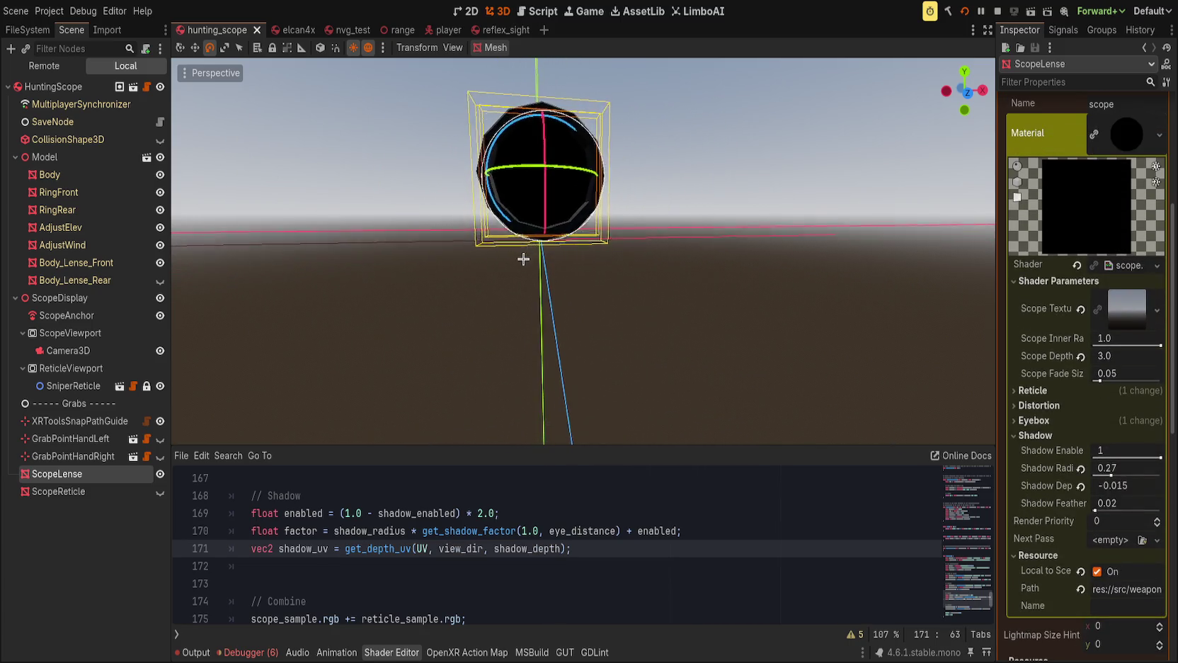
# Set the lens Shadow Depth to 1.34 and orbit to view the lens from an angle.
pyautogui.moveTo(486, 329)
pyautogui.mouseDown()
pyautogui.moveTo(620, 329)
pyautogui.moveTo(577, 355)
pyautogui.moveTo(479, 341)
pyautogui.moveTo(563, 383)
pyautogui.moveTo(681, 405)
pyautogui.moveTo(596, 241)
pyautogui.moveTo(576, 275)
pyautogui.mouseUp()
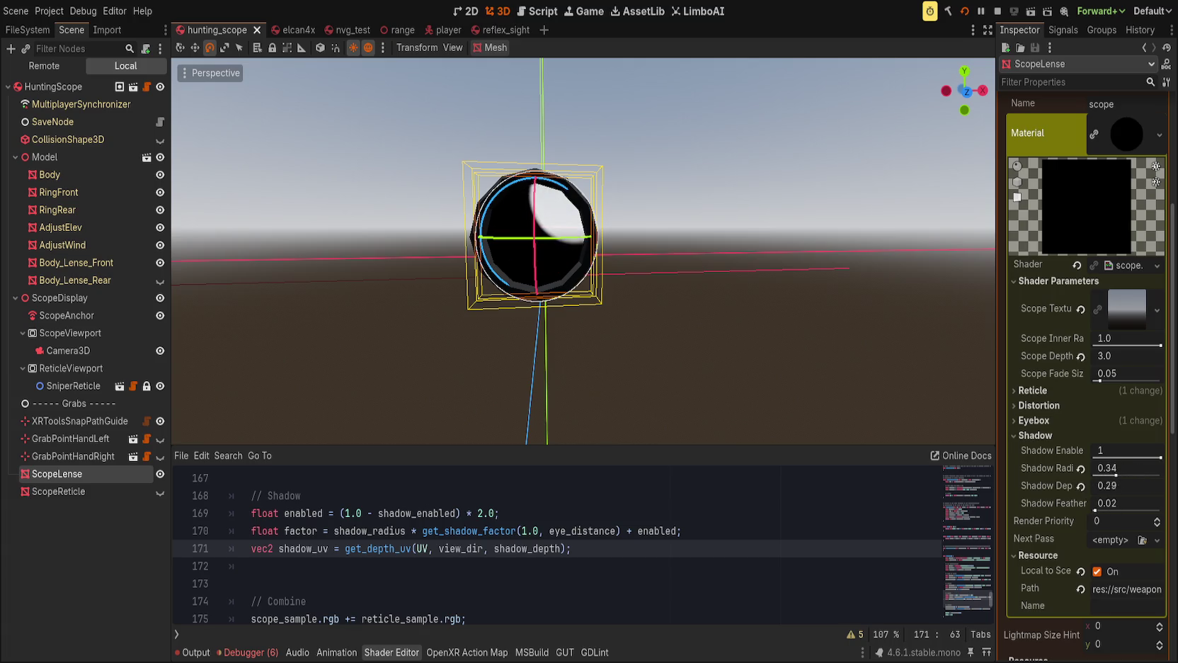
pyautogui.moveTo(1126, 484)
pyautogui.mouseDown()
pyautogui.moveTo(1112, 485)
pyautogui.moveTo(1129, 485)
pyautogui.mouseUp()
pyautogui.moveTo(308, 260)
pyautogui.mouseDown()
pyautogui.moveTo(437, 250)
pyautogui.moveTo(446, 244)
pyautogui.moveTo(431, 242)
pyautogui.moveTo(489, 216)
pyautogui.moveTo(550, 218)
pyautogui.moveTo(390, 221)
pyautogui.mouseUp()
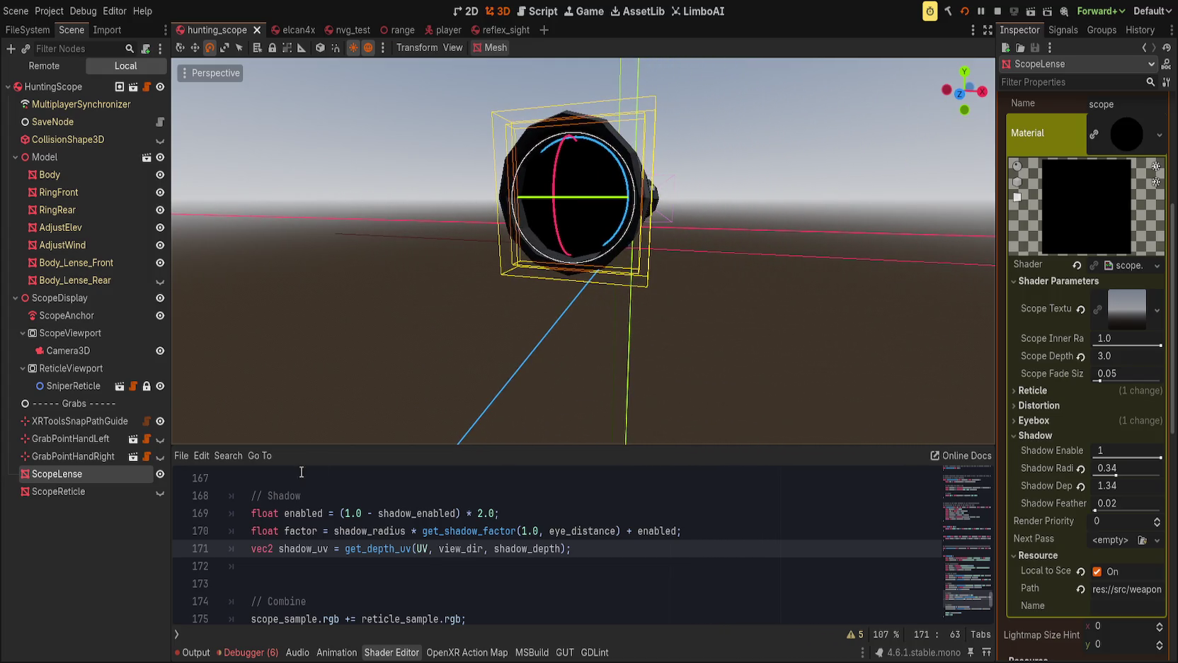
pyautogui.click(319, 512)
# Go to the end of line 170's get_shadow_factor call and save to recompile.
pyautogui.click(294, 531)
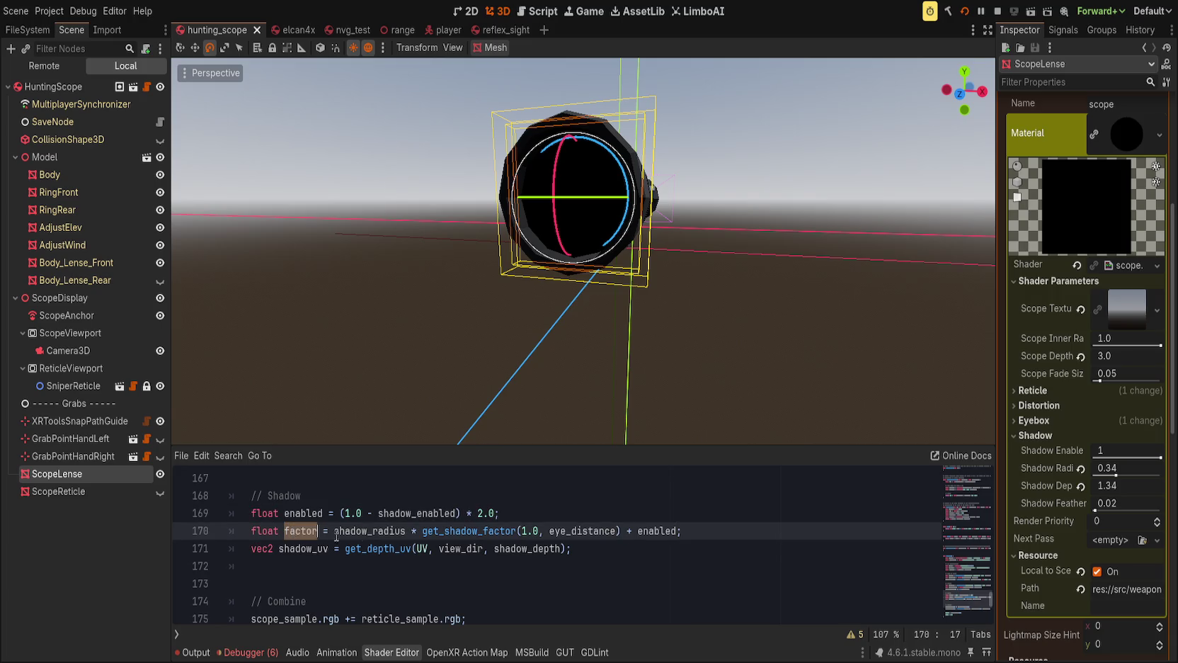
pyautogui.doubleClick(458, 531)
pyautogui.press('End')
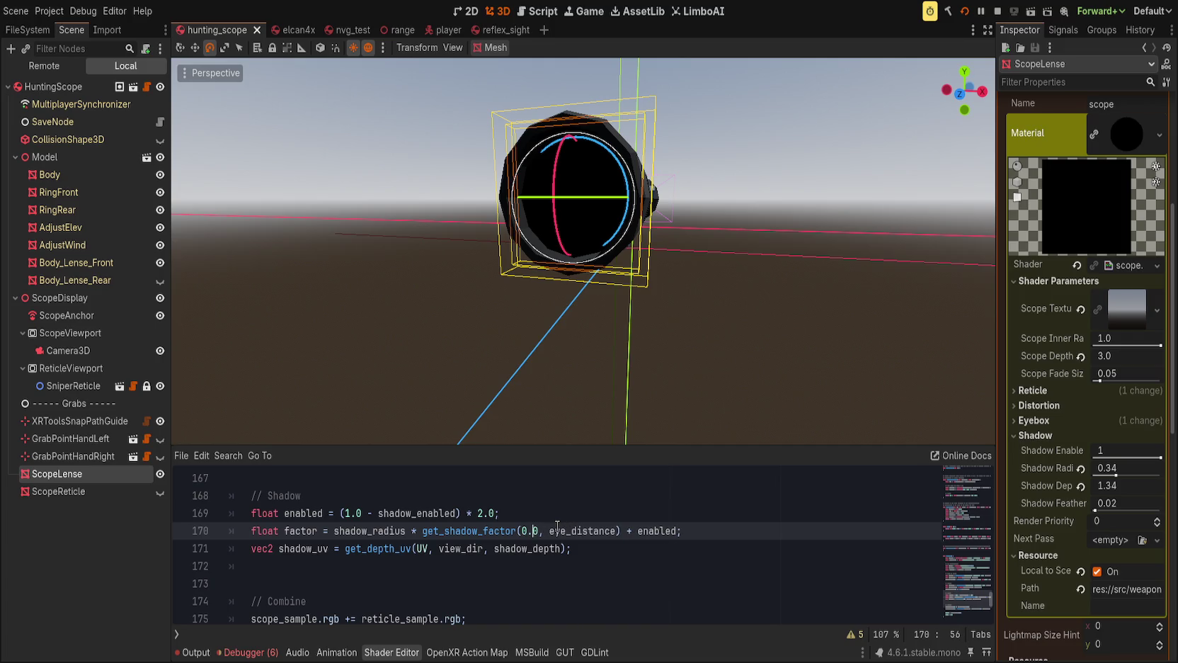
pyautogui.hotkey('ctrl', 's')
# Try 0.0 as get_shadow_factor's first argument, save, and orbit to see the scope from above.
pyautogui.scroll(-3, 452, 389)
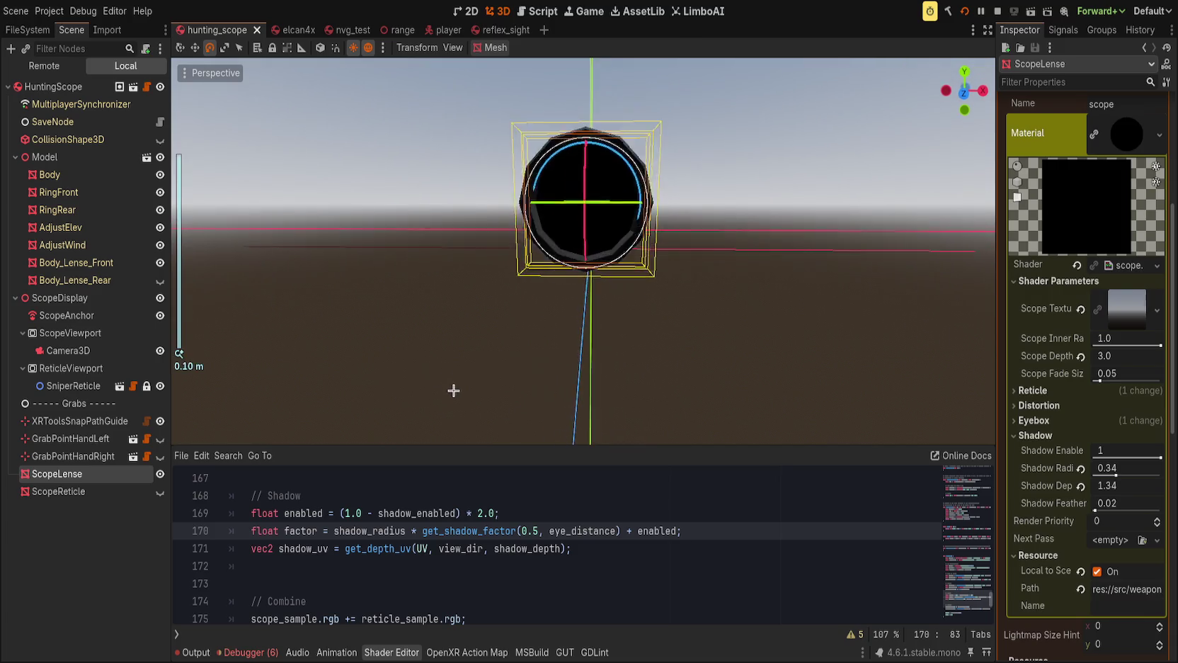
pyautogui.scroll(3, 473, 394)
pyautogui.scroll(1, 489, 390)
pyautogui.write('0')
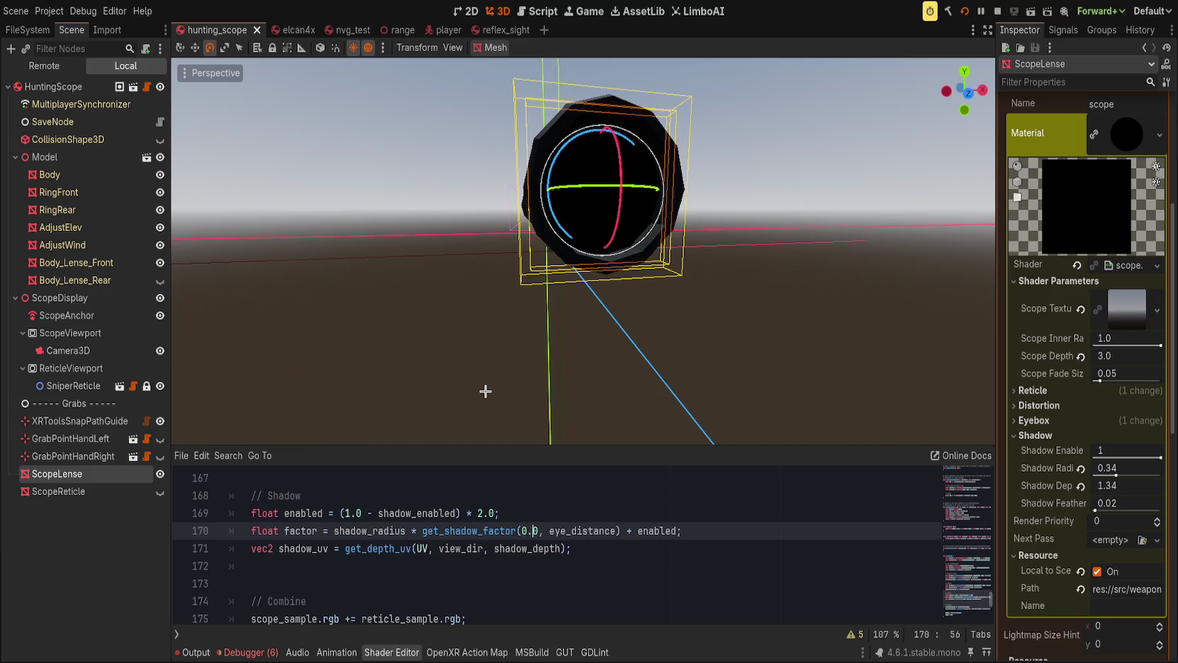
pyautogui.hotkey('ctrl', 's')
pyautogui.scroll(-4, 486, 382)
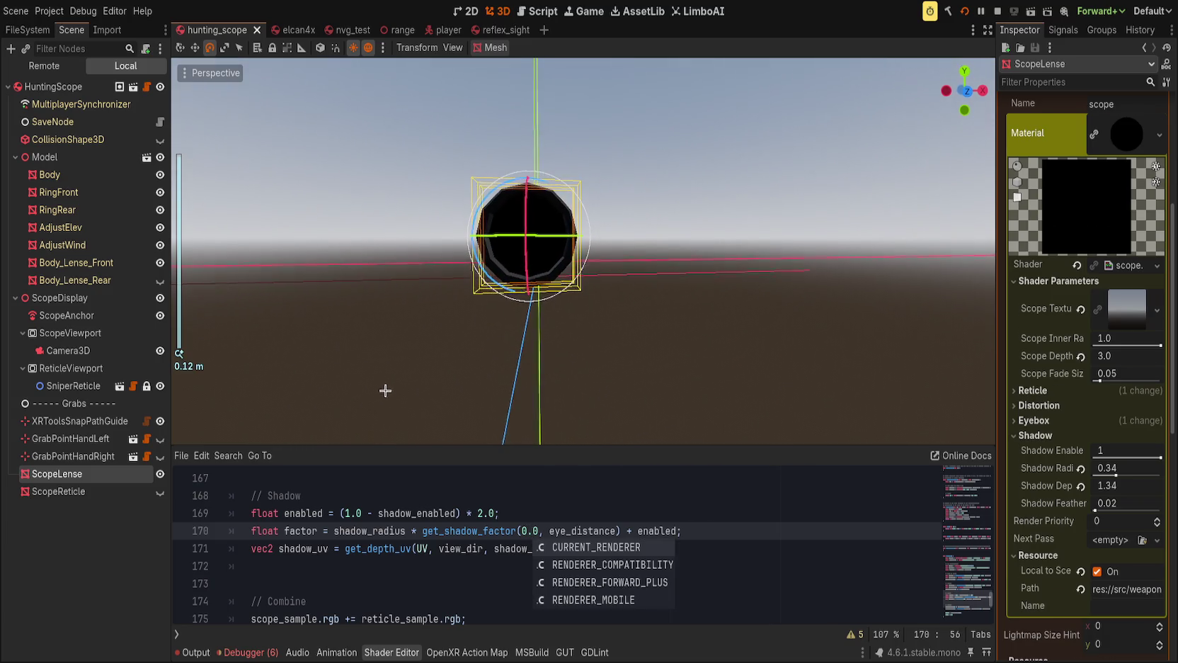
pyautogui.click(523, 531)
pyautogui.moveTo(496, 411)
pyautogui.mouseDown()
pyautogui.moveTo(483, 384)
pyautogui.moveTo(497, 429)
pyautogui.moveTo(523, 402)
pyautogui.moveTo(502, 402)
pyautogui.moveTo(542, 412)
pyautogui.moveTo(552, 389)
pyautogui.moveTo(512, 408)
pyautogui.moveTo(566, 404)
pyautogui.moveTo(513, 444)
pyautogui.moveTo(528, 296)
pyautogui.mouseUp()
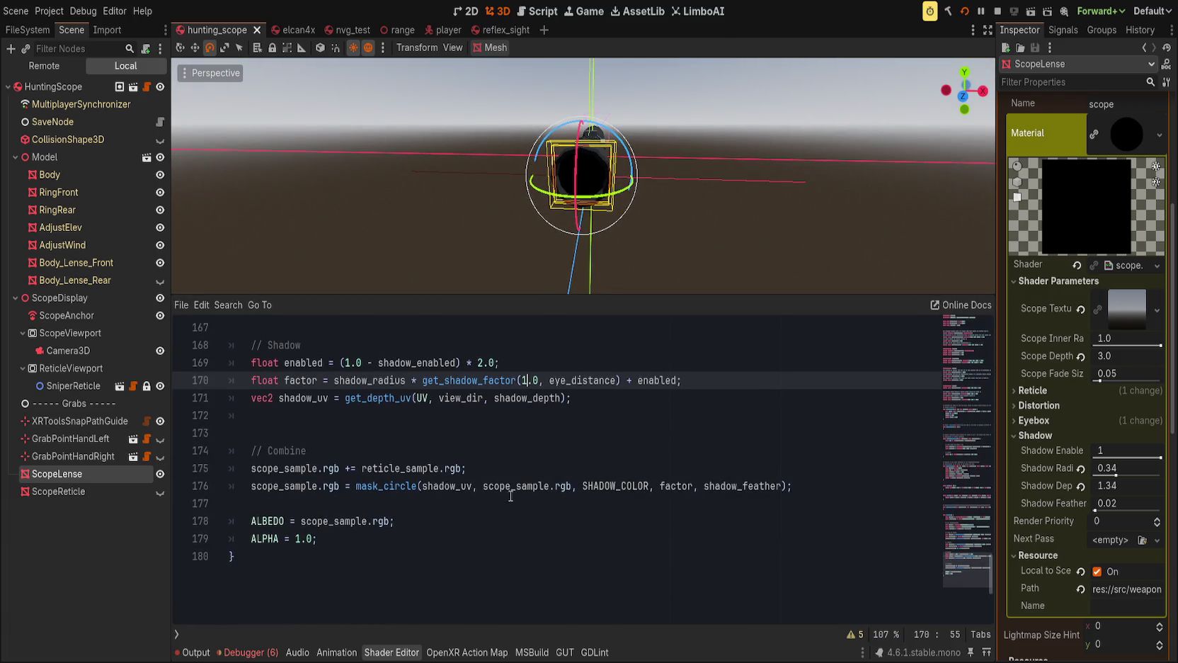
# Replace shadow_uv with UV in line 176's mask_circle call.
pyautogui.scroll(1, 504, 504)
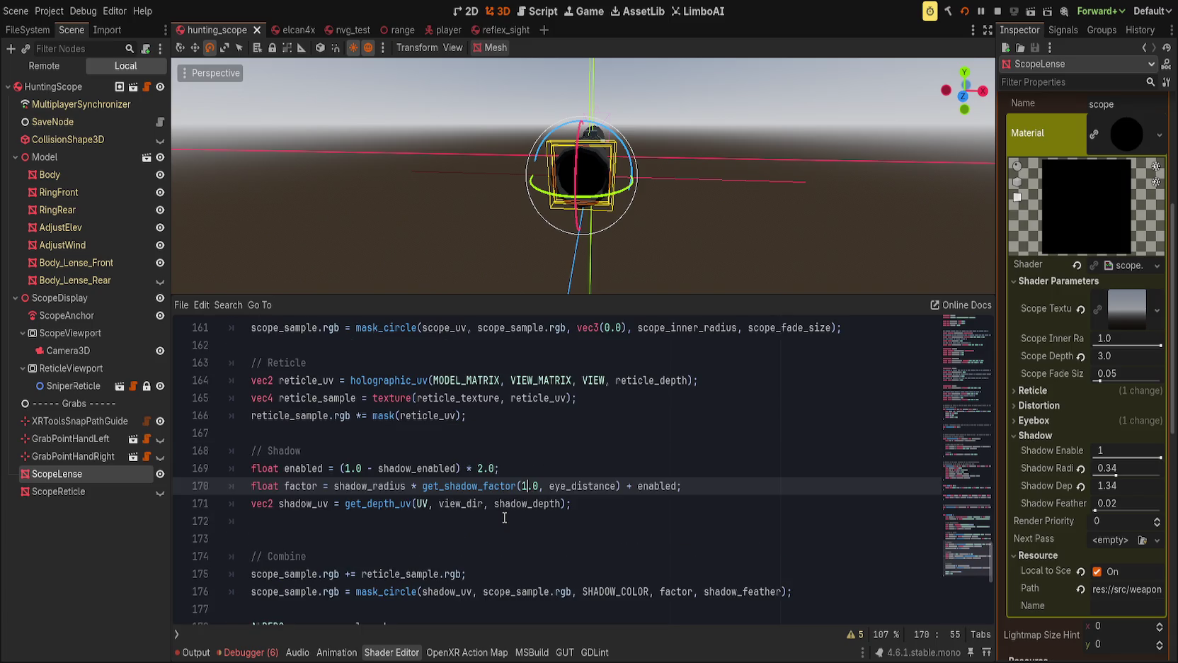
pyautogui.scroll(2, 504, 517)
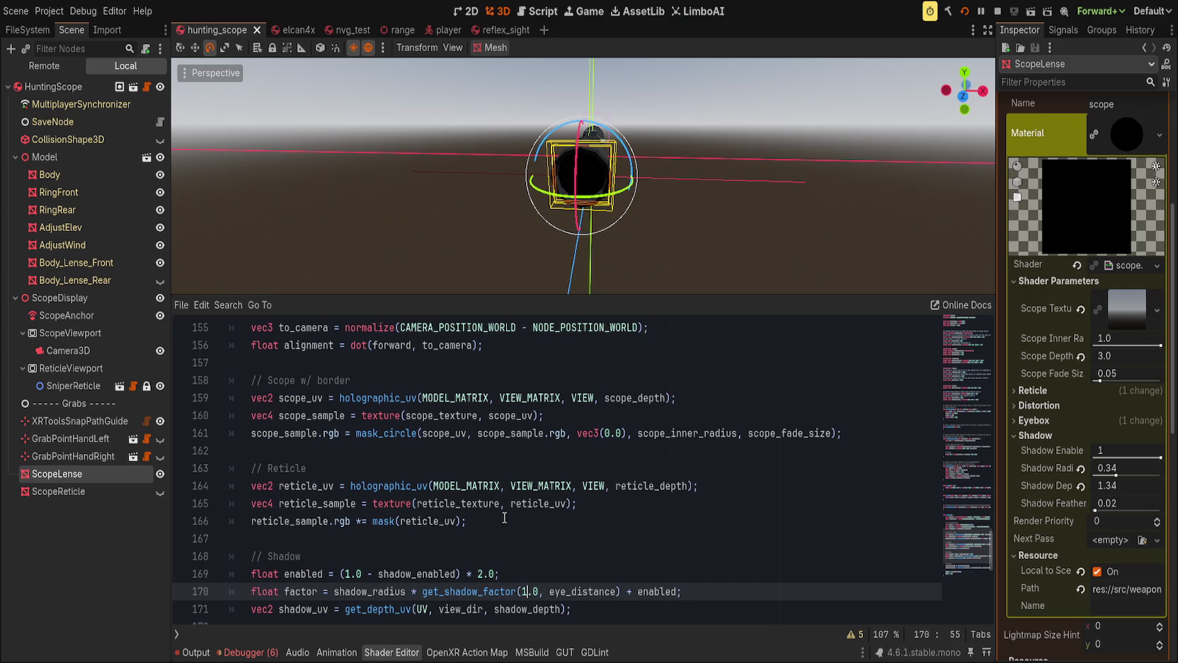
pyautogui.scroll(1, 504, 518)
pyautogui.scroll(1, 504, 517)
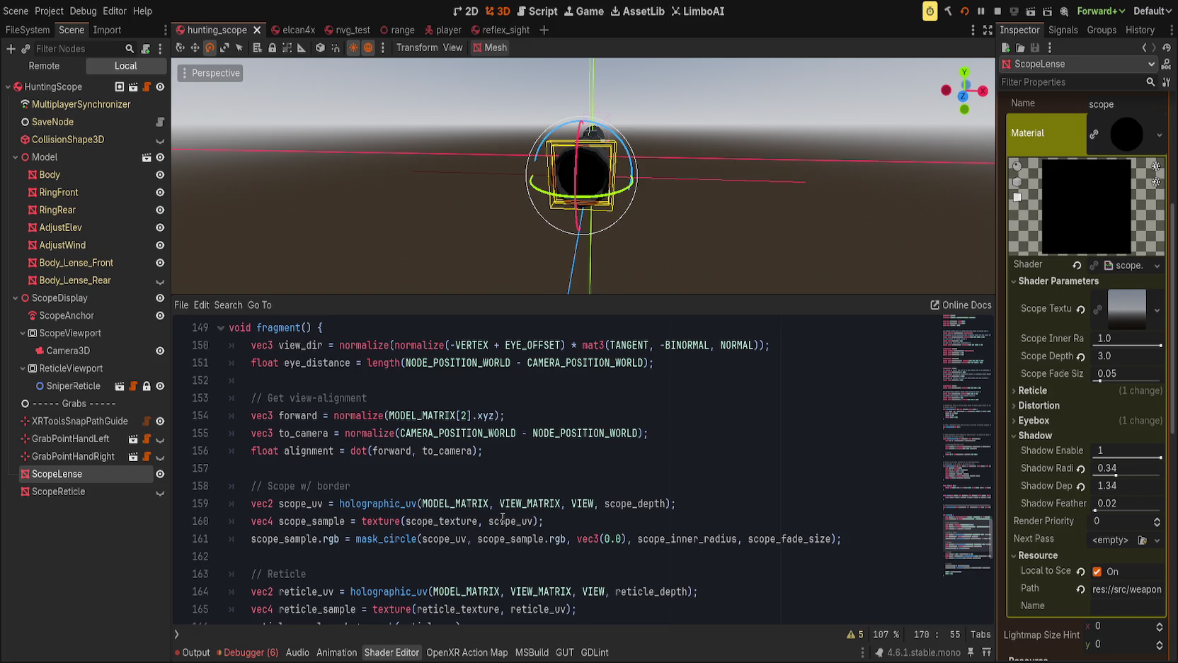
pyautogui.scroll(-6, 501, 519)
pyautogui.scroll(1, 501, 521)
pyautogui.scroll(-1, 502, 520)
pyautogui.click(448, 487)
pyautogui.doubleClick(447, 487)
pyautogui.write('UV')
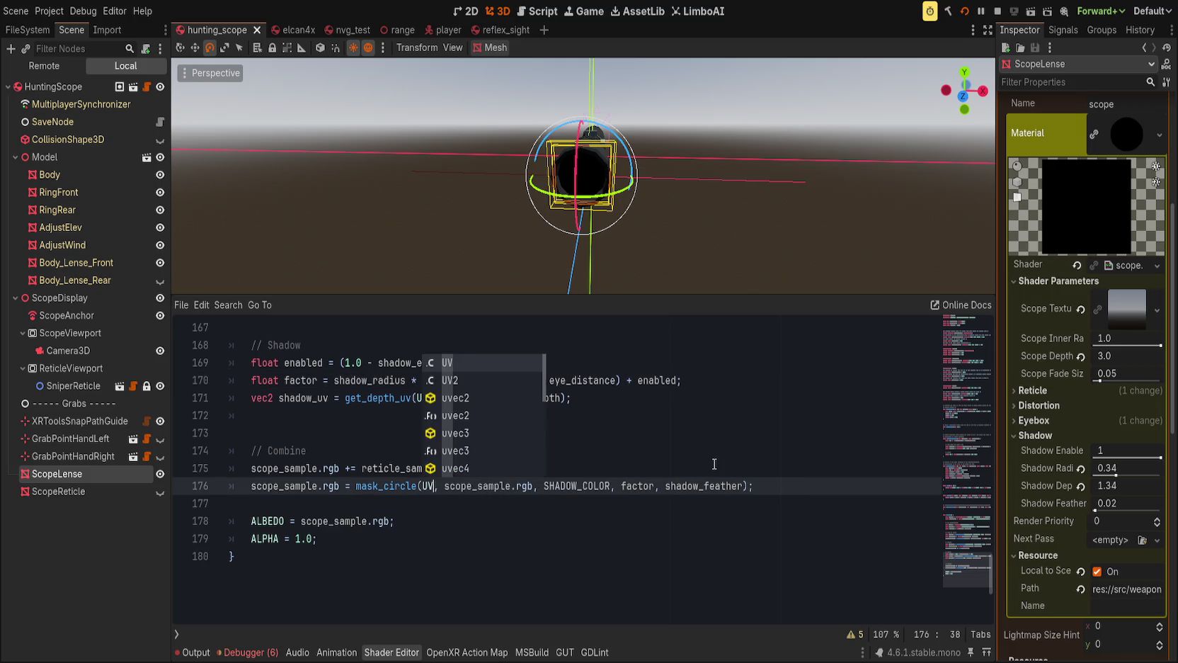
# Return to the shadow factor line 170 and move to its end.
pyautogui.scroll(-2, 627, 199)
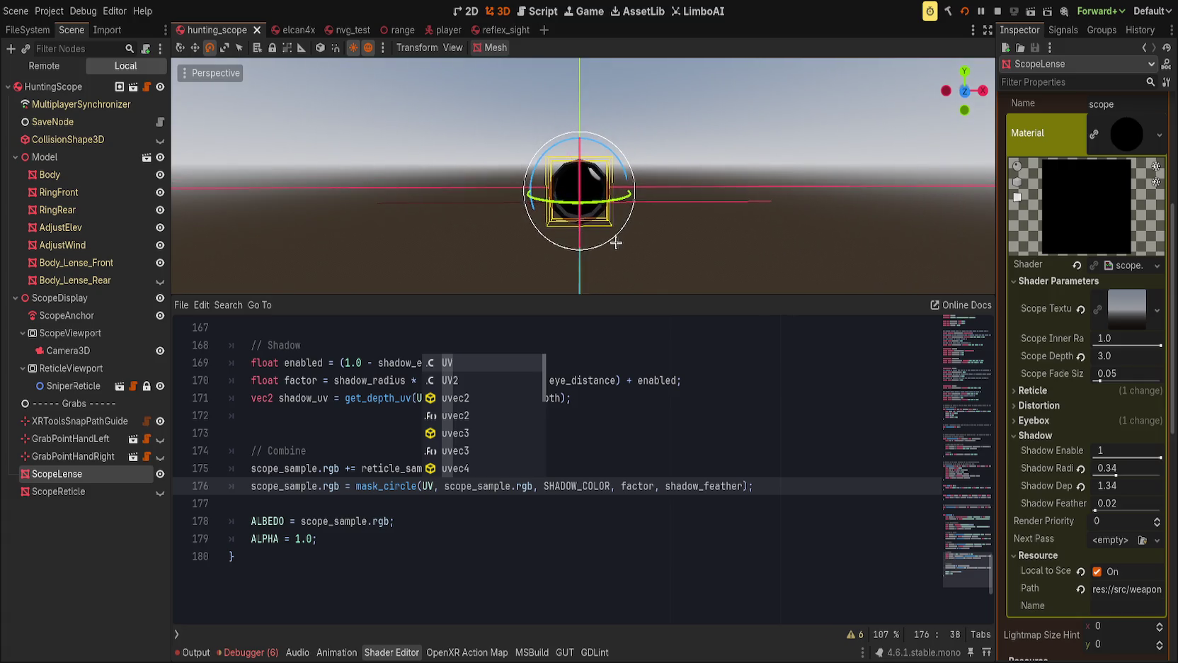
pyautogui.click(609, 380)
pyautogui.scroll(10, 586, 499)
pyautogui.scroll(2, 587, 499)
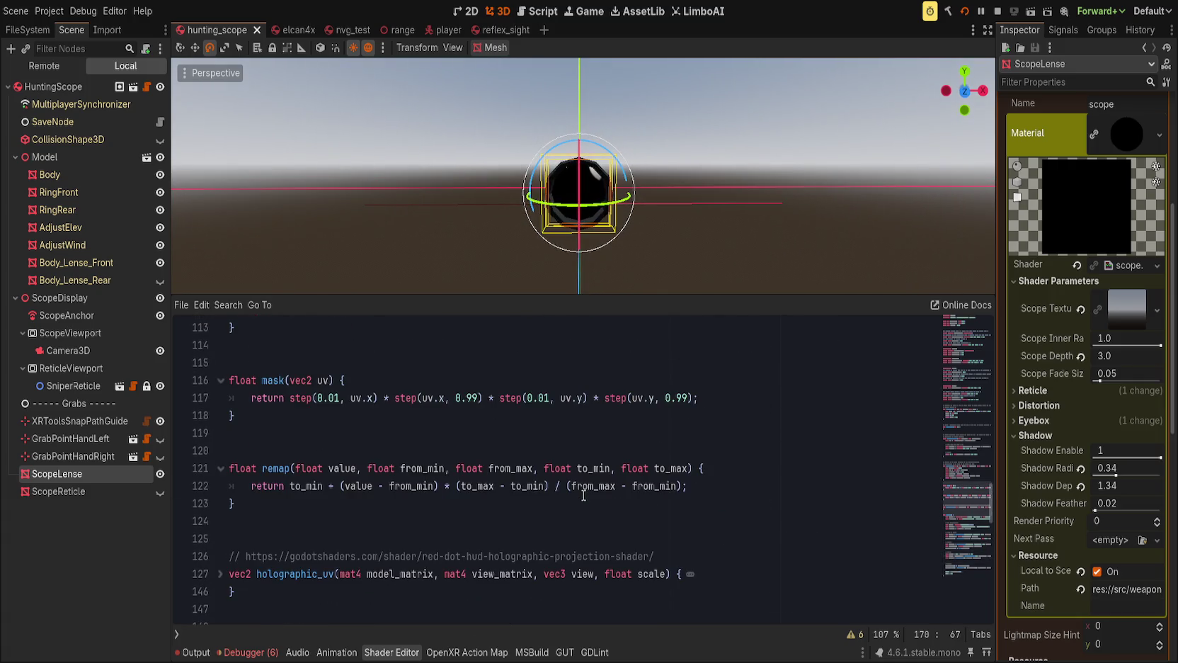
pyautogui.scroll(3, 584, 493)
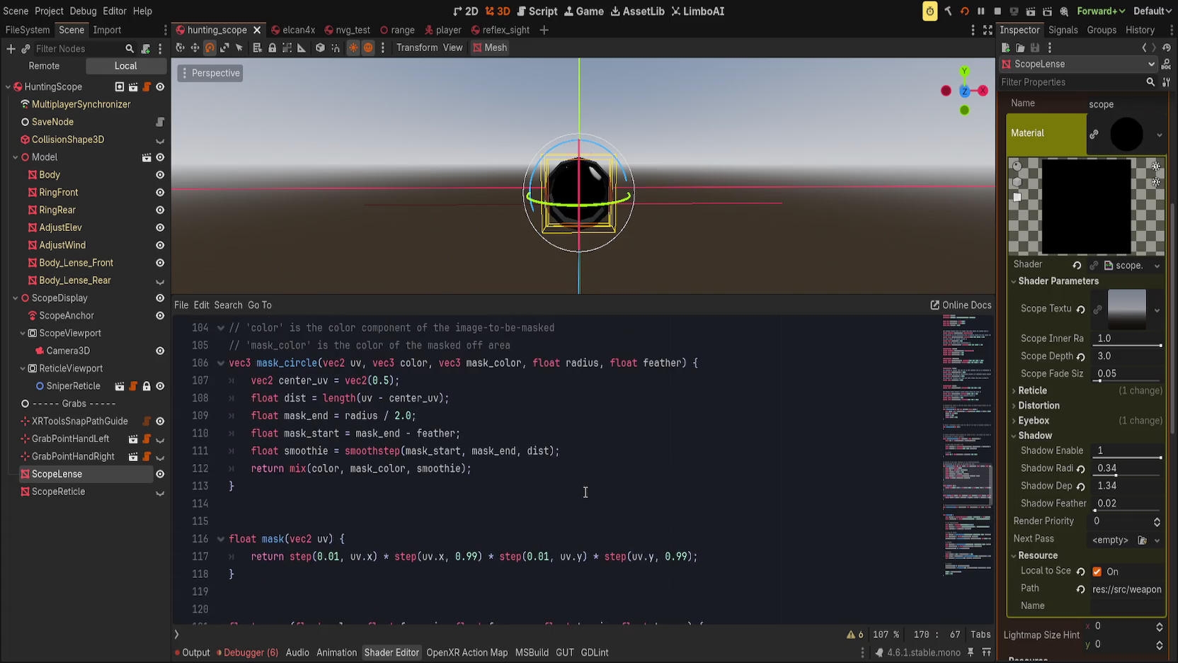
pyautogui.scroll(6, 585, 491)
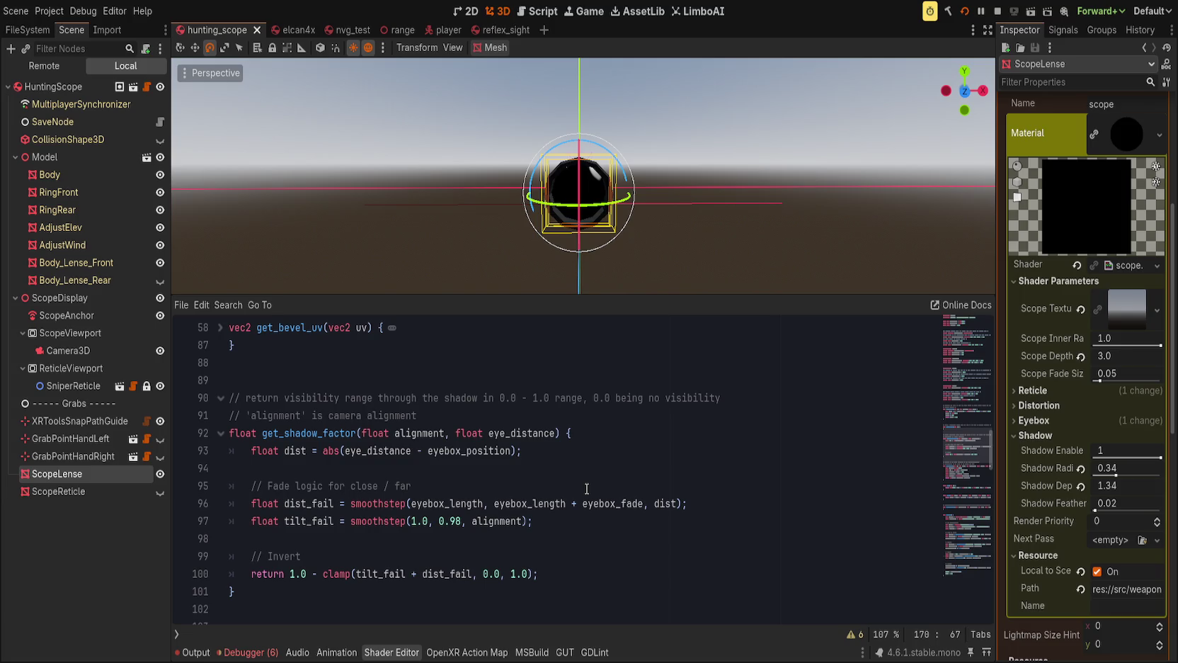
pyautogui.scroll(-20, 586, 488)
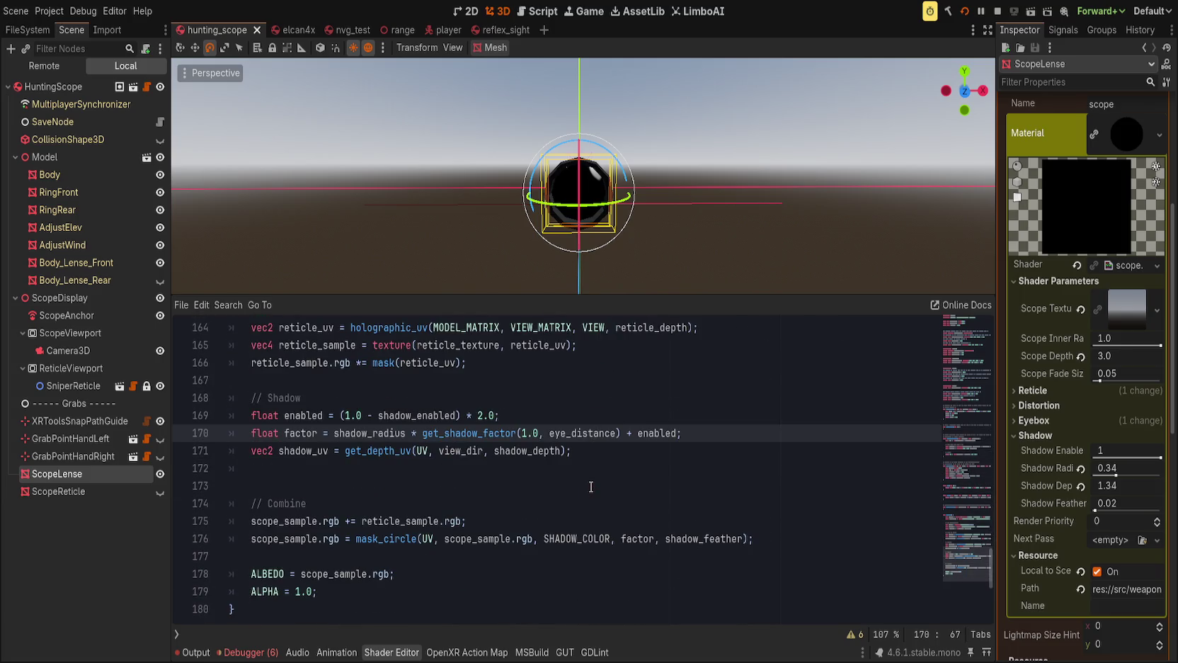
pyautogui.doubleClick(391, 430)
# Comment out the shadow factor line 170 with //.
pyautogui.click(738, 439)
pyautogui.write('//')
pyautogui.press('End')
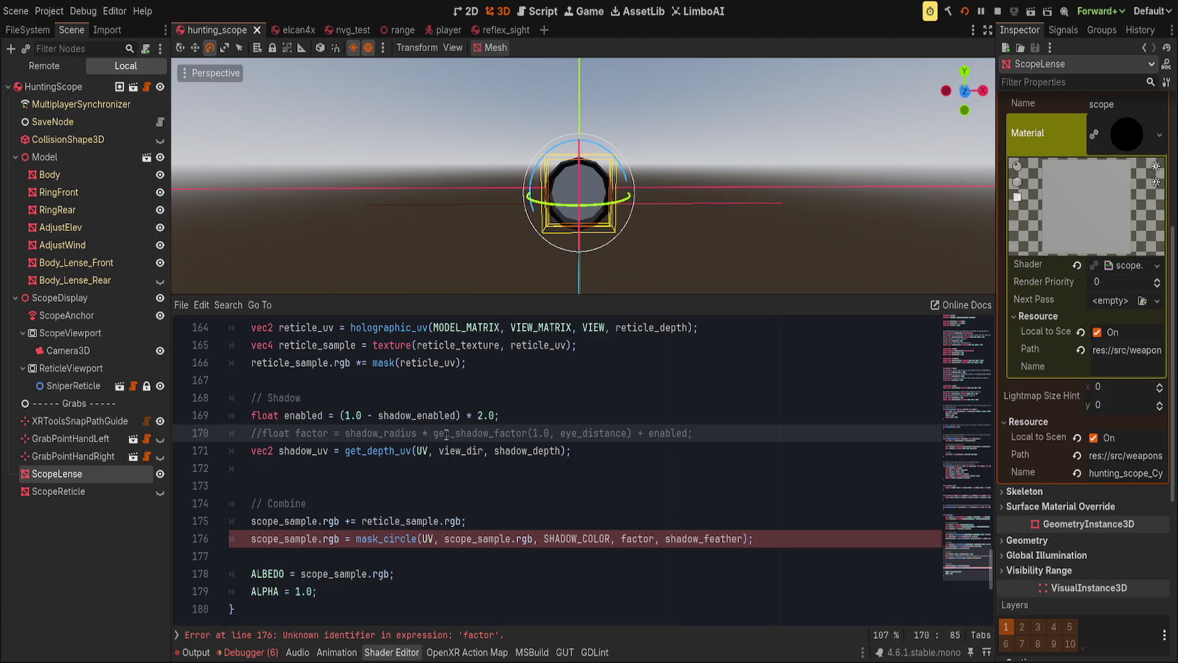
# Pass a fixed radius of 1.0 instead of factor to mask_circle on line 176.
pyautogui.click(376, 541)
pyautogui.doubleClick(625, 540)
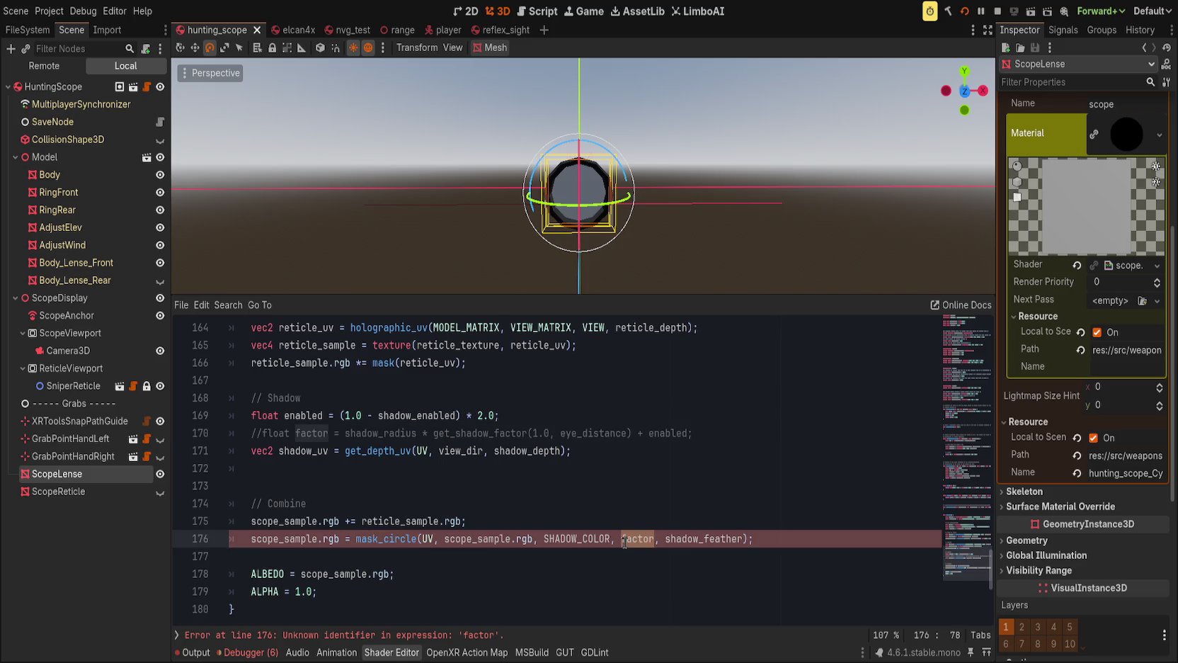
pyautogui.write('1.0')
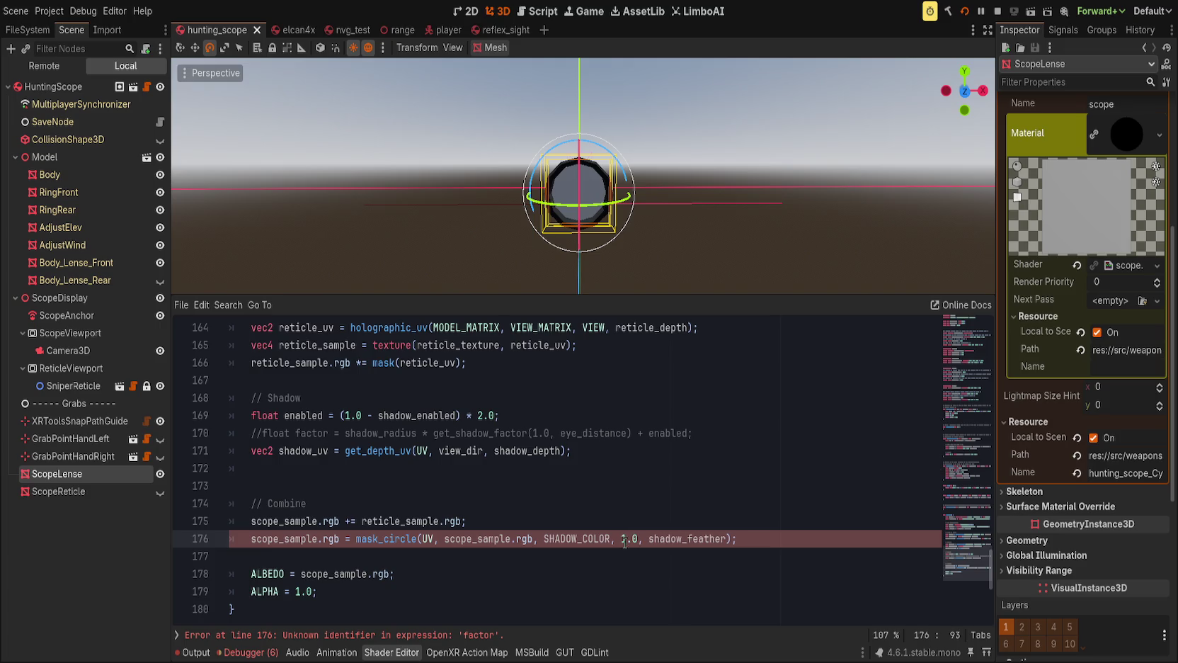
pyautogui.moveTo(627, 227)
pyautogui.mouseDown()
pyautogui.moveTo(601, 186)
pyautogui.moveTo(700, 166)
pyautogui.moveTo(665, 191)
pyautogui.moveTo(647, 181)
pyautogui.moveTo(665, 164)
pyautogui.mouseUp()
pyautogui.scroll(3, 665, 191)
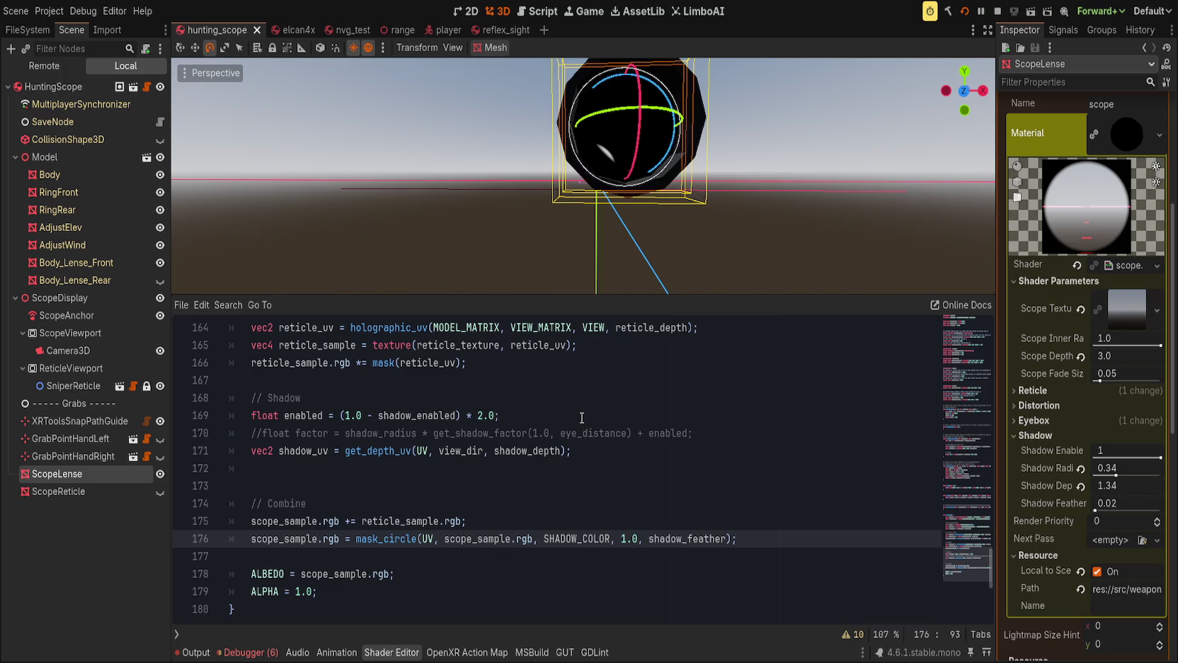
pyautogui.click(750, 432)
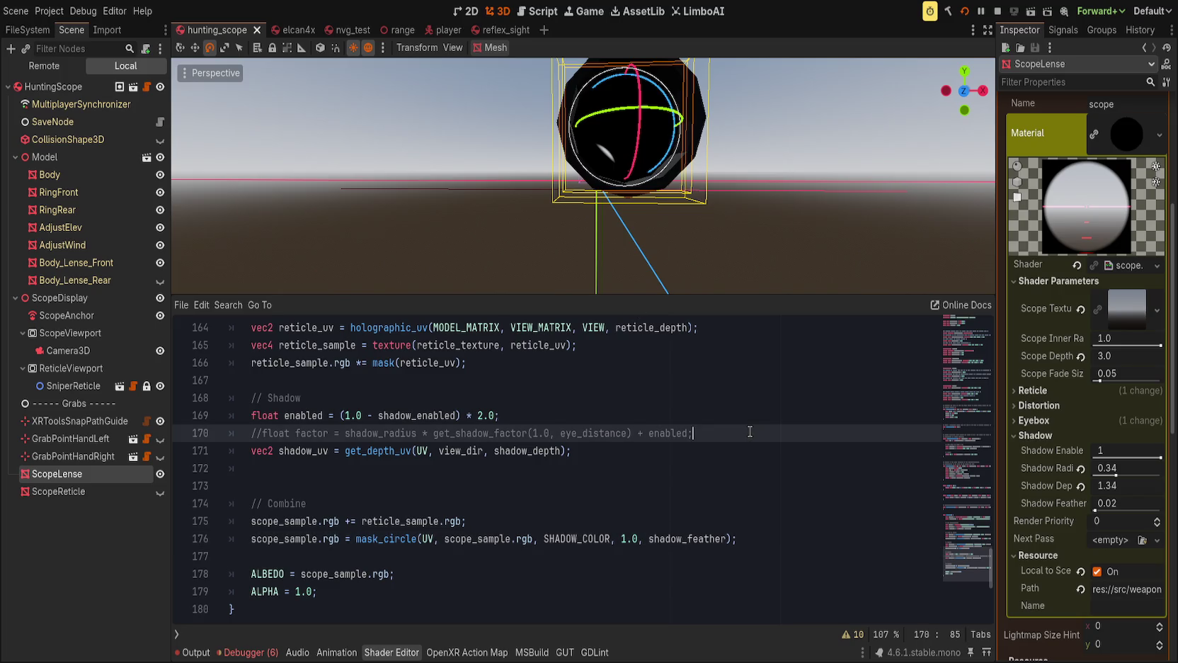
pyautogui.click(424, 451)
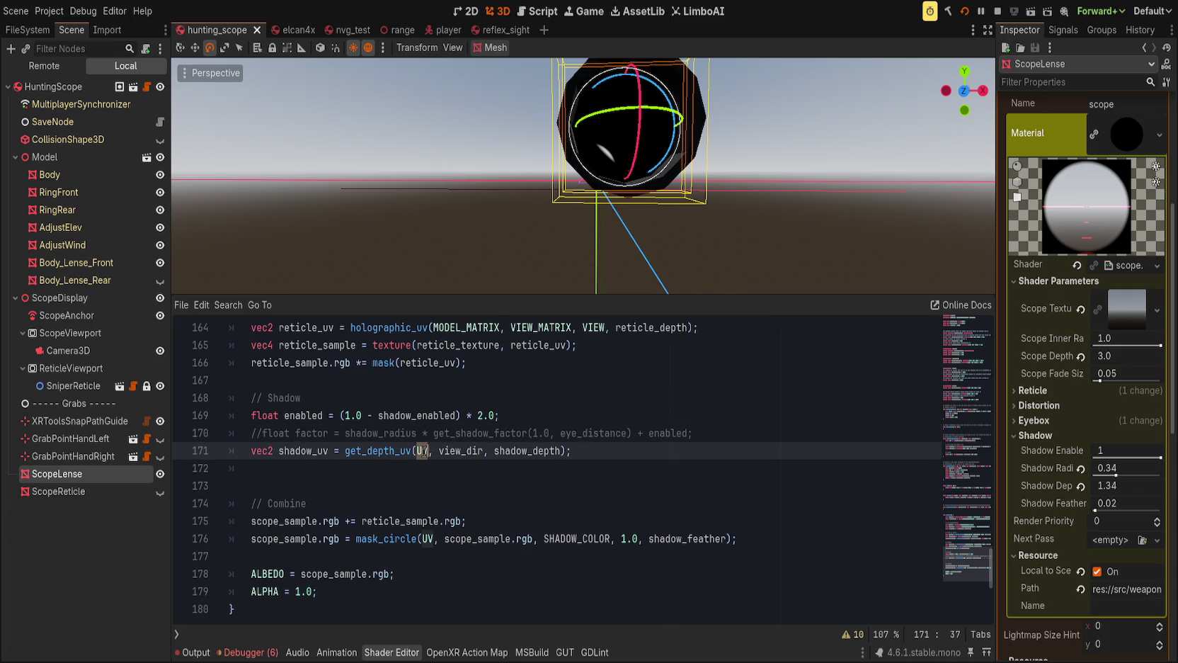
# Base the shadow UV on SCREEN_UV instead of UV and save to recompile.
pyautogui.write('SCREEN_UV')
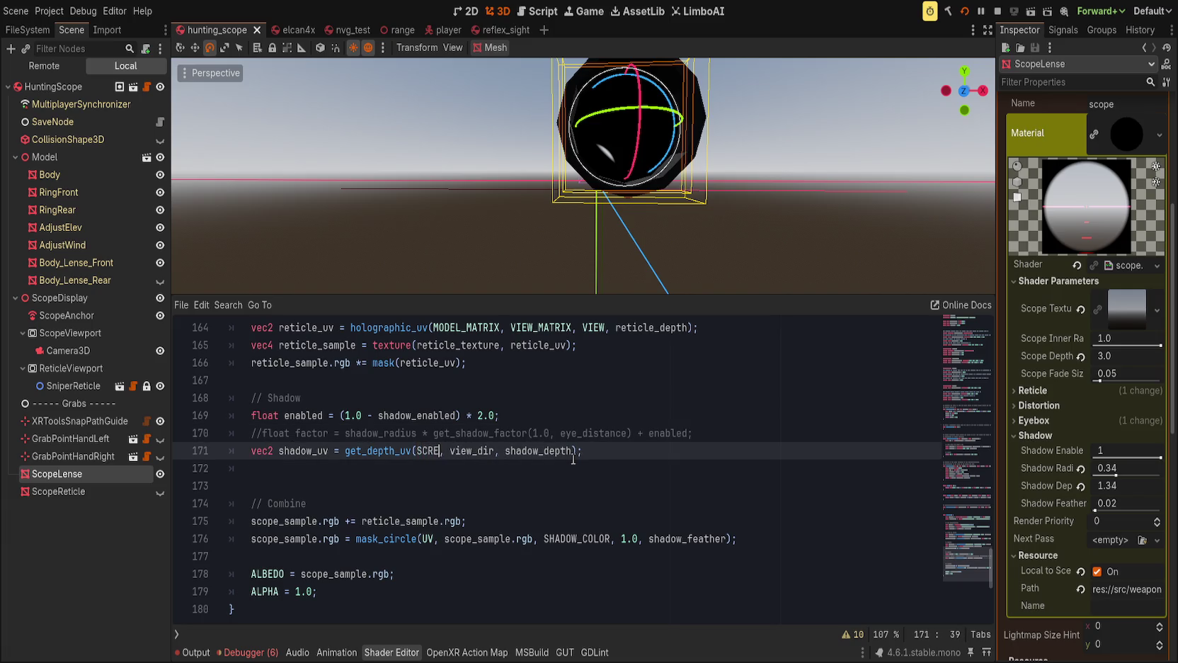
pyautogui.hotkey('ctrl', 's')
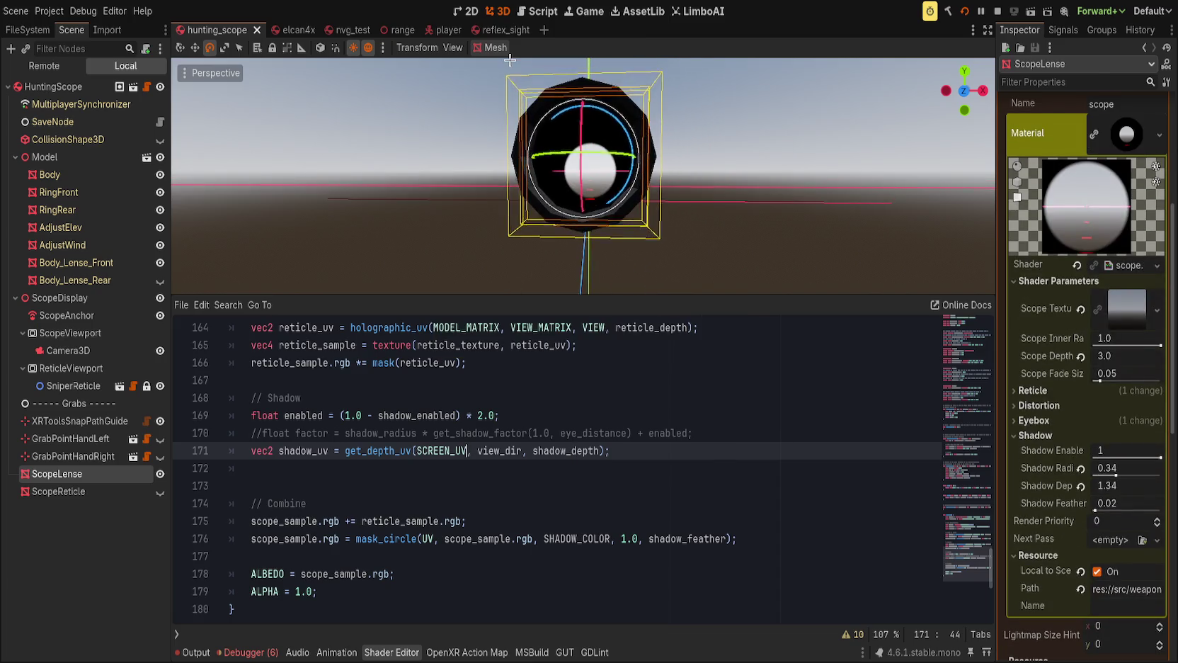
pyautogui.click(663, 377)
# Set the material's Shadow Depth to 0.14.
pyautogui.moveTo(1125, 487)
pyautogui.mouseDown()
pyautogui.moveTo(1157, 487)
pyautogui.moveTo(1115, 492)
pyautogui.mouseUp()
pyautogui.click(1081, 486)
pyautogui.click(1106, 486)
pyautogui.write('0.14')
pyautogui.press('Return')
# Move the mask_circle call from line 176 over scope_sample.rgb in the ALBEDO line.
pyautogui.click(479, 538)
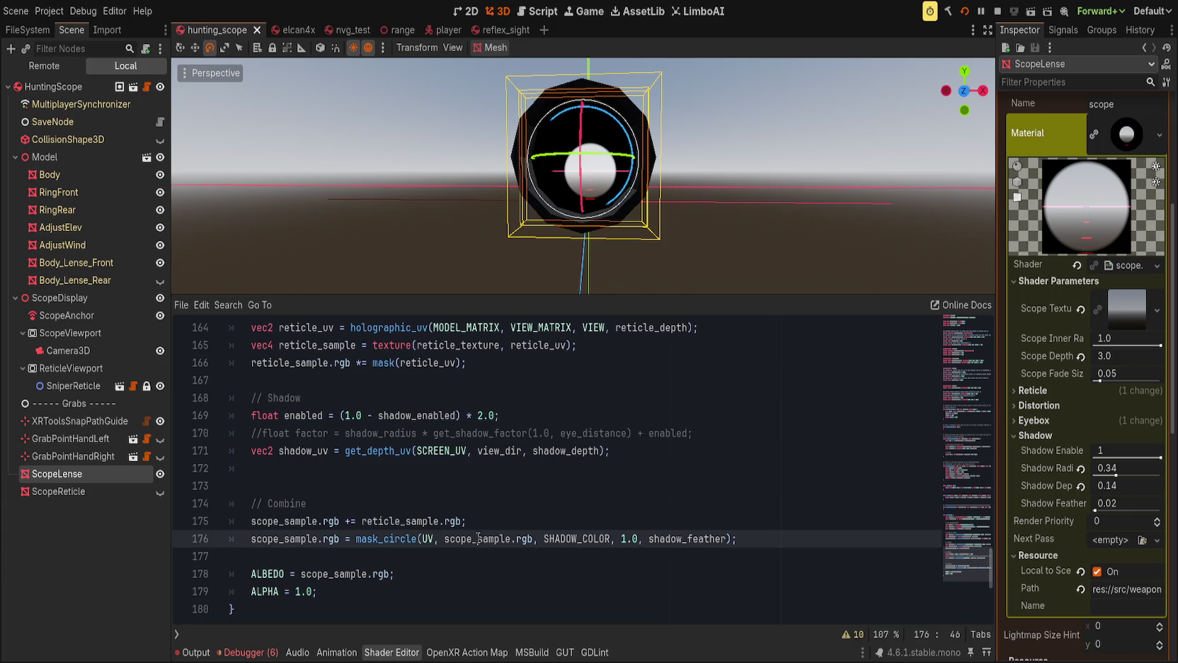
pyautogui.click(493, 521)
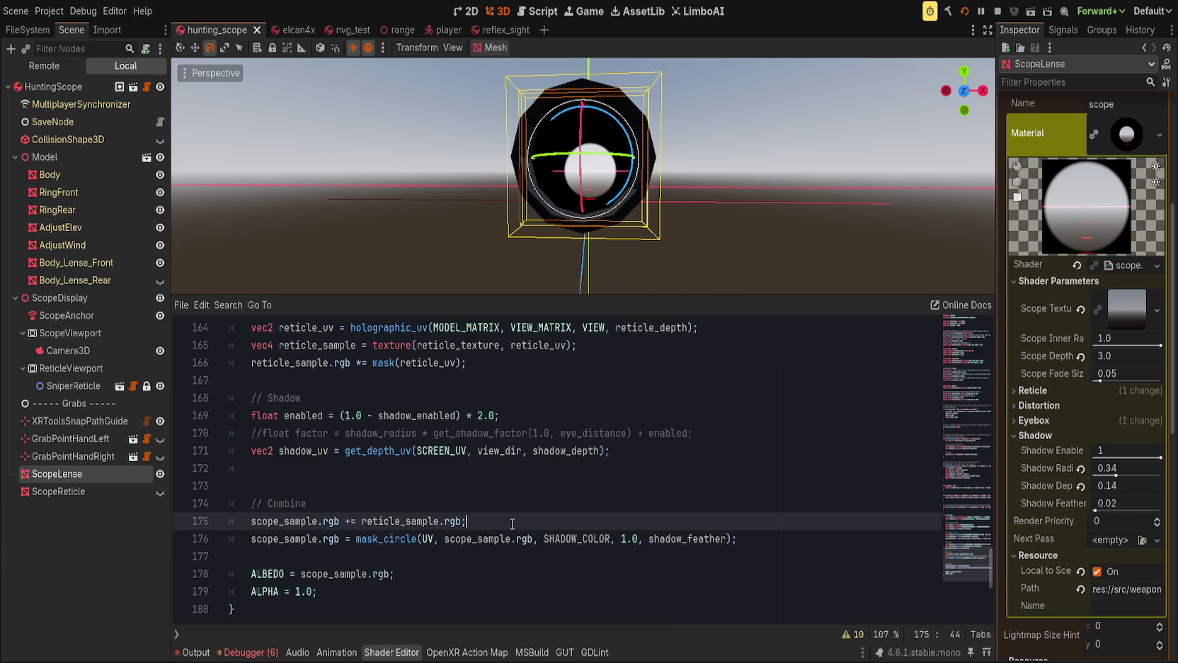
pyautogui.click(347, 573)
pyautogui.click(389, 574)
pyautogui.doubleClick(339, 574)
pyautogui.moveTo(356, 538); pyautogui.dragTo(736, 538)
pyautogui.hotkey('ctrl', 'x')
pyautogui.moveTo(301, 573); pyautogui.dragTo(392, 573)
pyautogui.hotkey('ctrl', 'v')
# Comment out the broken line 176, keeping the mask_circle call text there.
pyautogui.click(540, 552)
pyautogui.hotkey('ctrl', 'Right')
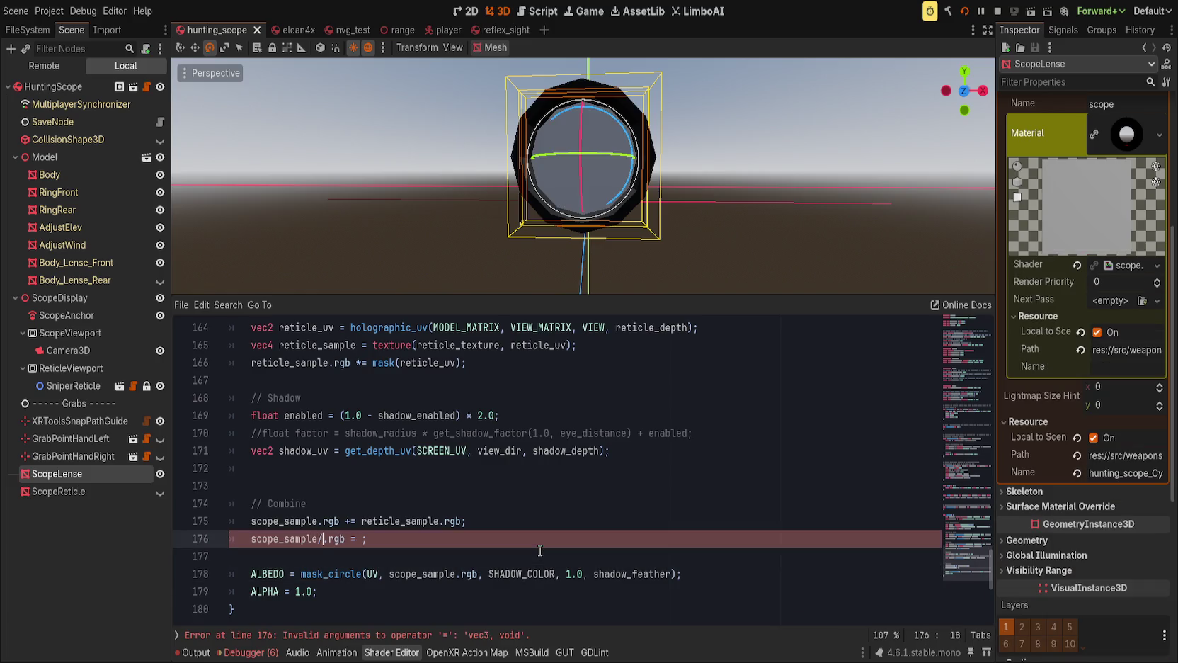
pyautogui.hotkey('ctrl', 'k')
pyautogui.press('End')
pyautogui.hotkey('ctrl', 'v')
pyautogui.click(265, 538)
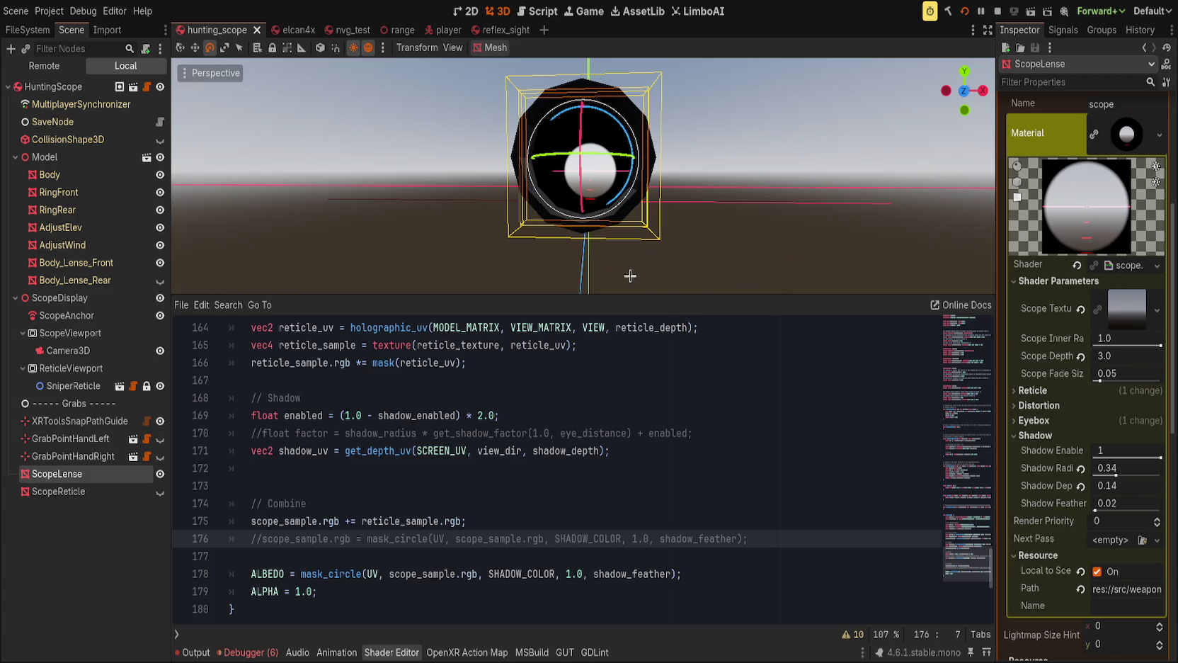
# Replace scope_sample.rgb with vec3(1.0) in the ALBEDO mask_circle call and save.
pyautogui.click(336, 573)
pyautogui.moveTo(388, 573); pyautogui.dragTo(478, 574)
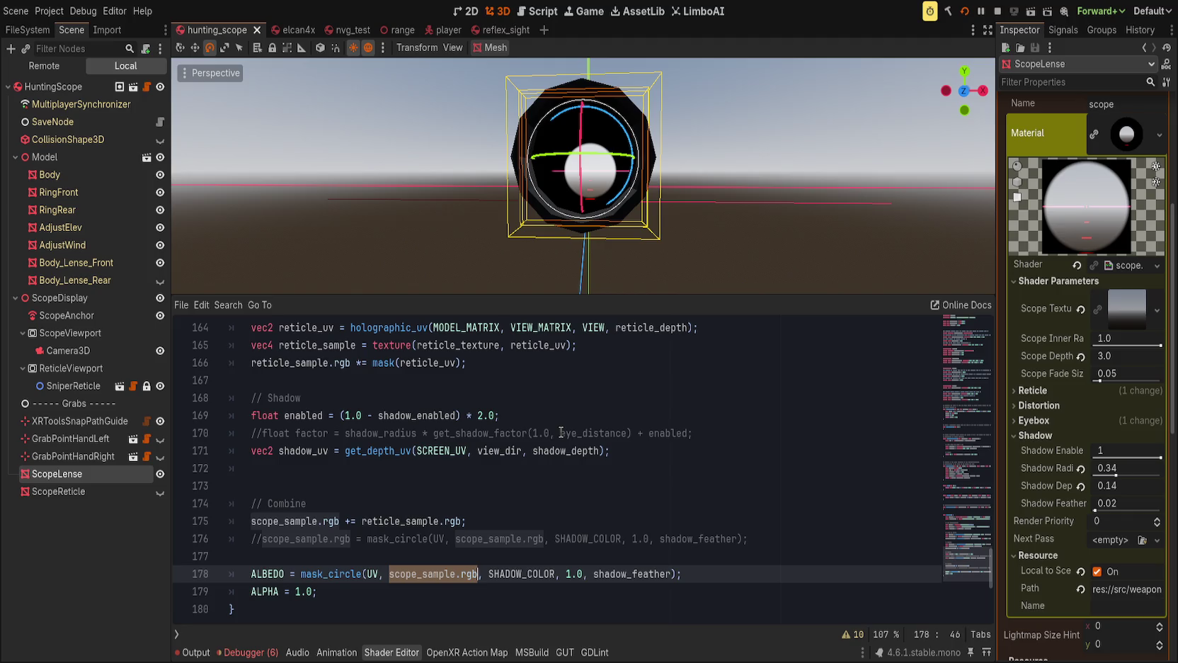
pyautogui.write('vec3(1.0')
pyautogui.hotkey('ctrl', 's')
pyautogui.moveTo(623, 282)
pyautogui.mouseDown()
pyautogui.moveTo(550, 279)
pyautogui.moveTo(779, 248)
pyautogui.moveTo(580, 262)
pyautogui.moveTo(818, 240)
pyautogui.moveTo(823, 250)
pyautogui.moveTo(610, 253)
pyautogui.moveTo(616, 60)
pyautogui.moveTo(923, 187)
pyautogui.moveTo(465, 231)
pyautogui.moveTo(595, 162)
pyautogui.moveTo(571, 250)
pyautogui.mouseUp()
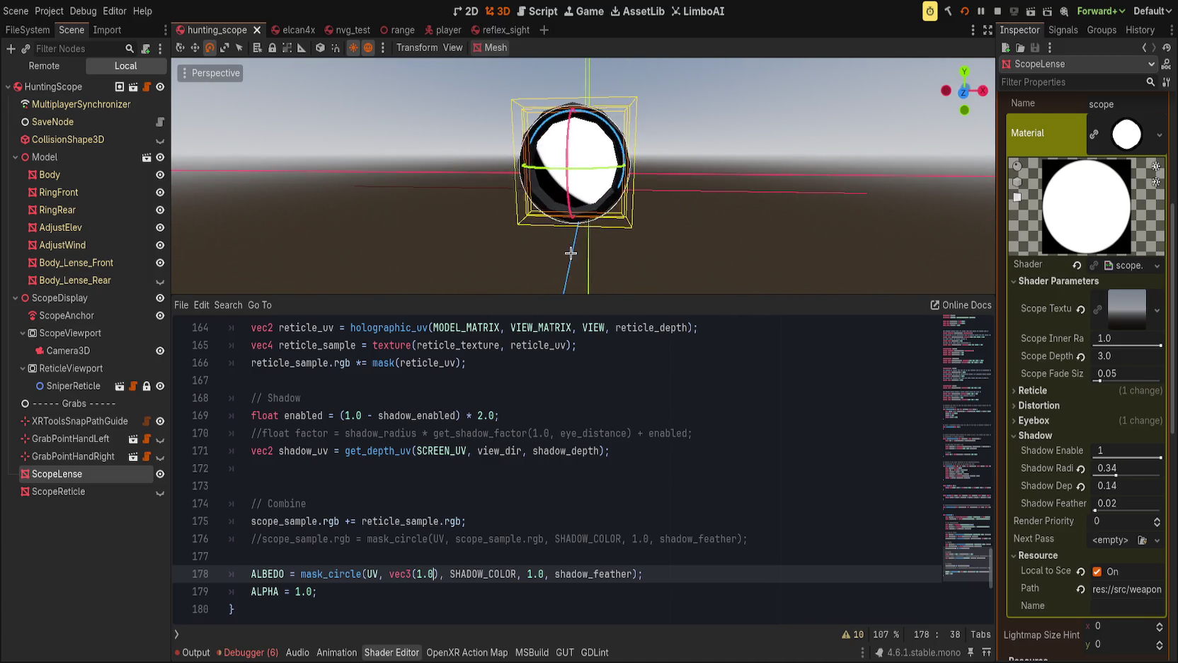
pyautogui.scroll(1, 471, 533)
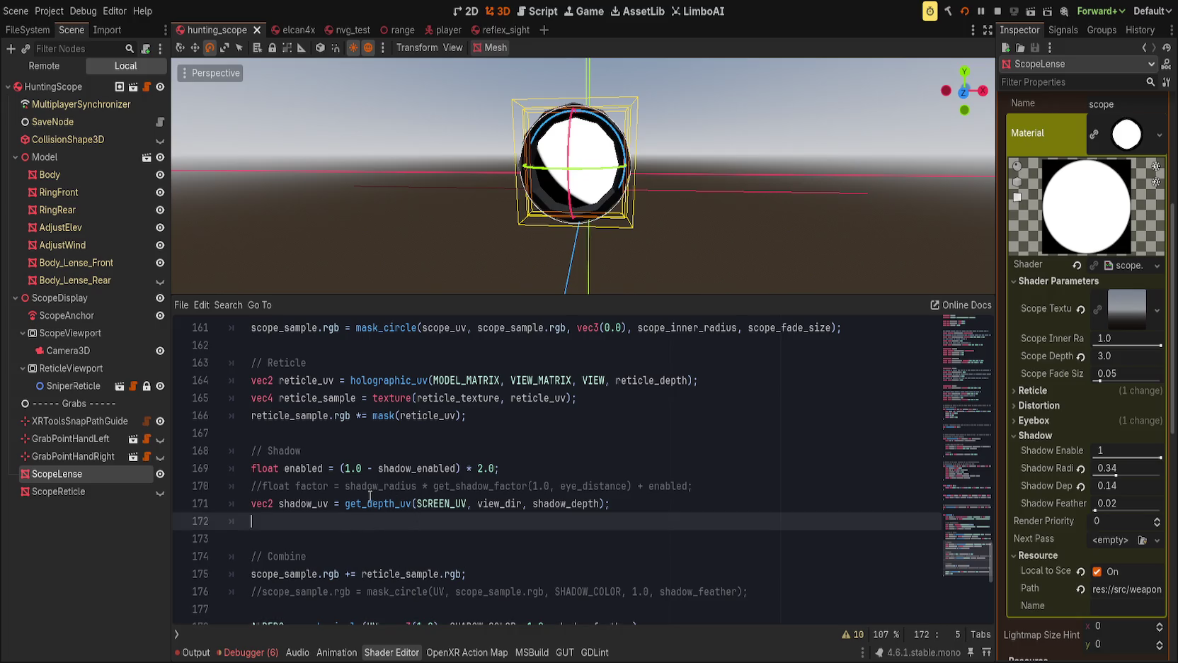
# Use UV instead of SCREEN_UV in the shadow_uv get_depth_uv call.
pyautogui.doubleClick(424, 504)
pyautogui.write('UV')
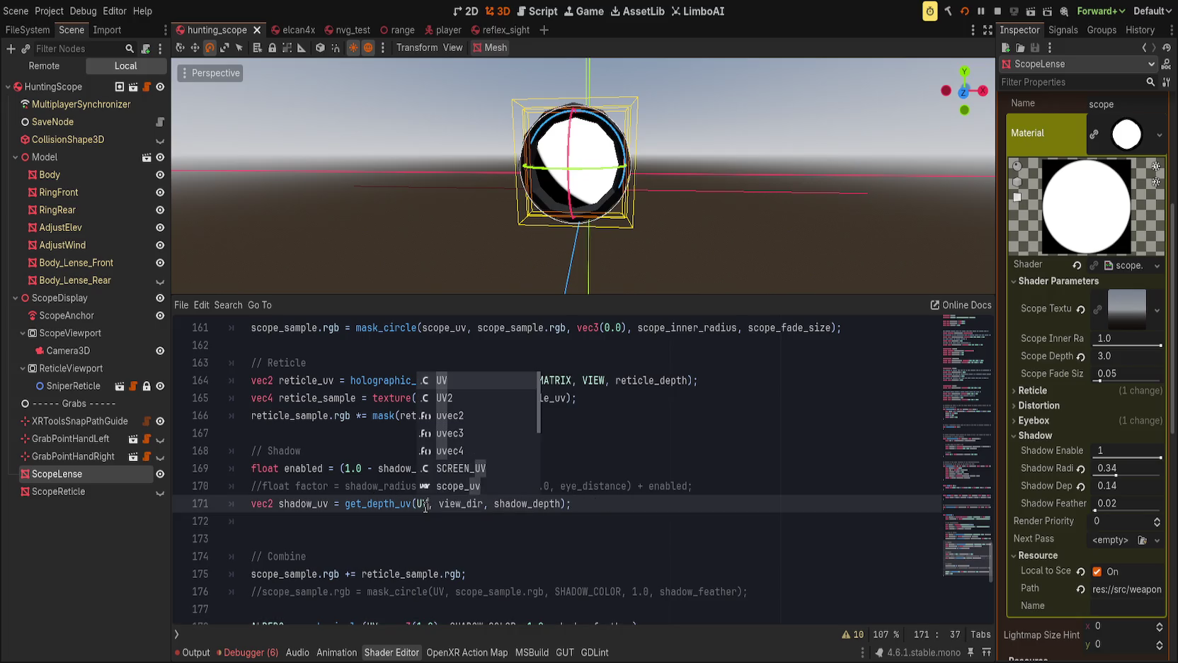
pyautogui.click(497, 475)
pyautogui.click(262, 485)
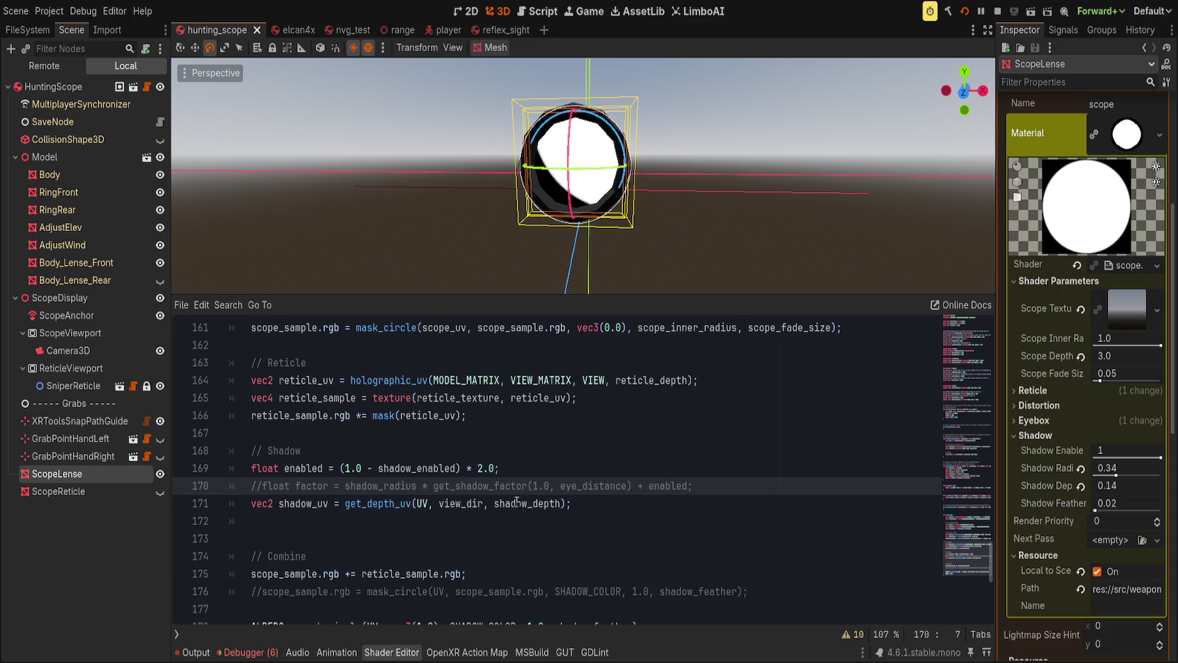
# Reset Shadow Radius and Shadow Depth to their 0.1 defaults.
pyautogui.moveTo(1126, 484)
pyautogui.mouseDown()
pyautogui.moveTo(1108, 484)
pyautogui.moveTo(1133, 485)
pyautogui.mouseUp()
pyautogui.click(1080, 468)
pyautogui.click(1080, 486)
pyautogui.click(626, 468)
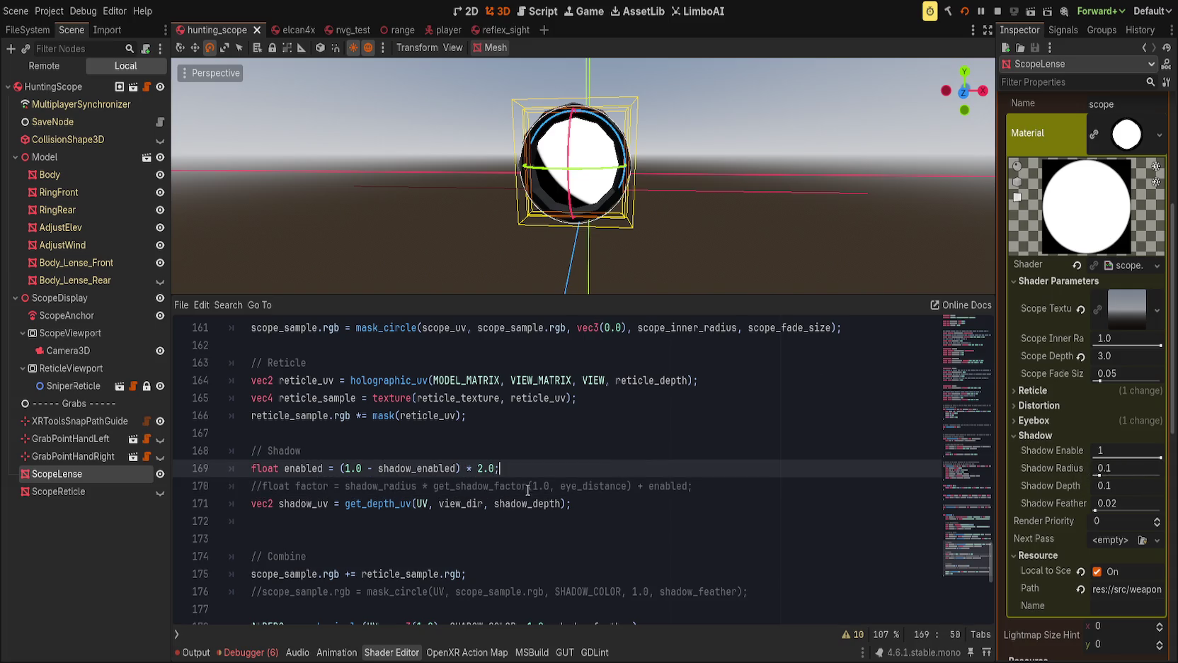
# Change mask_circle's first argument in the ALBEDO line from UV to shadow_uv.
pyautogui.doubleClick(303, 504)
pyautogui.scroll(-1, 472, 496)
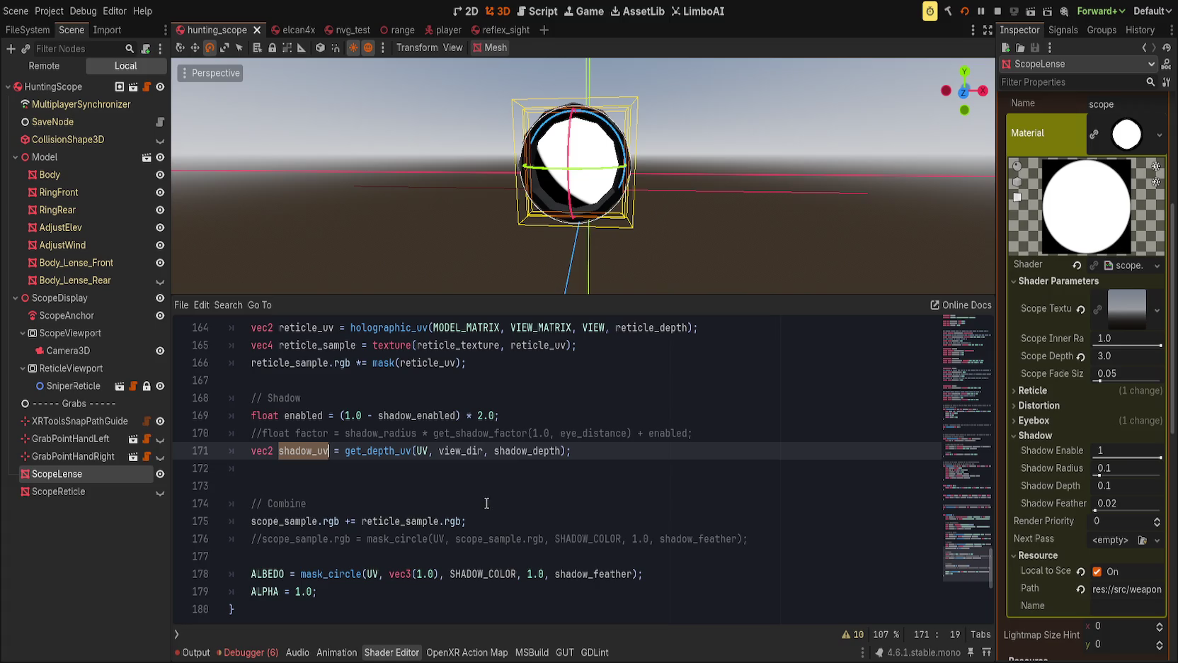
pyautogui.doubleClick(374, 573)
pyautogui.write('shadow_uv')
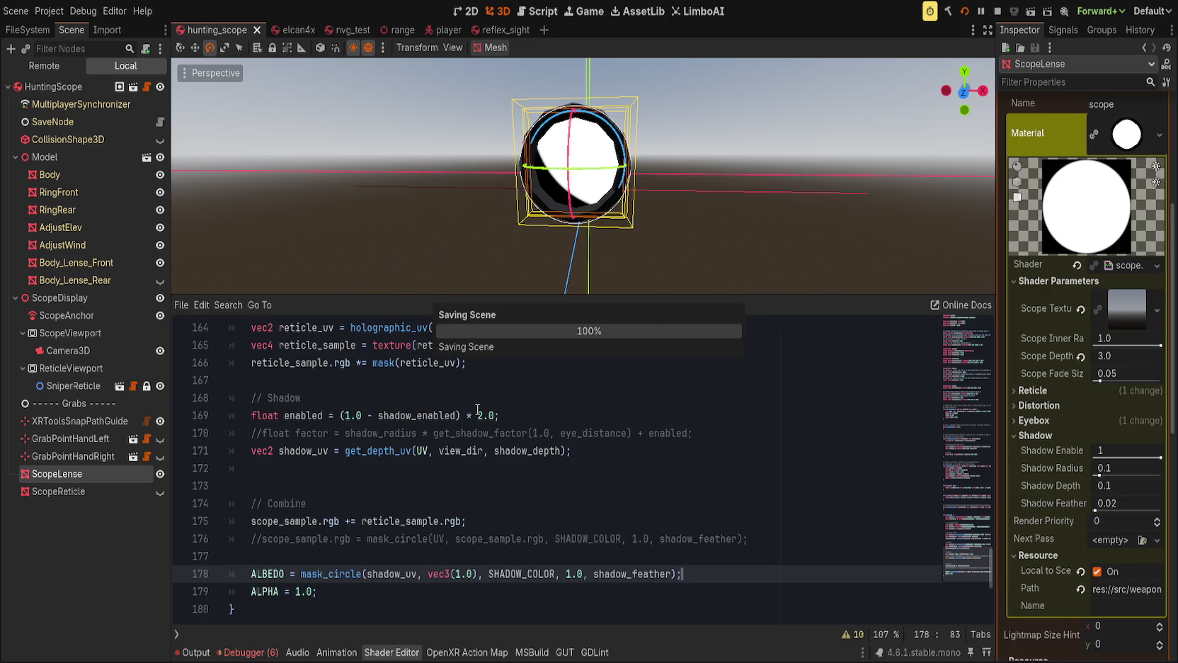
pyautogui.scroll(-3, 707, 188)
pyautogui.scroll(-2, 707, 188)
pyautogui.moveTo(662, 210)
pyautogui.mouseDown()
pyautogui.moveTo(707, 232)
pyautogui.moveTo(266, 113)
pyautogui.moveTo(555, 189)
pyautogui.mouseUp()
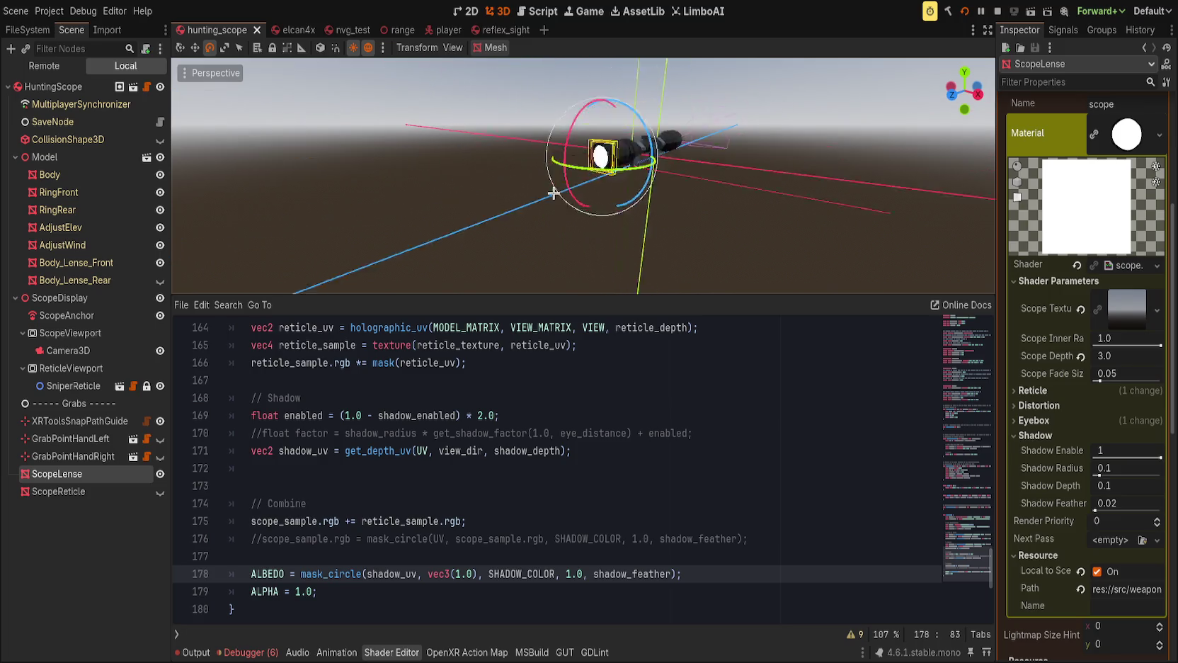
pyautogui.scroll(2, 609, 205)
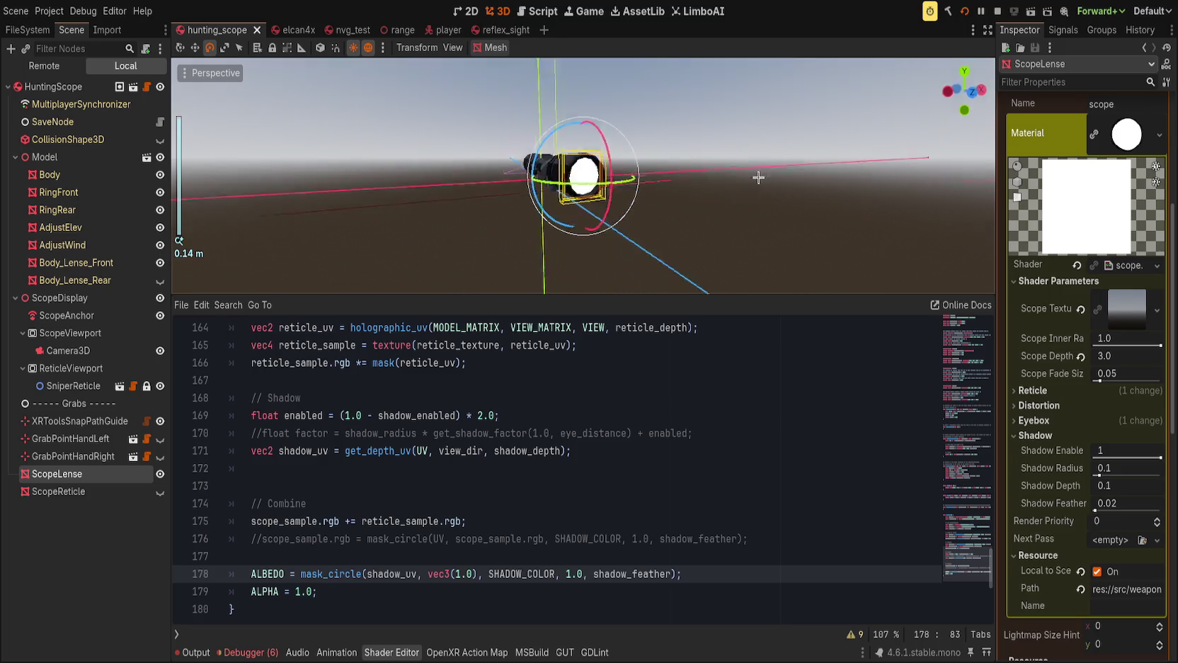
# Test the mask, settling on Shadow Depth 1.815 with Shadow Radius back at 0.1.
pyautogui.moveTo(1094, 475); pyautogui.dragTo(1136, 475)
pyautogui.moveTo(1104, 485); pyautogui.dragTo(1158, 485)
pyautogui.moveTo(795, 243)
pyautogui.mouseDown()
pyautogui.moveTo(681, 263)
pyautogui.moveTo(876, 260)
pyautogui.moveTo(768, 258)
pyautogui.mouseUp()
pyautogui.moveTo(1127, 486)
pyautogui.mouseDown()
pyautogui.moveTo(1093, 486)
pyautogui.moveTo(1158, 472)
pyautogui.mouseUp()
pyautogui.click(1080, 468)
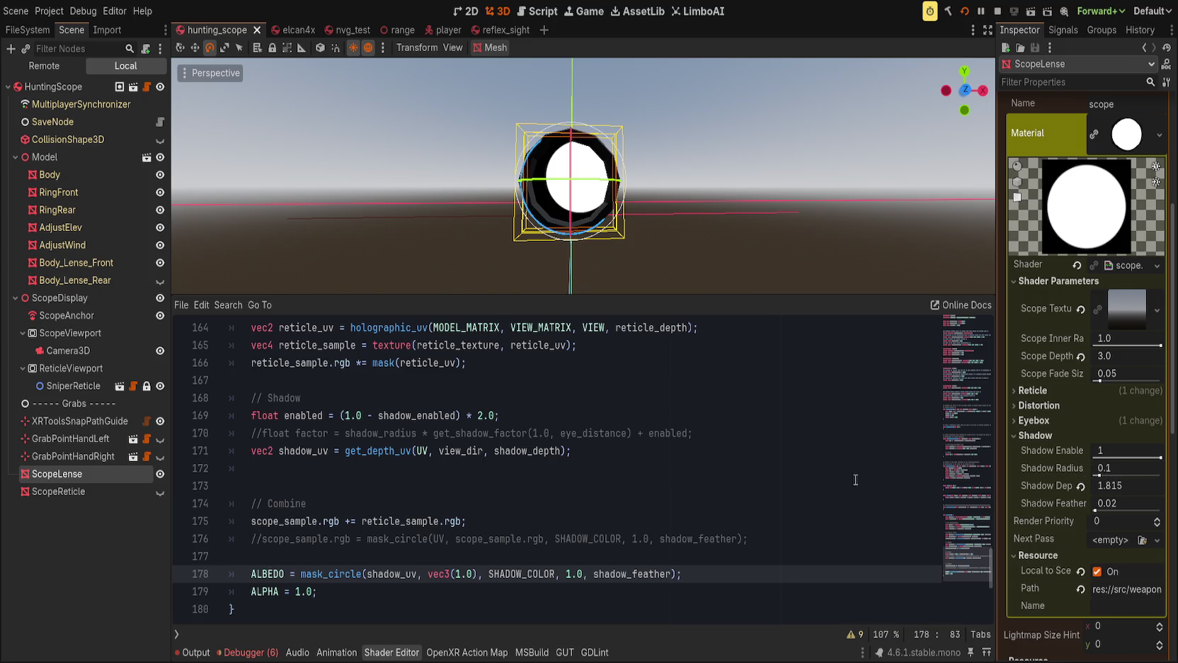
# Insert a new line after the shadow_uv line 171.
pyautogui.click(506, 521)
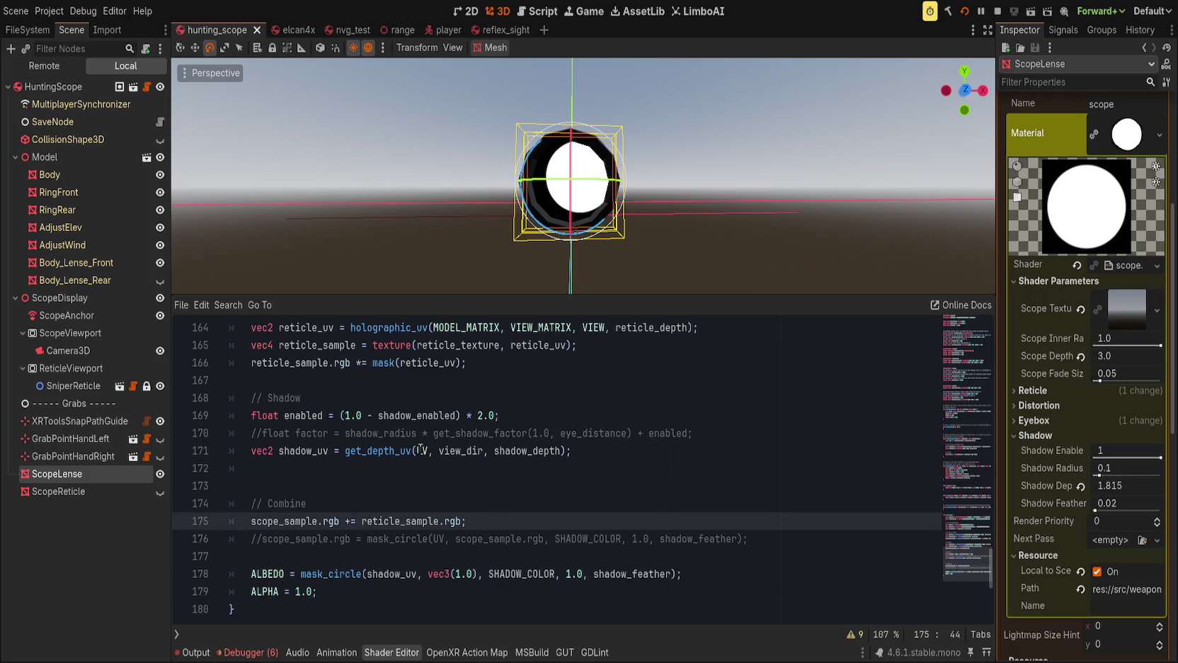
pyautogui.click(305, 451)
pyautogui.doubleClick(524, 446)
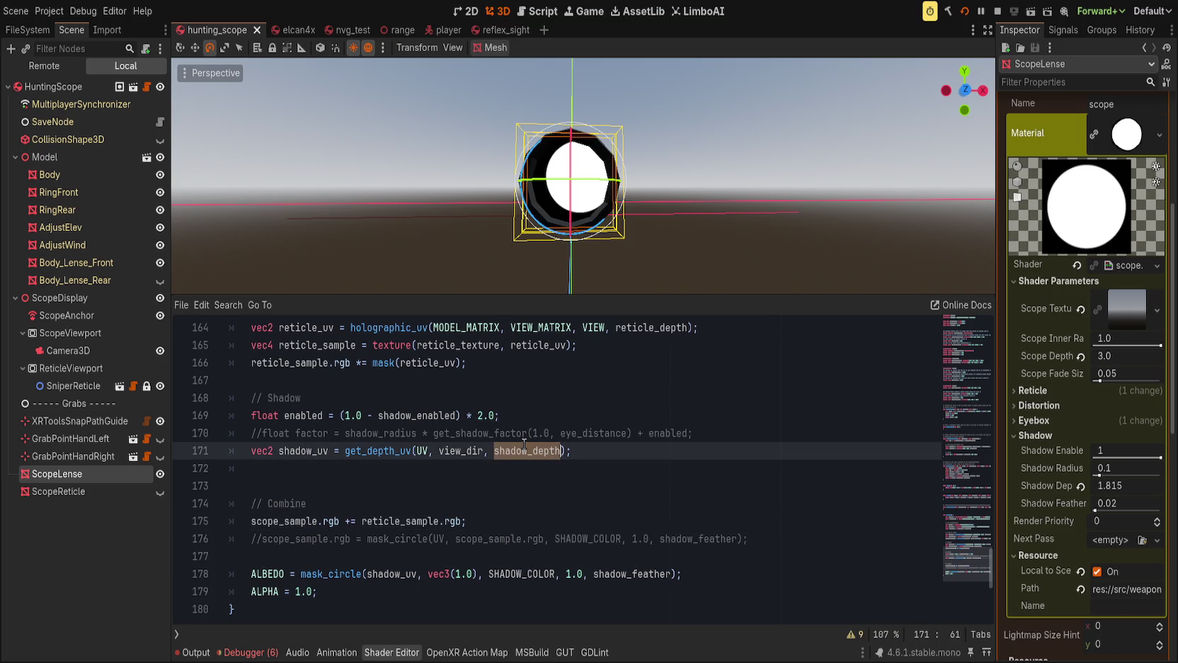
pyautogui.click(618, 451)
pyautogui.press('Return')
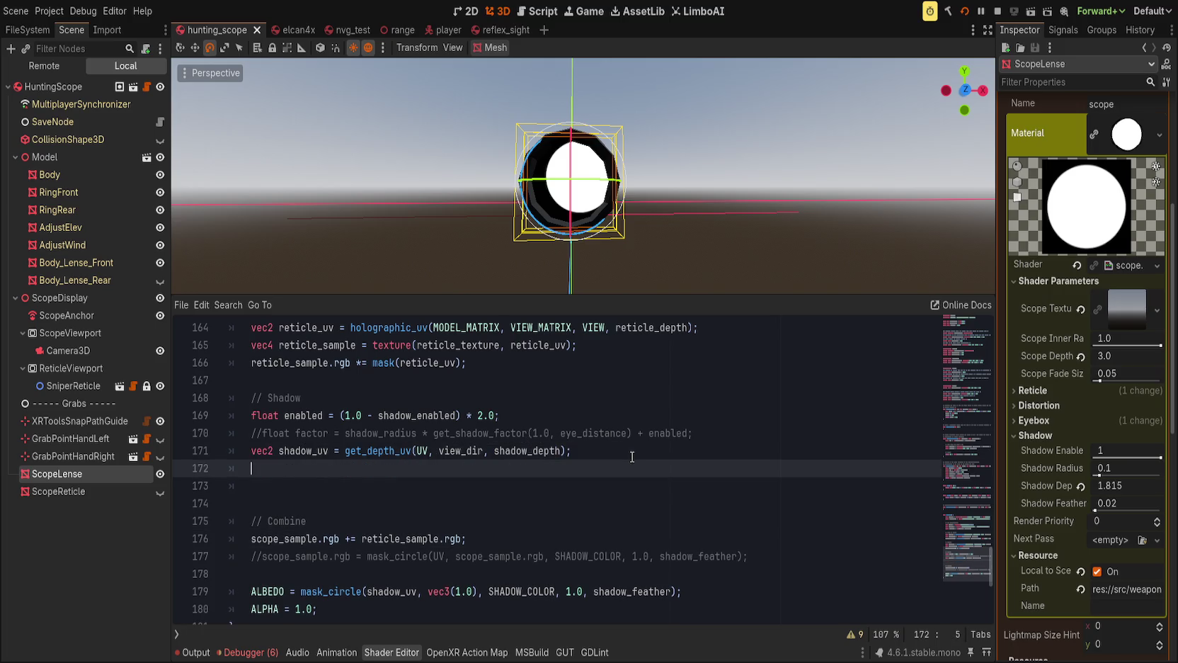
# Add a line scaling shadow_uv with scale_uv(shadow_uv, shadow_scale).
pyautogui.write('shadow_uv = ')
pyautogui.write('scale')
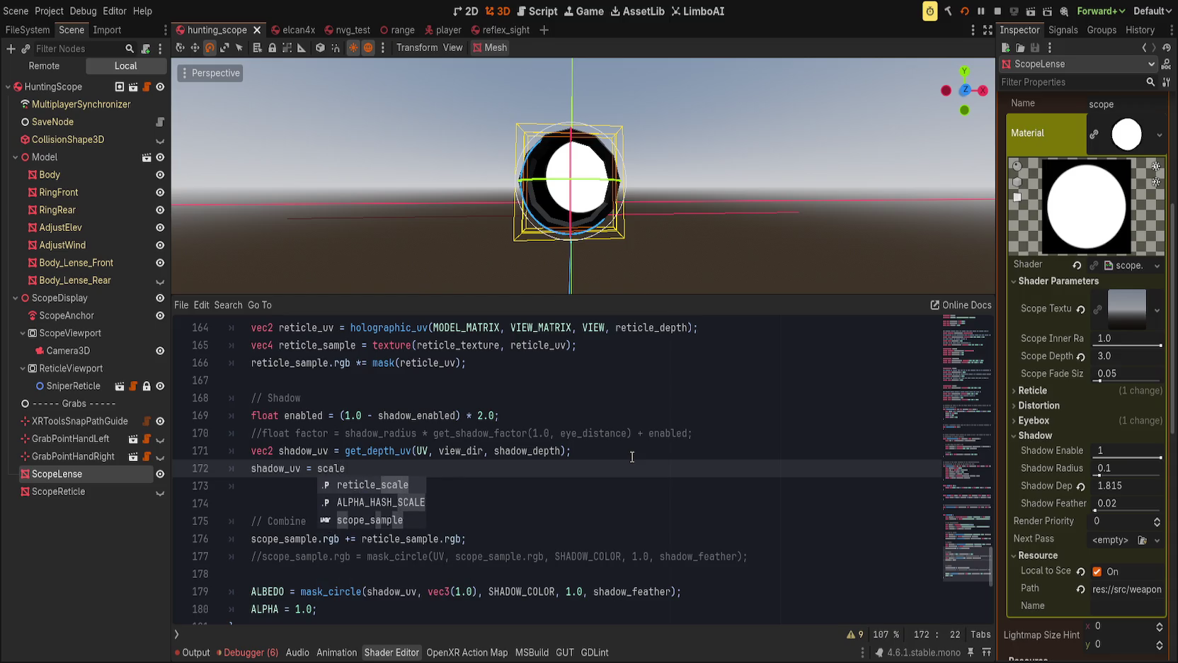
pyautogui.write('_uv(')
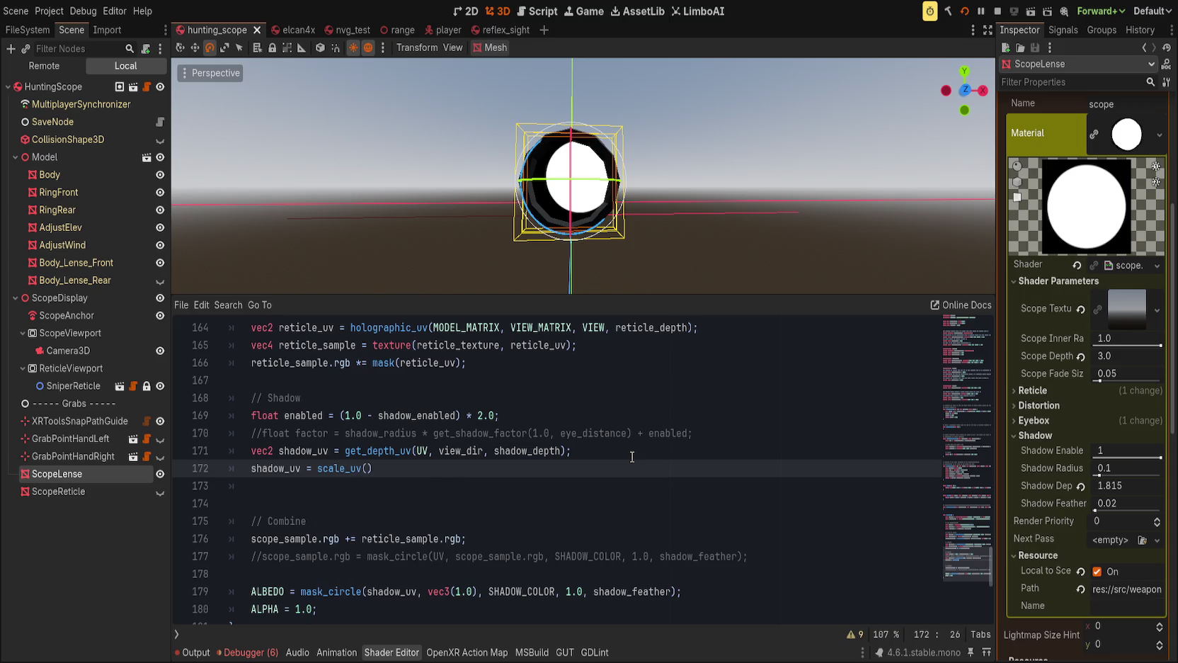
pyautogui.write('shadow_uv,')
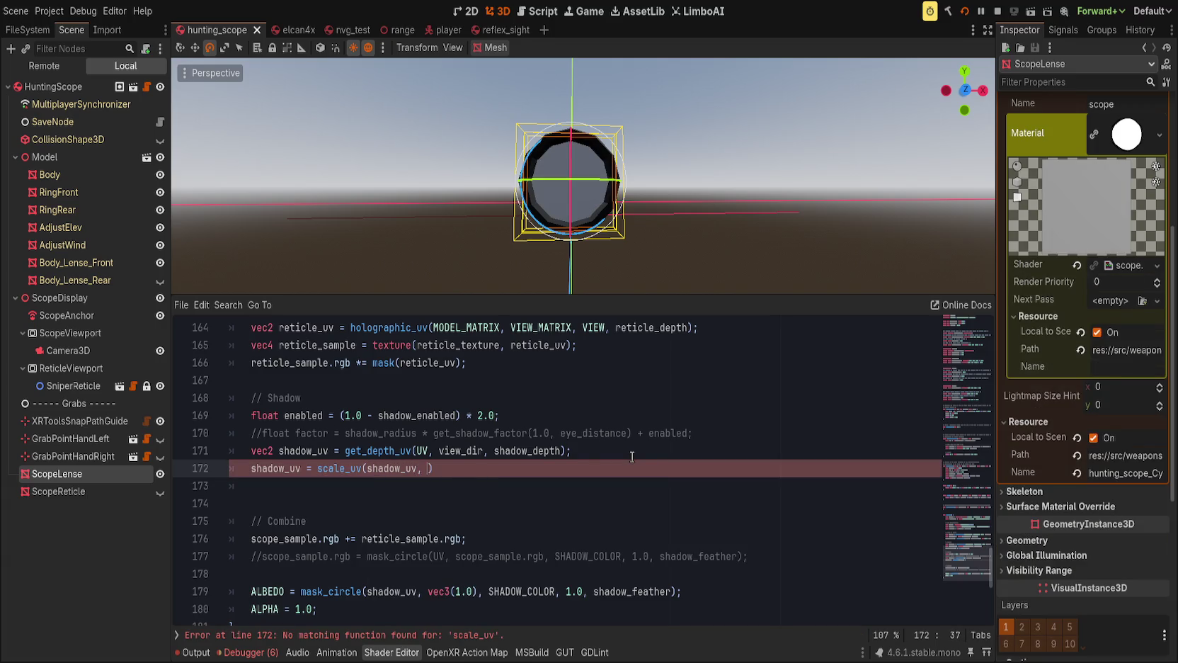
pyautogui.hotkey('ctrl', 'space')
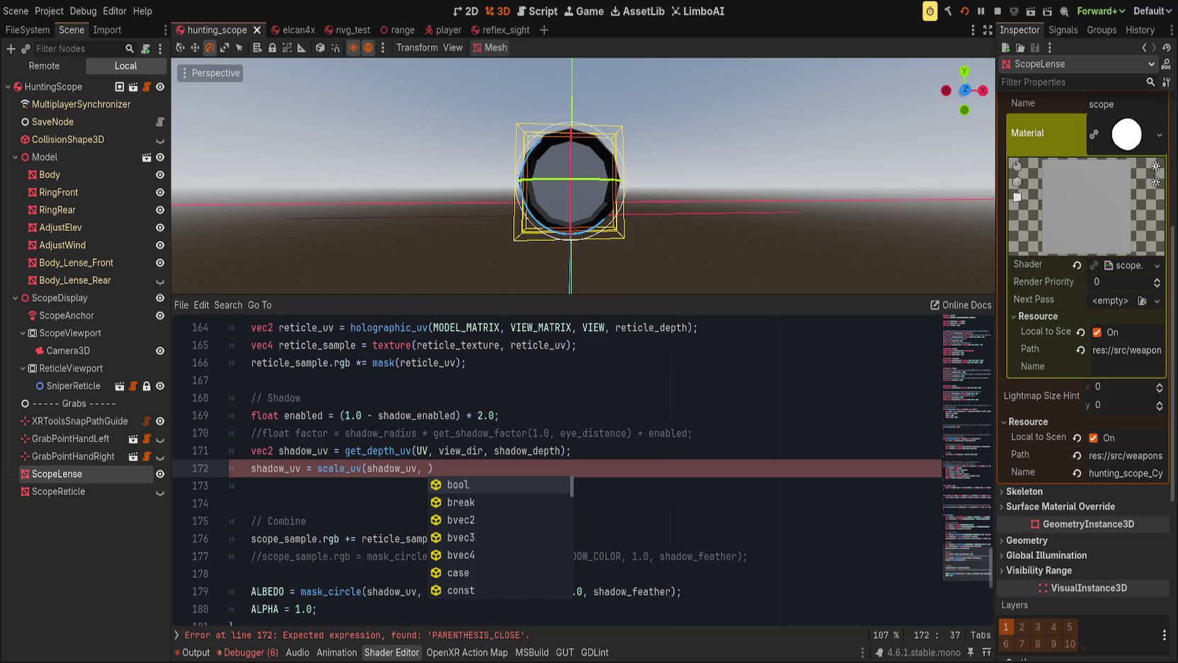
pyautogui.press('Escape')
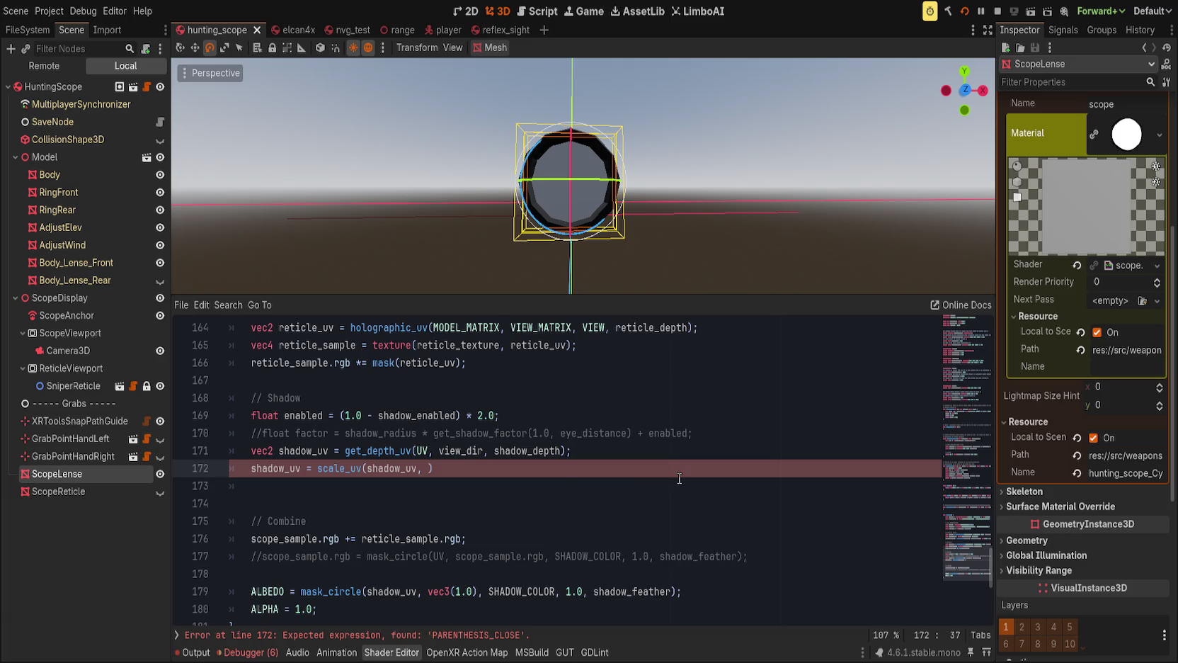
pyautogui.write(',')
pyautogui.press('BackSpace')
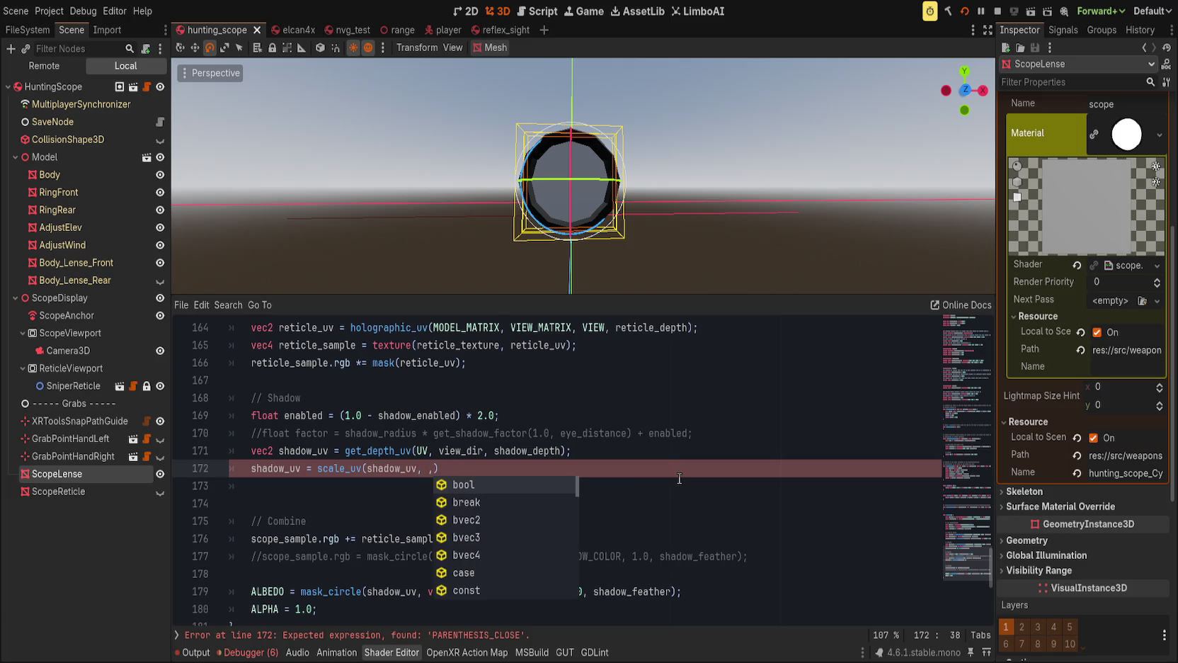
pyautogui.press('BackSpace')
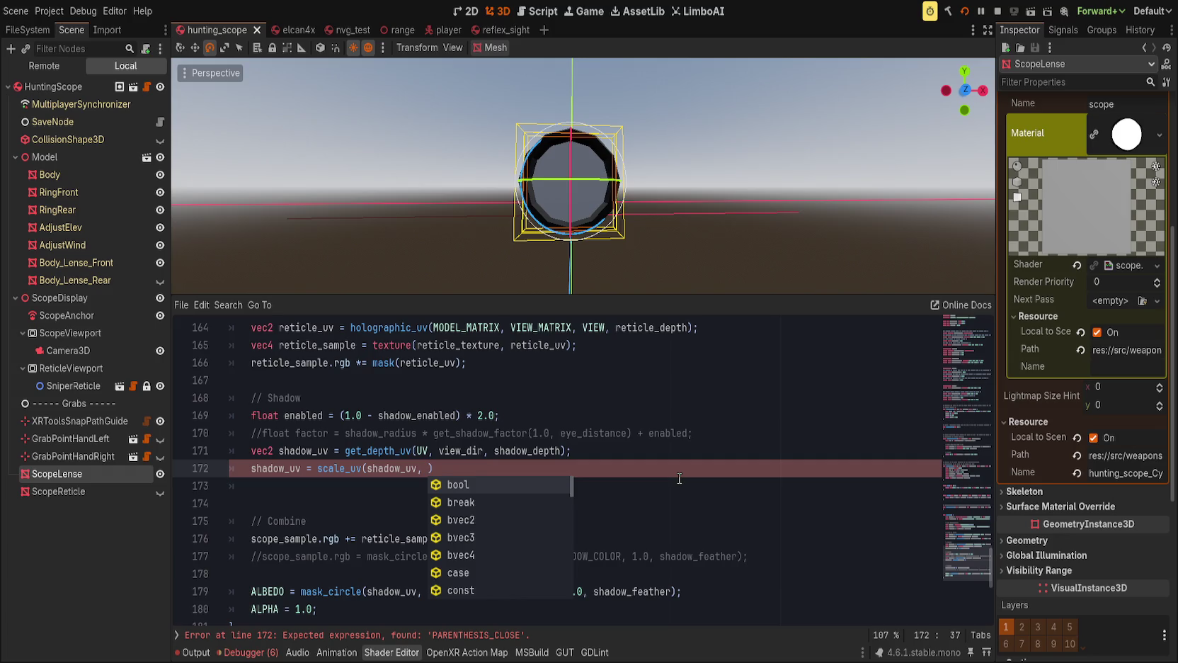
pyautogui.write('shadow-')
pyautogui.write('_scale);')
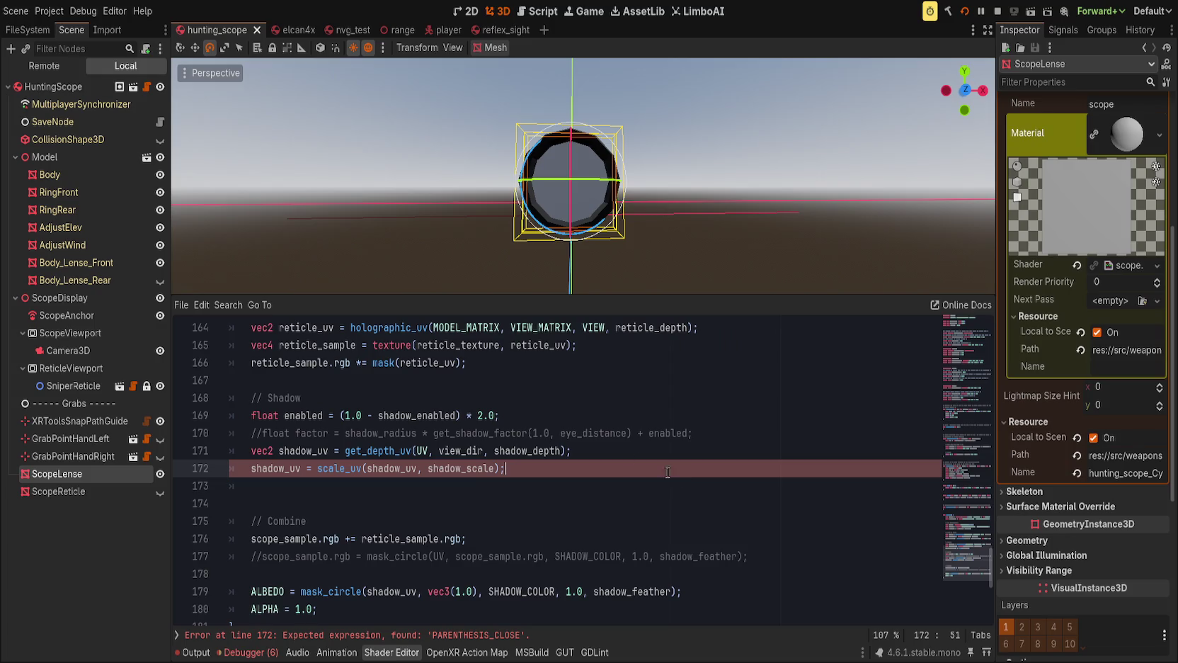
# Copy the scale_uv function from reflex.gdshader and paste it above fragment() in scope.gdshader.
pyautogui.scroll(5, 424, 460)
pyautogui.click(176, 634)
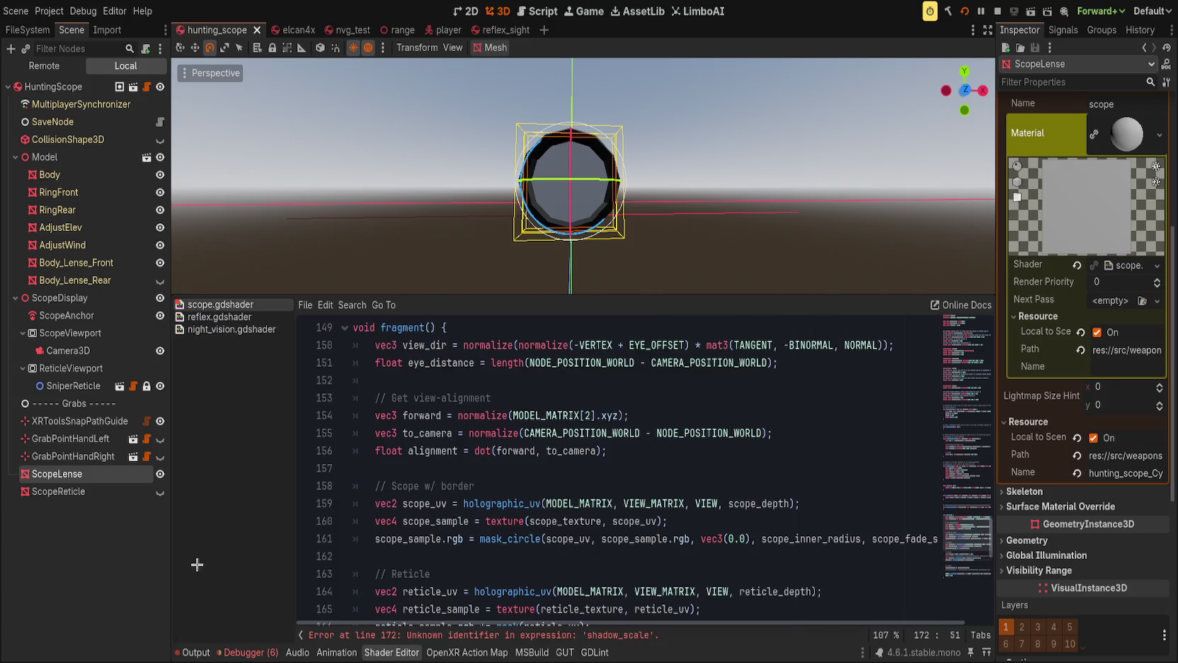
pyautogui.click(216, 316)
pyautogui.scroll(-2, 386, 460)
pyautogui.moveTo(382, 520); pyautogui.dragTo(406, 388)
pyautogui.hotkey('ctrl', 'c')
pyautogui.click(220, 303)
pyautogui.scroll(2, 482, 471)
pyautogui.click(422, 566)
pyautogui.hotkey('ctrl', 'v')
# Comment out the scale_uv line with the undefined shadow_scale and save.
pyautogui.scroll(-5, 512, 535)
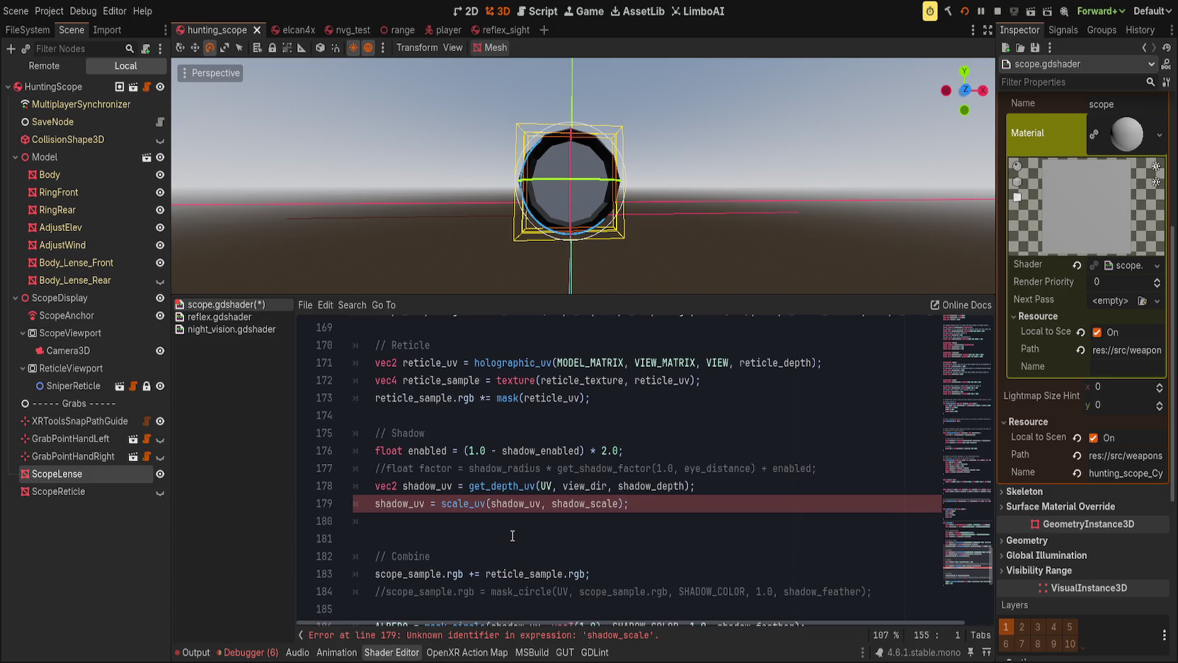
pyautogui.click(625, 636)
pyautogui.doubleClick(574, 468)
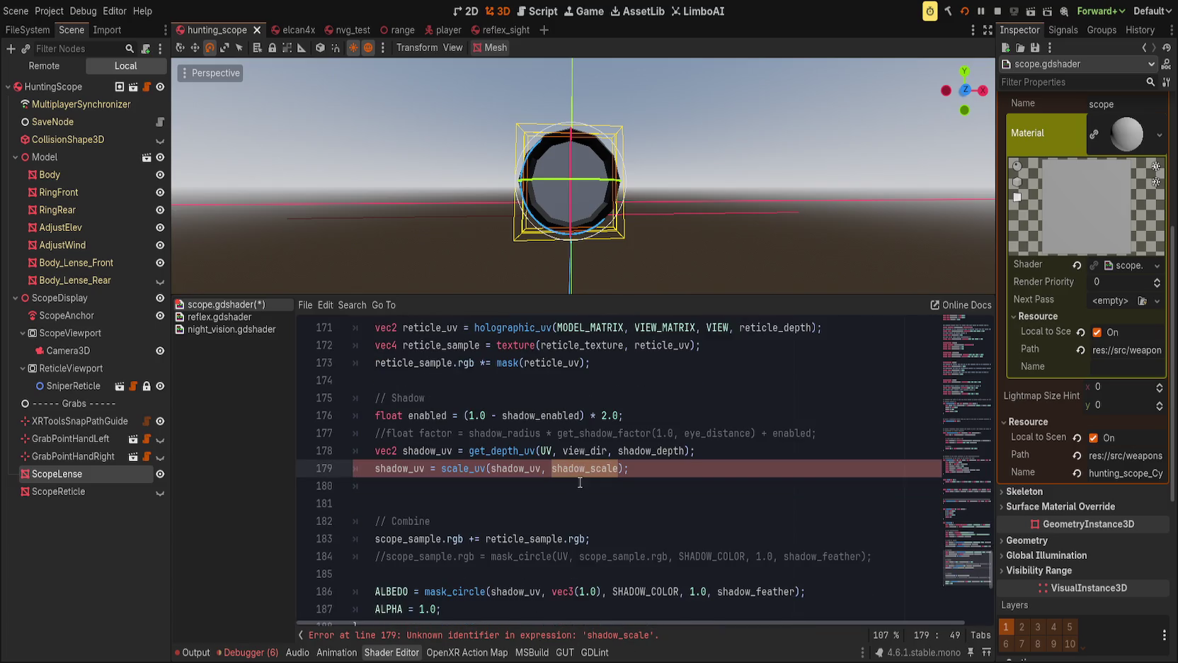
pyautogui.scroll(-1, 703, 526)
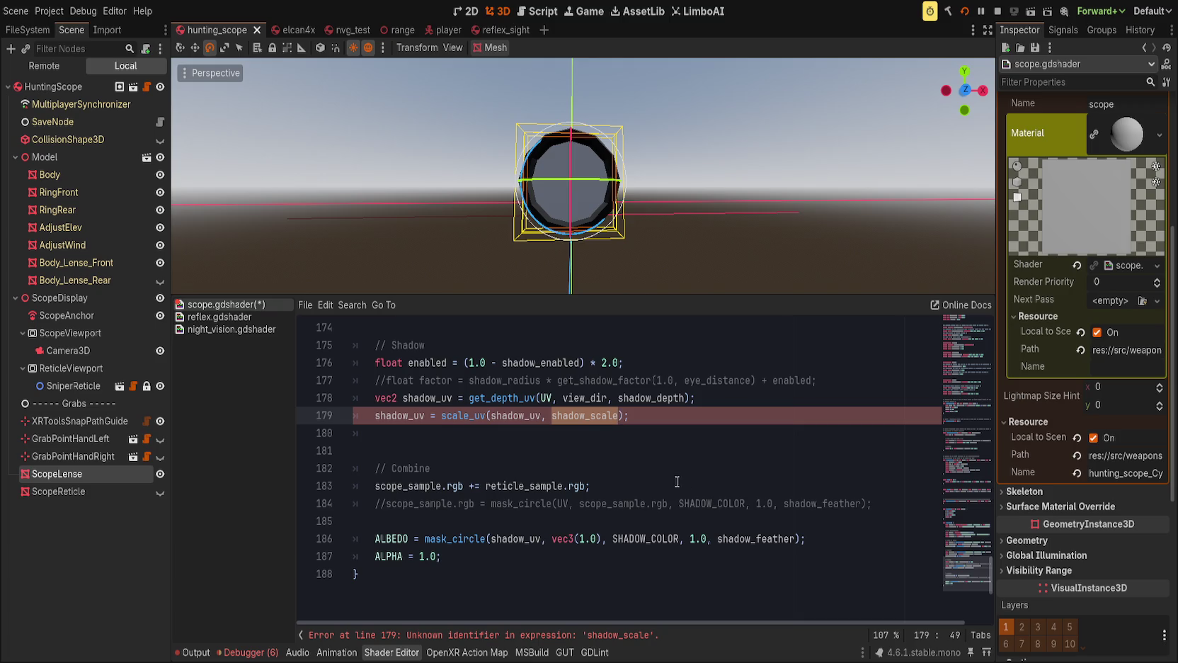
pyautogui.press('Home')
pyautogui.write('//')
pyautogui.hotkey('ctrl', 's')
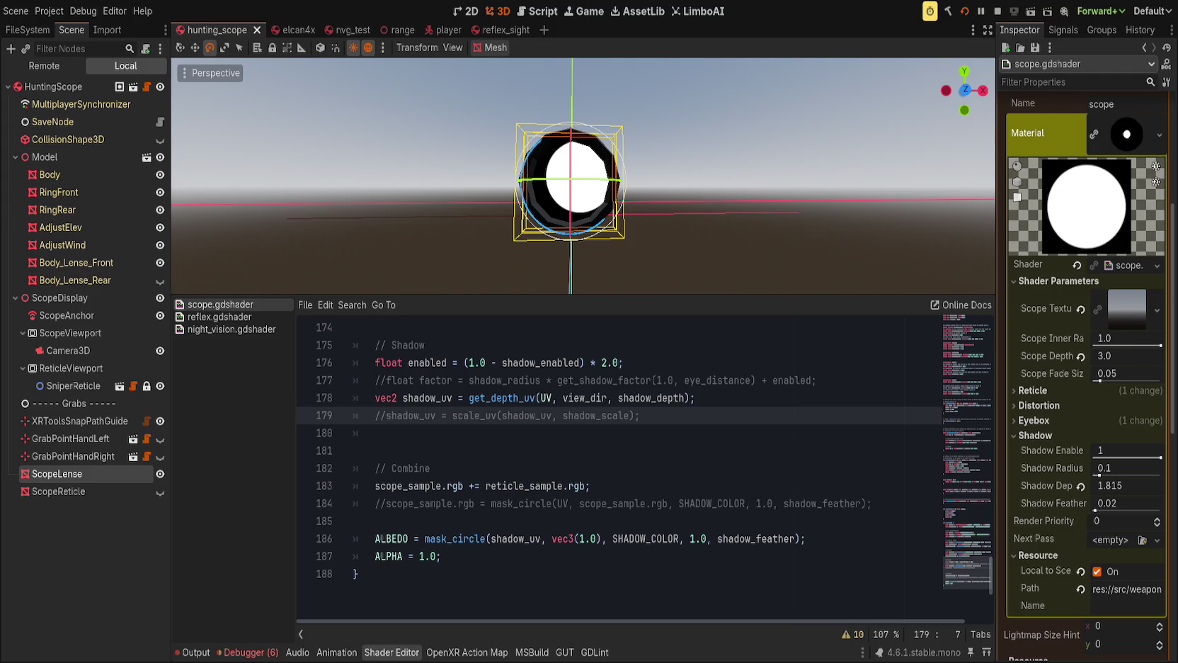
# Set the material's Shadow Depth to 4.01.
pyautogui.moveTo(1125, 485)
pyautogui.mouseDown()
pyautogui.moveTo(1113, 485)
pyautogui.moveTo(1154, 485)
pyautogui.moveTo(1119, 481)
pyautogui.mouseUp()
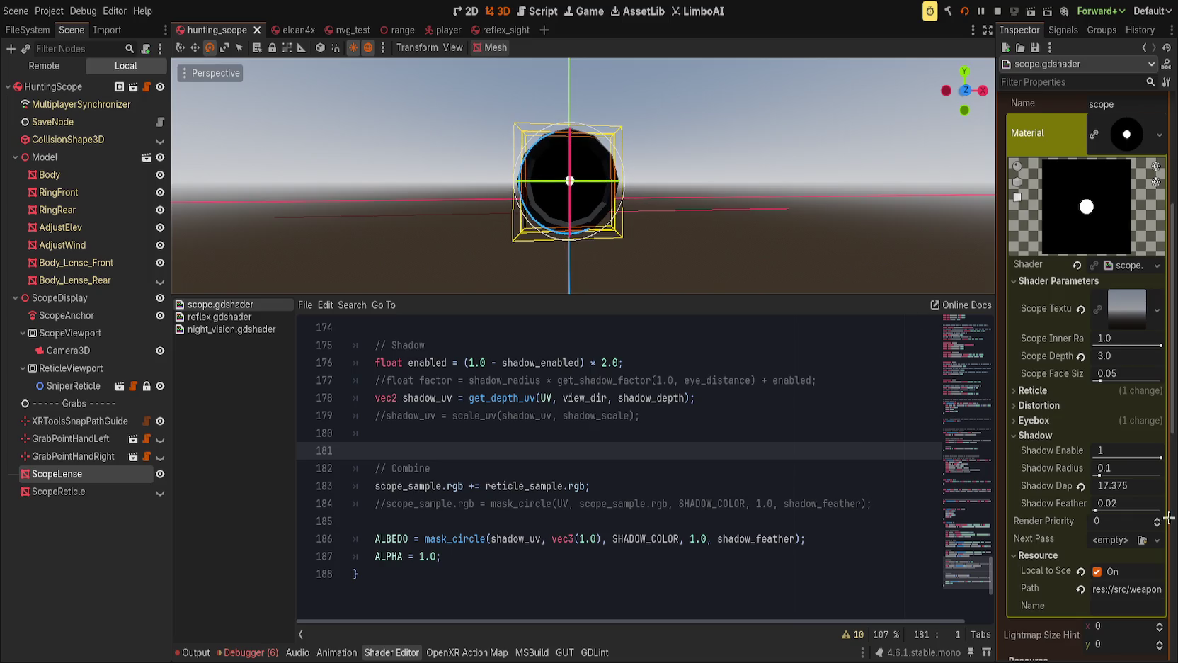
pyautogui.moveTo(1122, 487); pyautogui.dragTo(1090, 487)
pyautogui.click(965, 90)
# Switch to perspective with the move tool and enlarge the 3D viewport above the code.
pyautogui.press('KP_5')
pyautogui.scroll(-5, 701, 212)
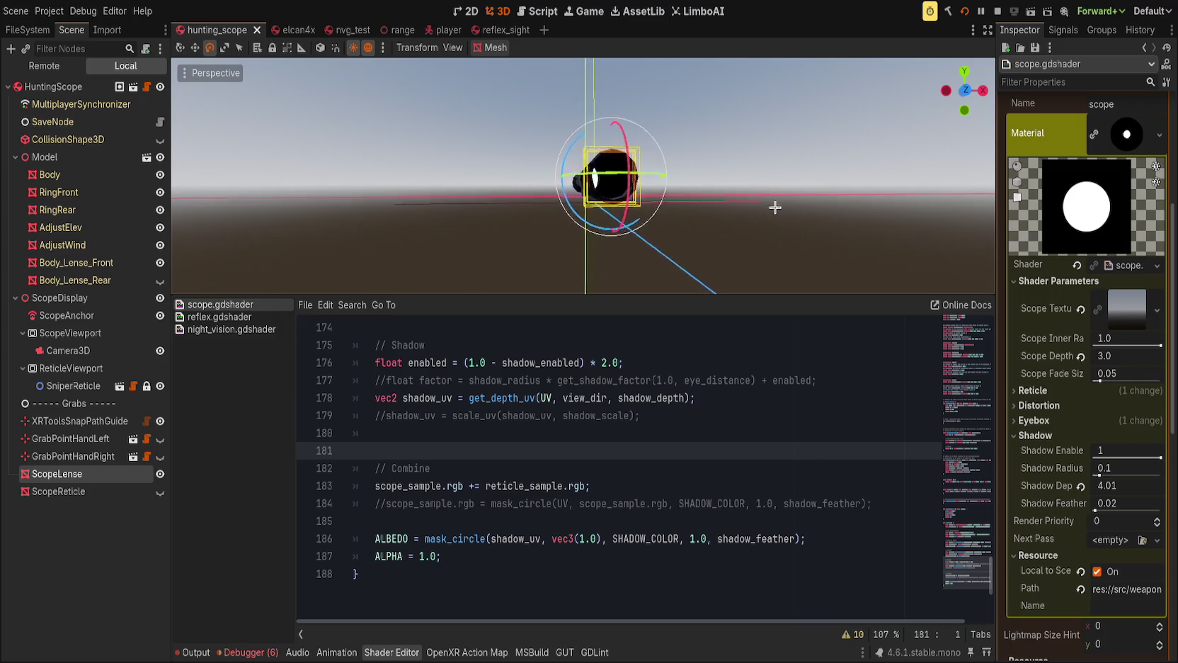
pyautogui.press('w')
pyautogui.scroll(2, 710, 236)
pyautogui.scroll(5, 711, 236)
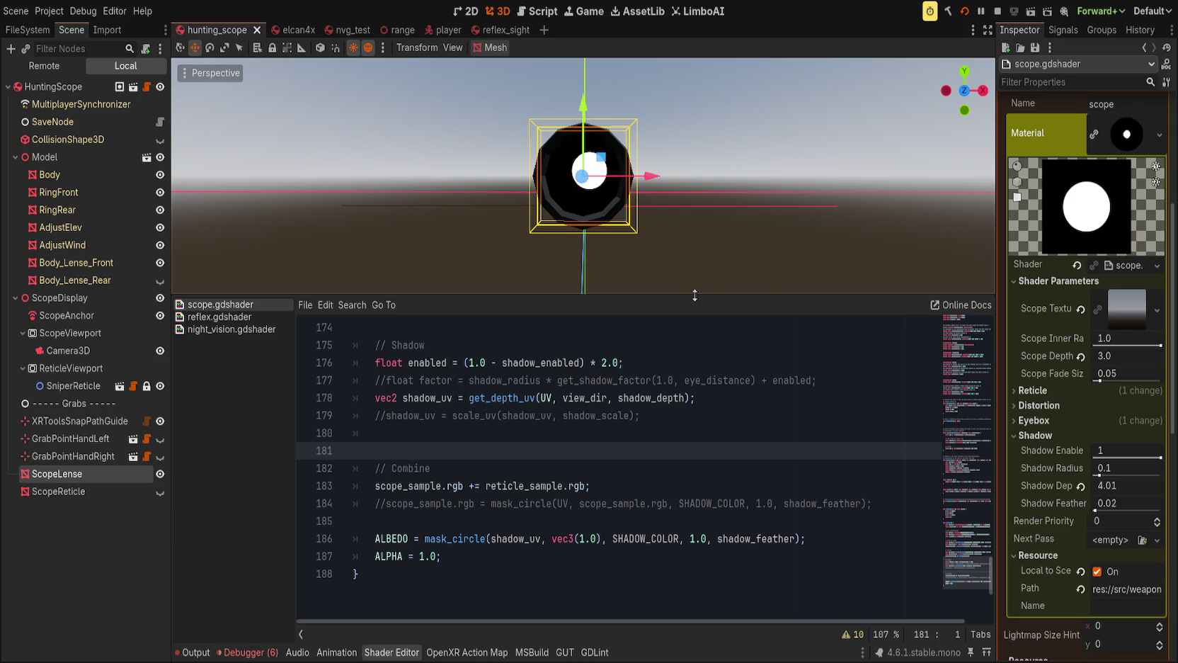
pyautogui.moveTo(686, 295); pyautogui.dragTo(688, 447)
# View the scope lens straight from the front in perspective.
pyautogui.click(965, 92)
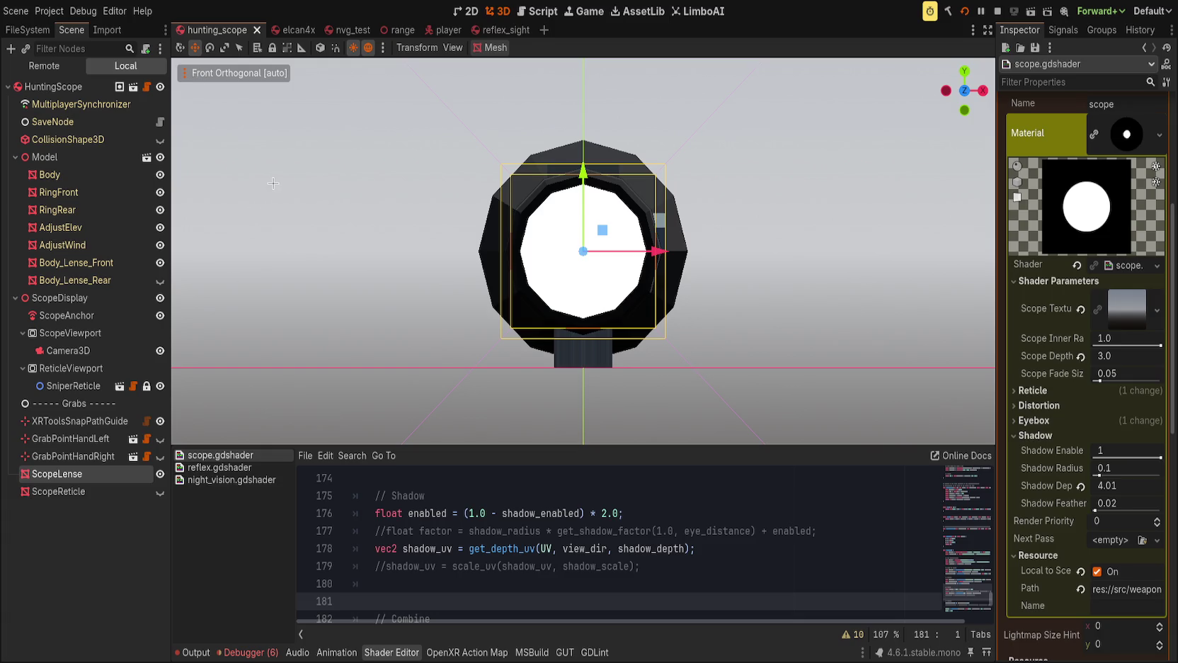
pyautogui.press('KP_5')
pyautogui.scroll(-3, 710, 295)
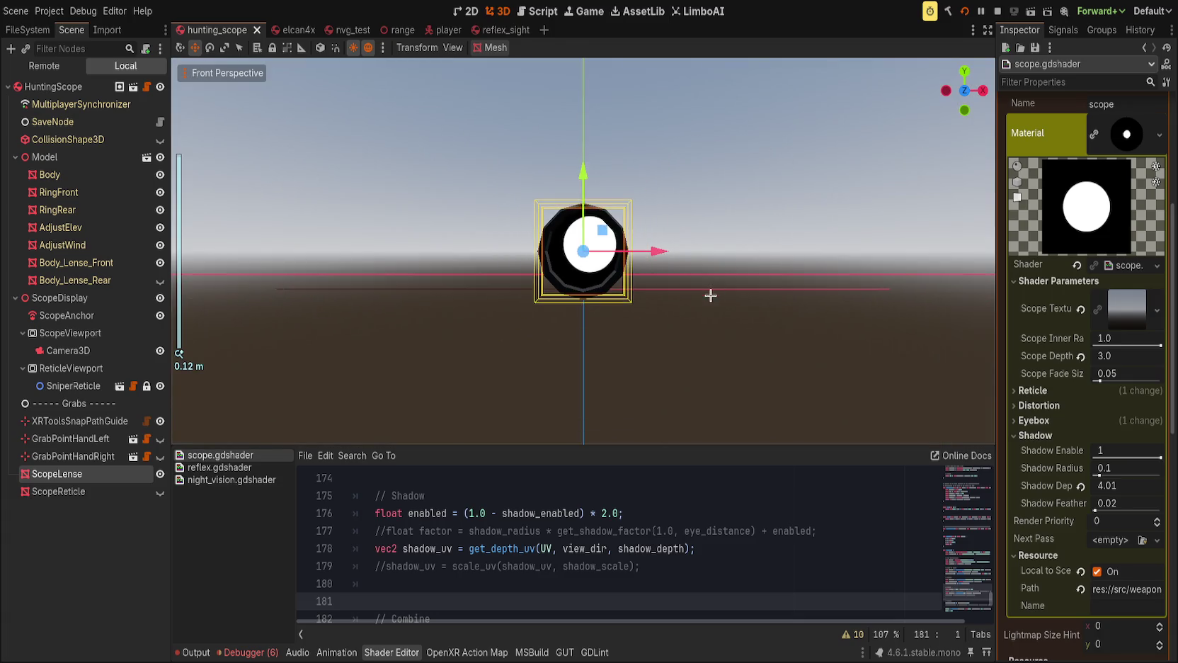
pyautogui.moveTo(964, 90); pyautogui.dragTo(972, 87)
pyautogui.click(971, 87)
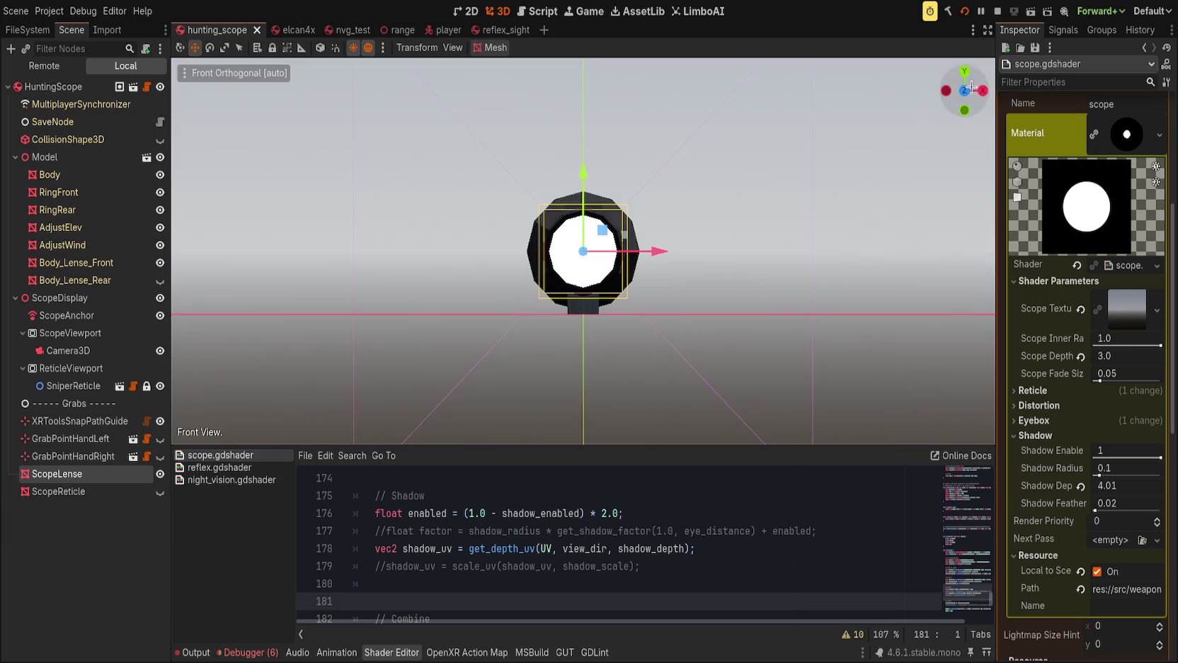
pyautogui.press('KP_5')
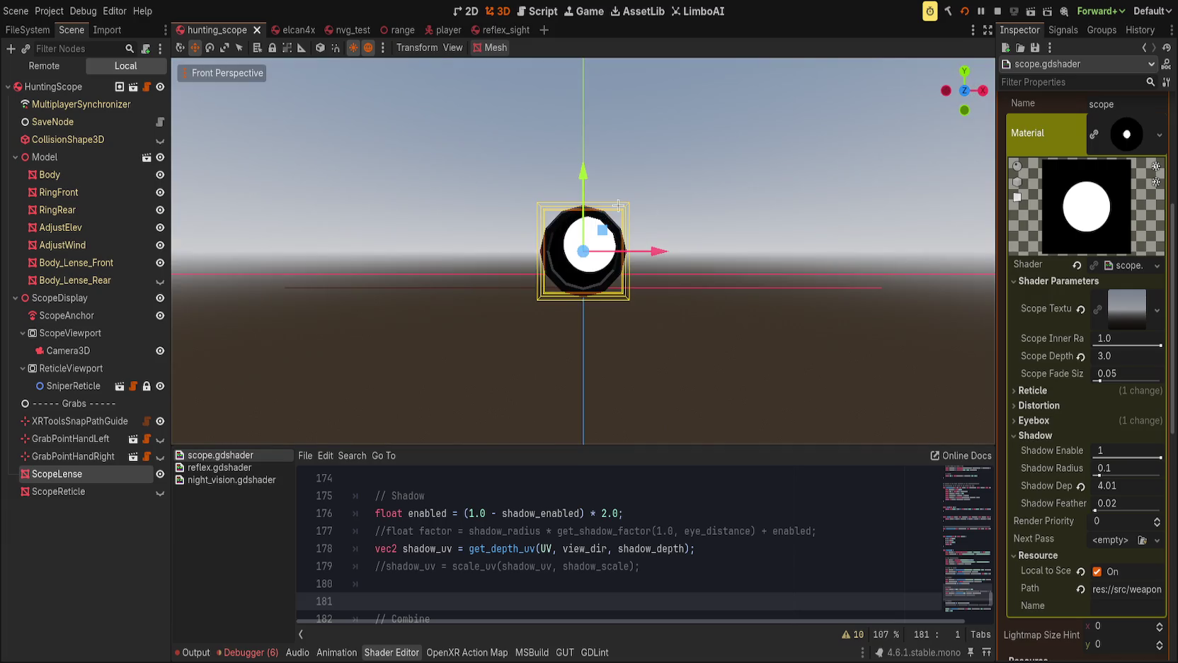
pyautogui.moveTo(652, 270); pyautogui.dragTo(665, 260)
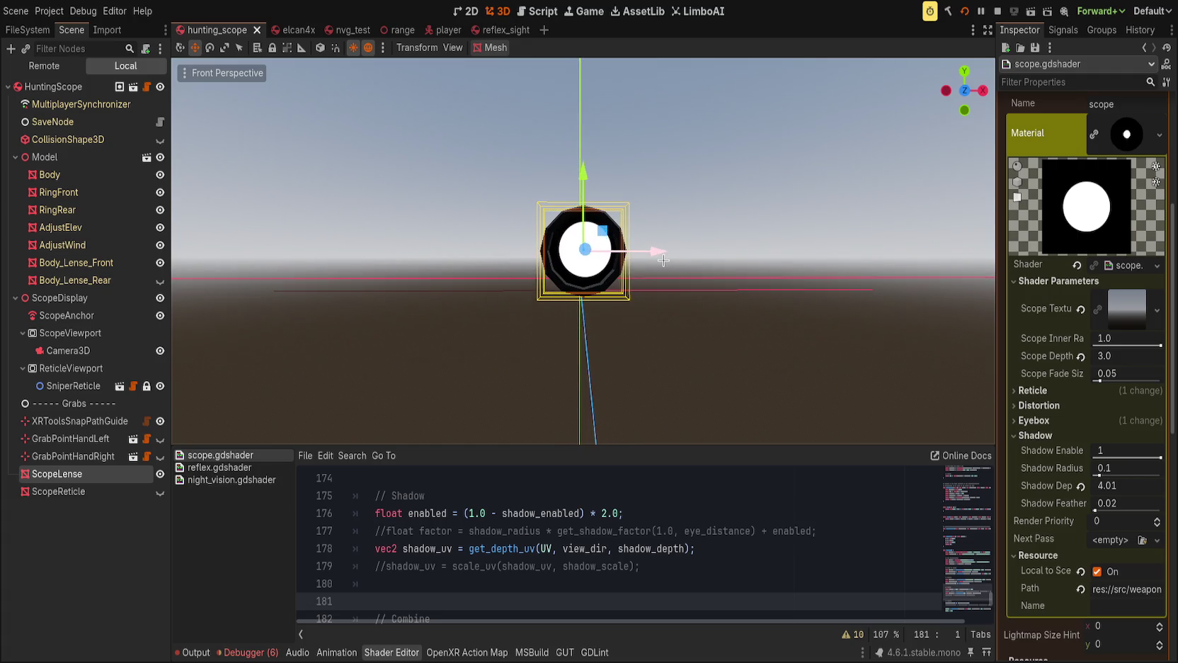